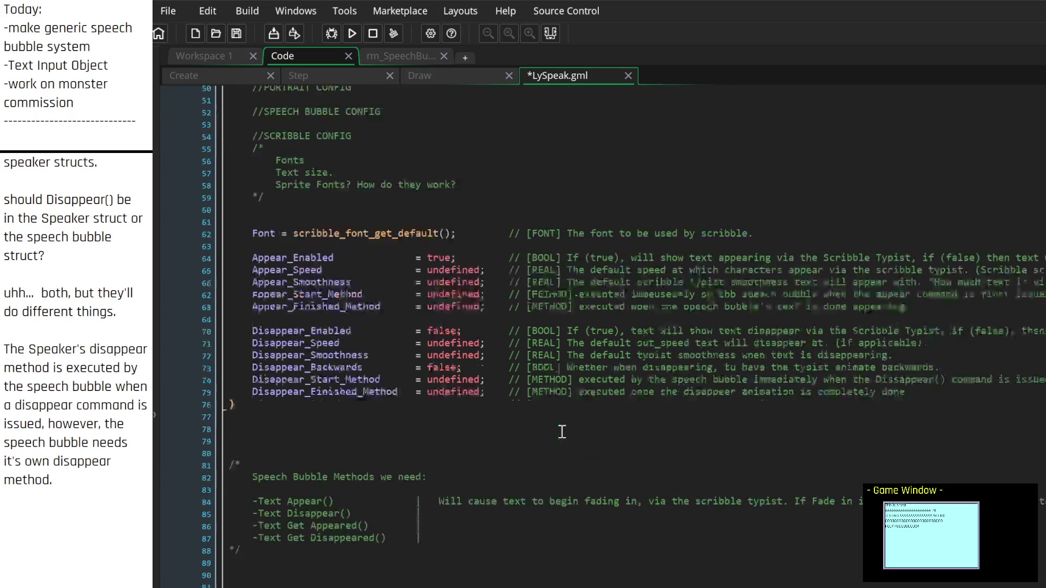
Step: Remove the extra blank lines and add 'Color = undefined; // [COLOR VALUE]' under the Font line
{"action": "scroll", "coordinate": [356, 361], "scroll_direction": "up", "scroll_amount": 1}
{"action": "scroll", "coordinate": [357, 361], "scroll_direction": "up", "scroll_amount": 1}
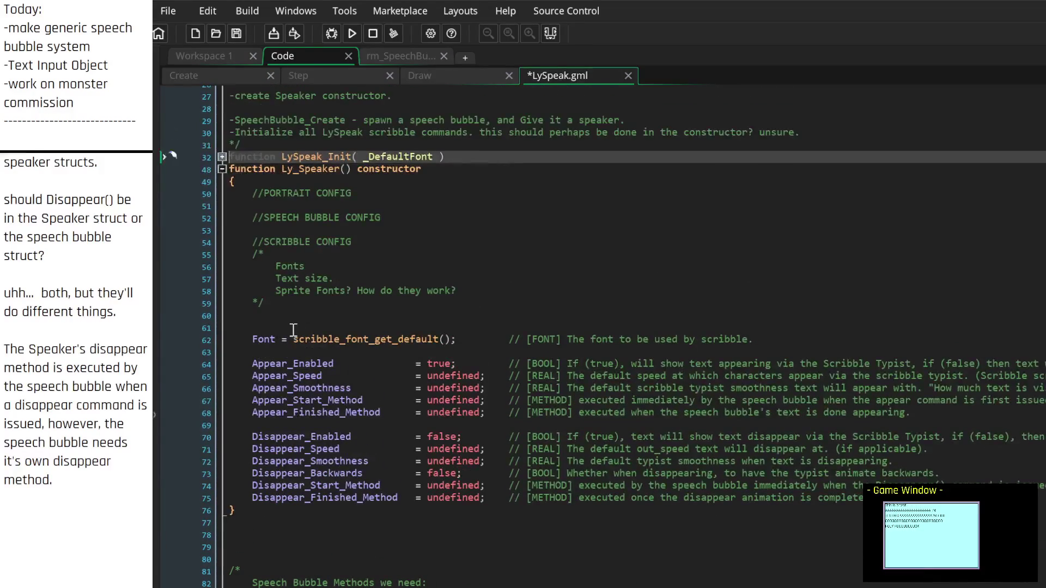
{"action": "left_click", "coordinate": [288, 328]}
{"action": "key", "text": "BackSpace"}
{"action": "key", "text": "BackSpace"}
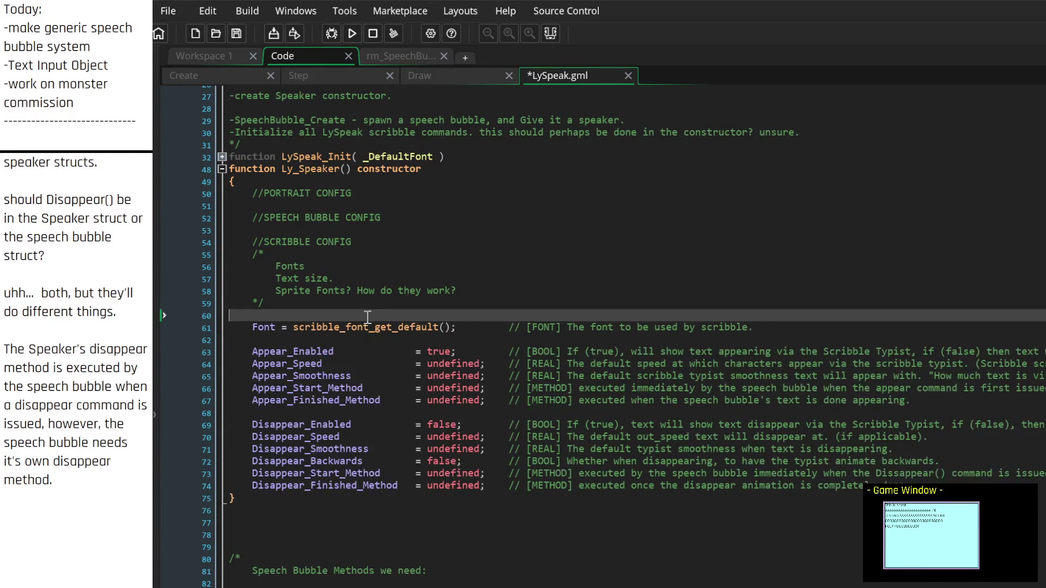
{"action": "key", "text": "Down"}
{"action": "key", "text": "Down"}
{"action": "key", "text": "Return"}
{"action": "key", "text": "Return"}
{"action": "key", "text": "Up"}
{"action": "key", "text": "Up"}
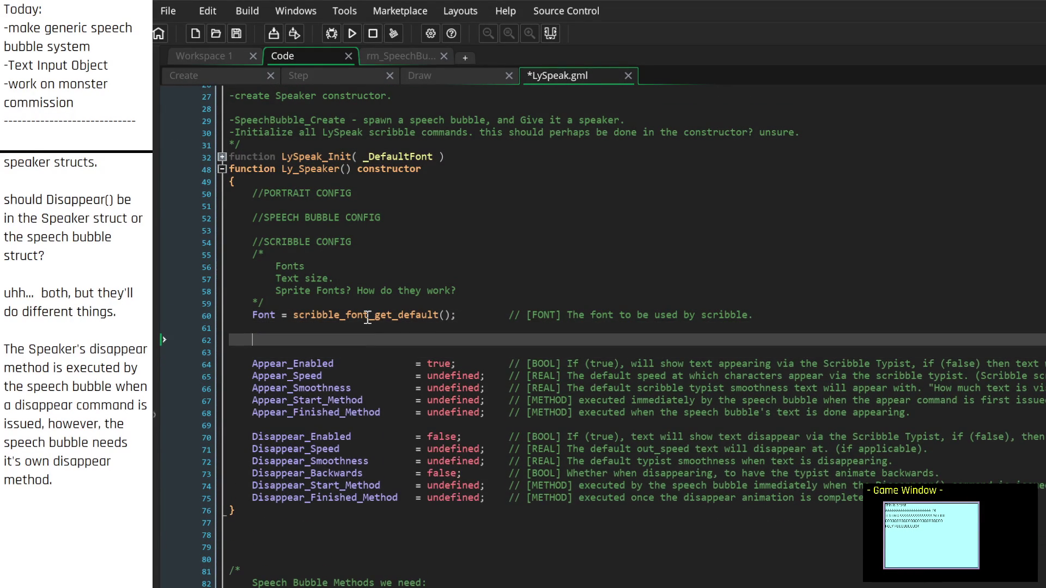
{"action": "type", "text": "Color = "}
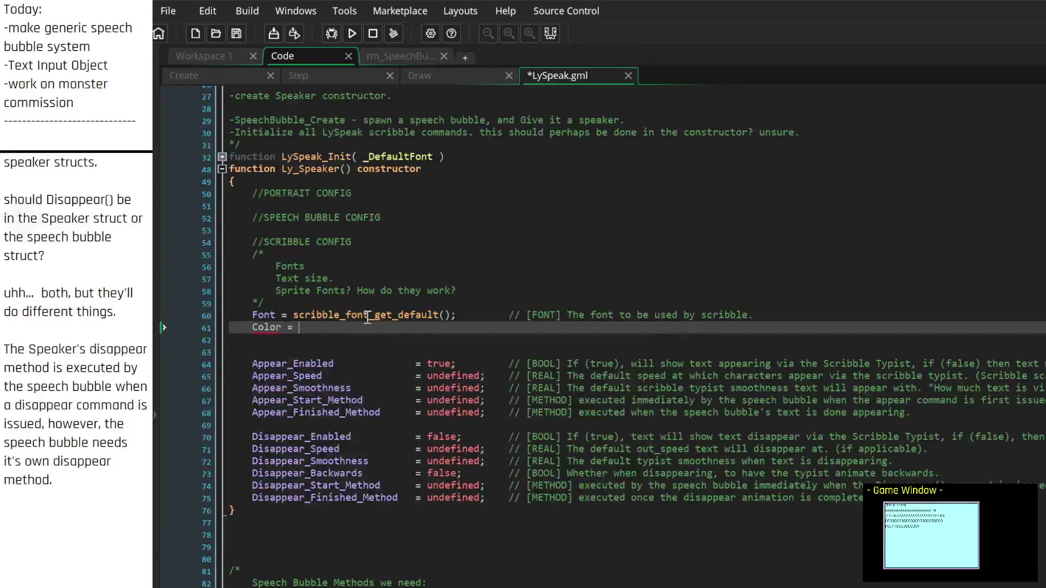
{"action": "type", "text": "undefin"}
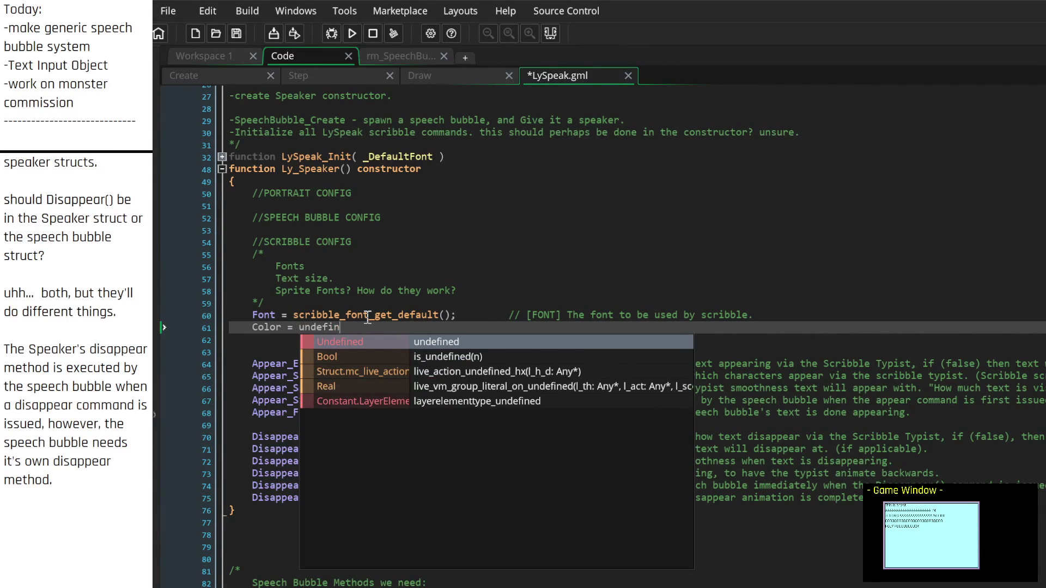
{"action": "type", "text": "ed;/[]"}
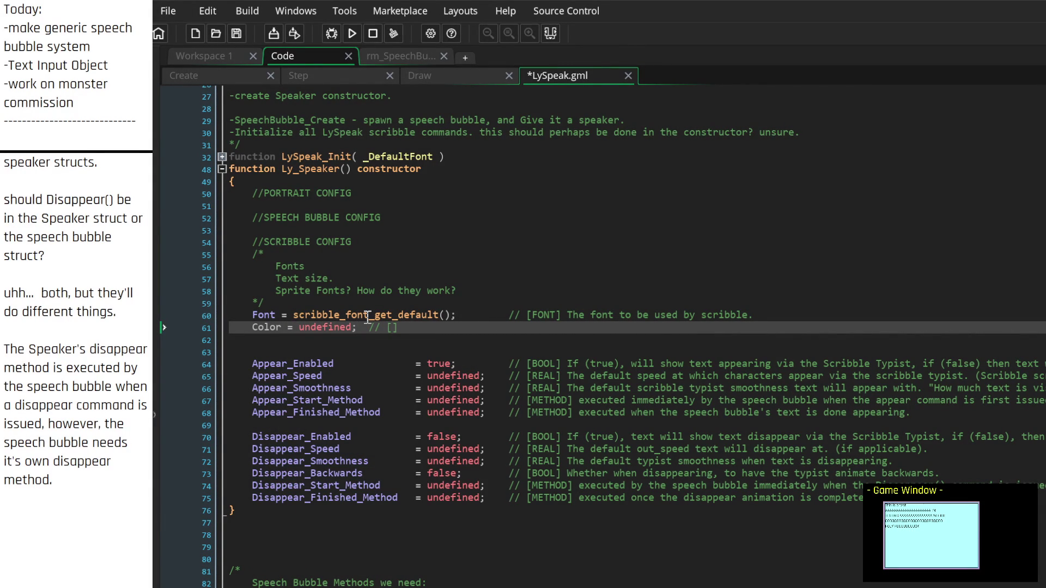
{"action": "type", "text": "COLOR VALUE"}
Step: Insert a draw_get_colour() call from autocomplete on a new line below Color
{"action": "key", "text": "Return"}
{"action": "key", "text": "Return"}
{"action": "type", "text": "rg"}
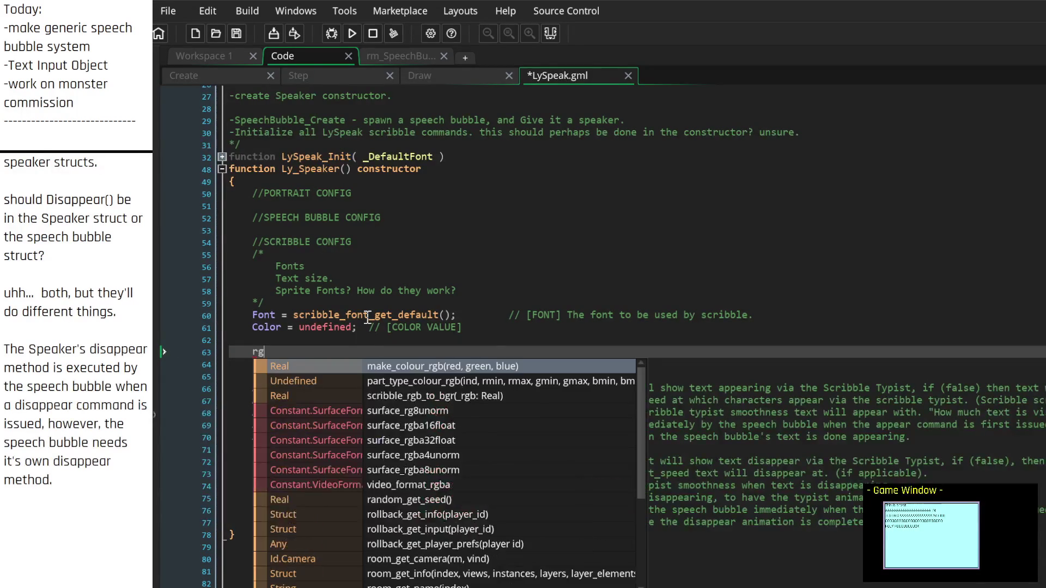
{"action": "key", "text": "BackSpace"}
{"action": "key", "text": "BackSpace"}
{"action": "type", "text": "color"}
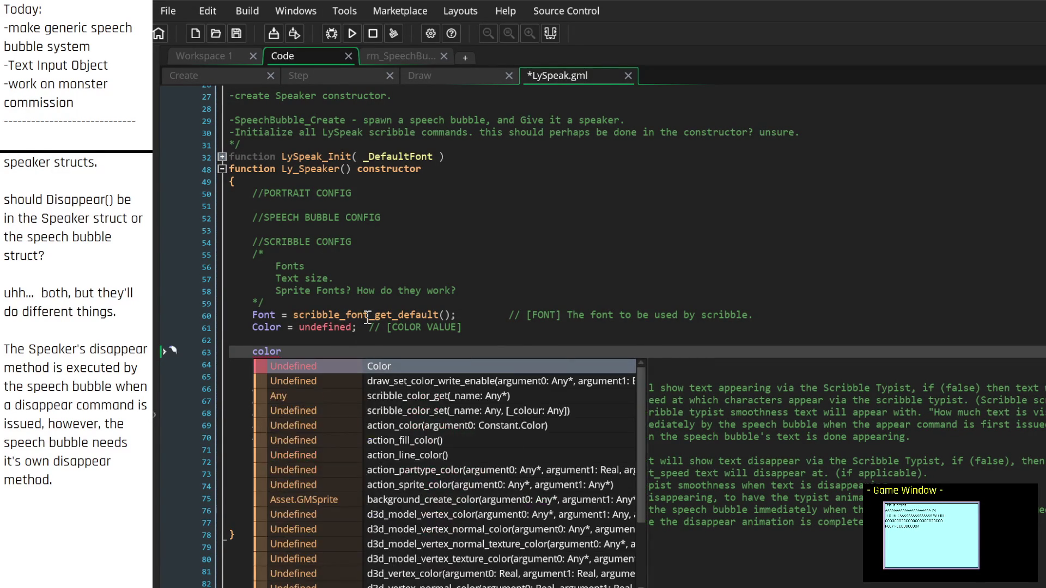
{"action": "key", "text": "Down"}
{"action": "key", "text": "Down"}
{"action": "key", "text": "Down"}
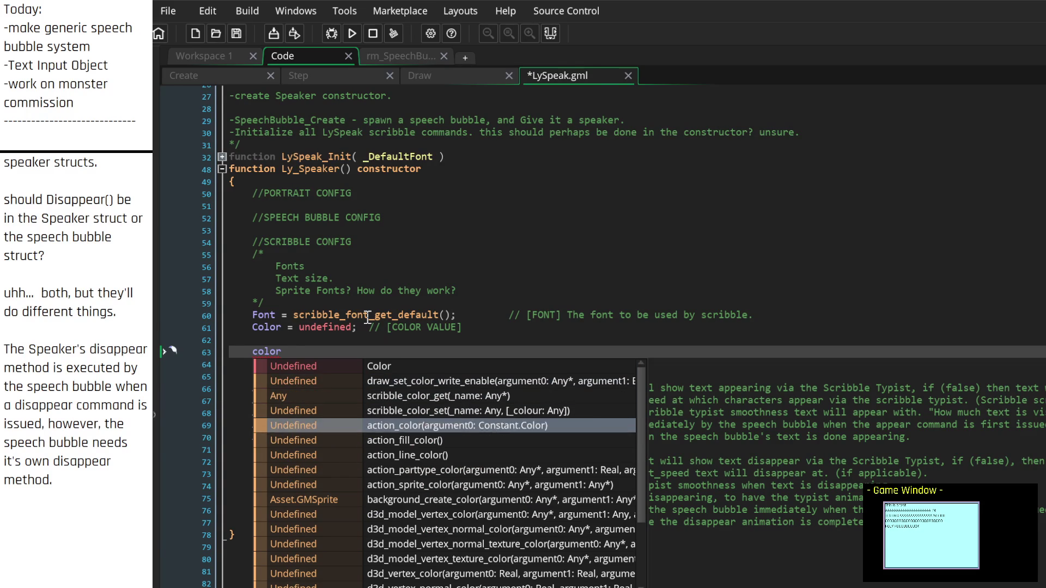
{"action": "key", "text": "BackSpace"}
{"action": "key", "text": "BackSpace"}
{"action": "key", "text": "BackSpace"}
{"action": "type", "text": "get_color"}
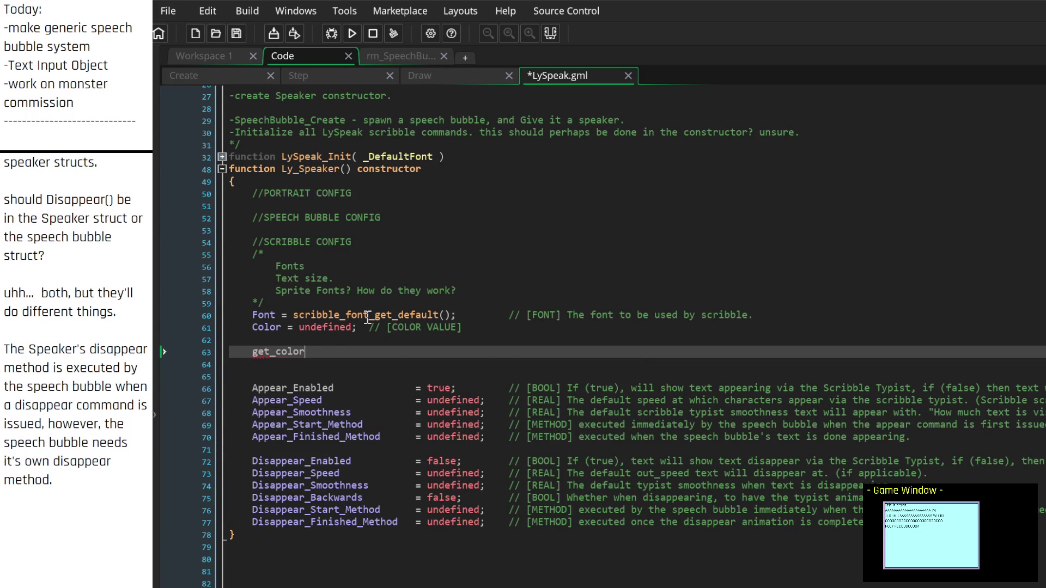
{"action": "key", "text": "BackSpace"}
{"action": "key", "text": "BackSpace"}
{"action": "key", "text": "BackSpace"}
{"action": "type", "text": "colo"}
{"action": "key", "text": "Down"}
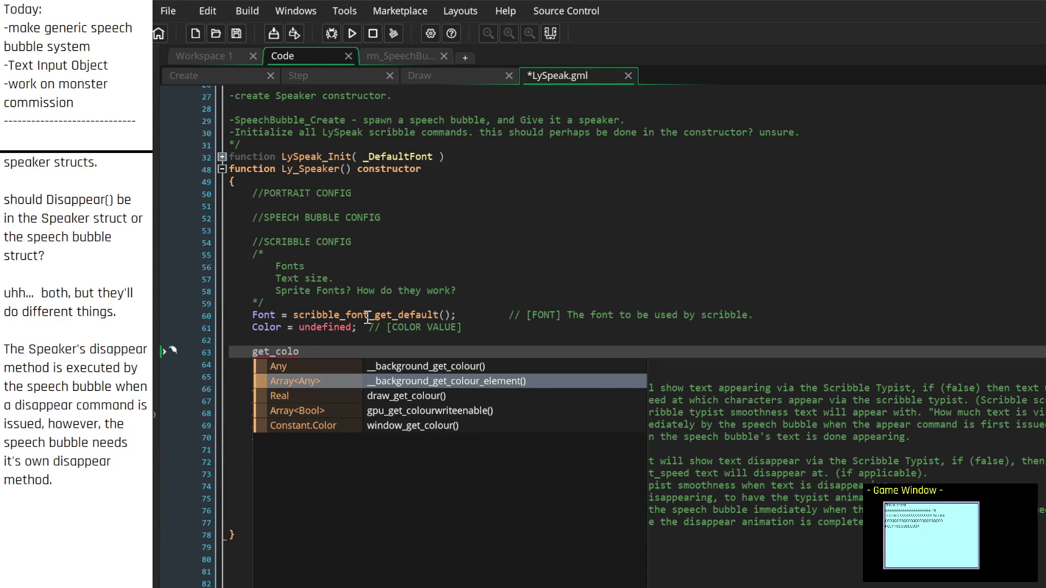
{"action": "key", "text": "Down"}
{"action": "key", "text": "Return"}
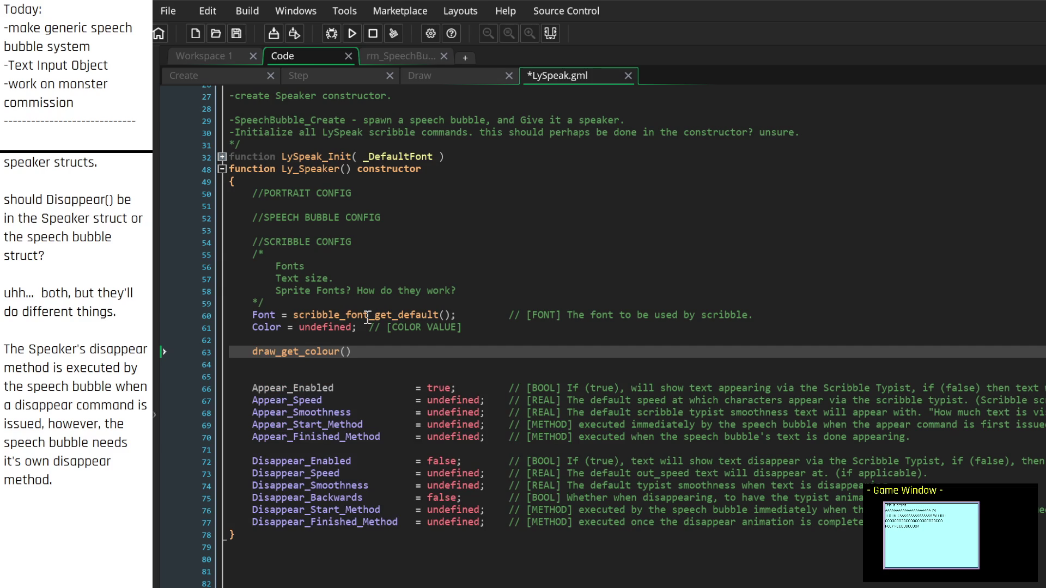
{"action": "mouse_move", "coordinate": [306, 349]}
Step: Change the Color comment to '[HEX COLOR VALUE] The color which the scribble text will be drawn with. Black by default'
{"action": "left_click", "coordinate": [392, 328]}
{"action": "type", "text": "HEX"}
{"action": "key", "text": "Down"}
{"action": "key", "text": "Left"}
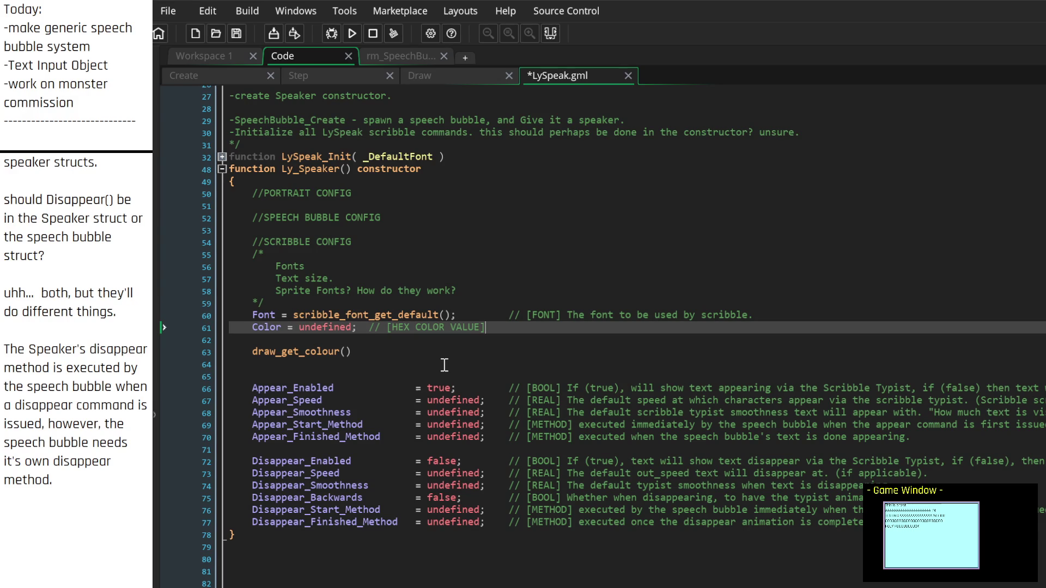
{"action": "type", "text": "The color w"}
{"action": "type", "text": "which "}
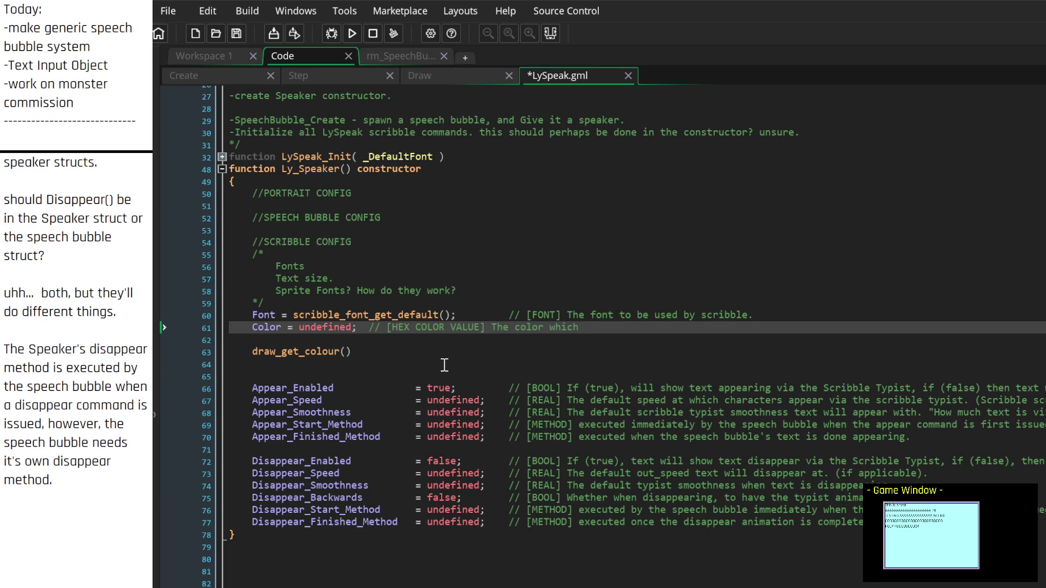
{"action": "type", "text": "the scribble te"}
{"action": "type", "text": "xt will be dr"}
{"action": "type", "text": "awn."}
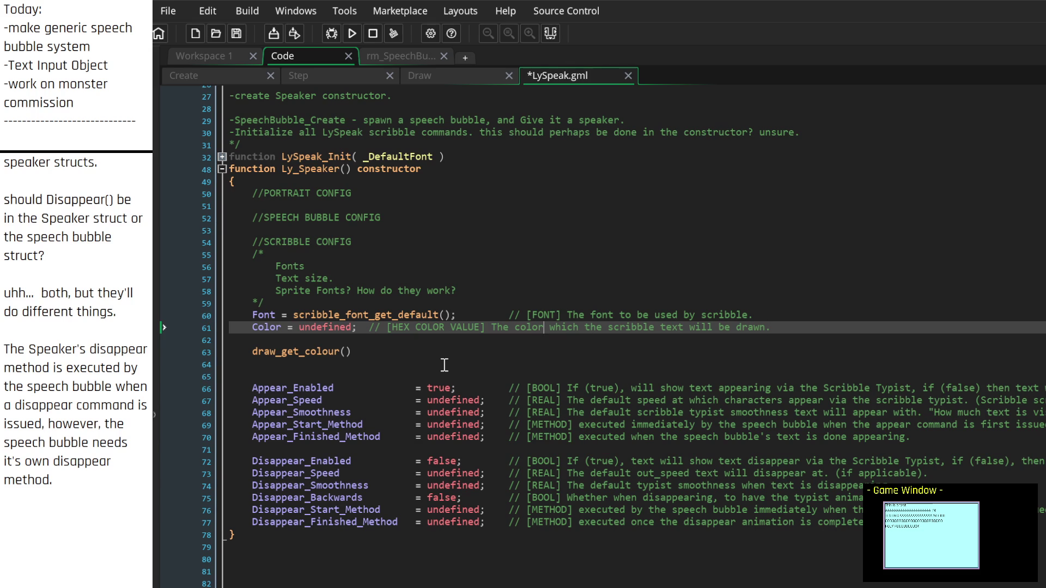
{"action": "key", "text": "End"}
{"action": "type", "text": "with."}
{"action": "type", "text": " Black by "}
{"action": "type", "text": "default"}
Step: Start deleting the draw_get_colour() line below Color
{"action": "key", "text": "Down"}
{"action": "key", "text": "Down"}
{"action": "key", "text": "BackSpace"}
{"action": "key", "text": "BackSpace"}
{"action": "key", "text": "BackSpace"}
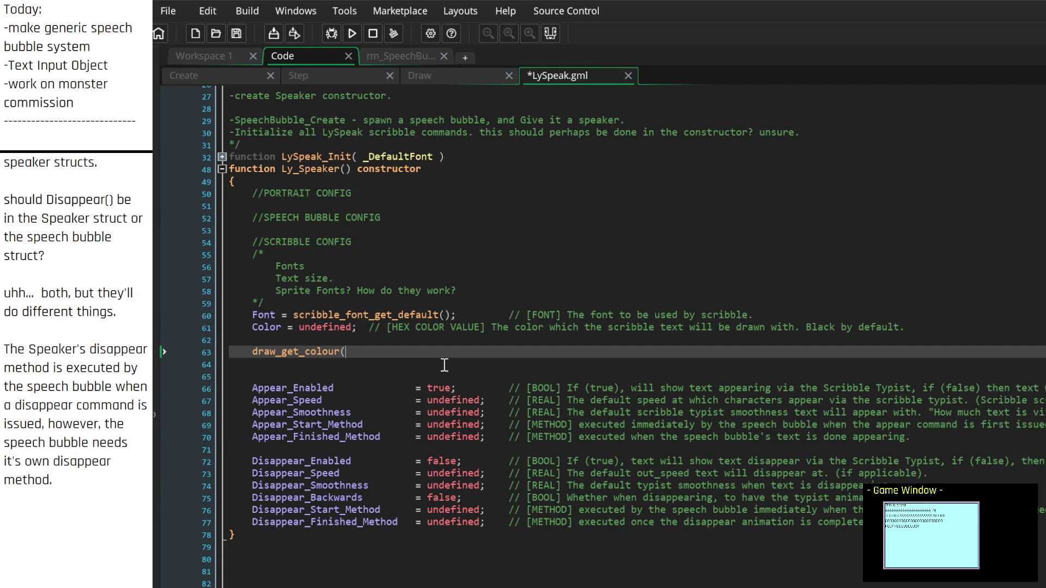
{"action": "key", "text": "BackSpace"}
{"action": "key", "text": "BackSpace"}
{"action": "key", "text": "BackSpace"}
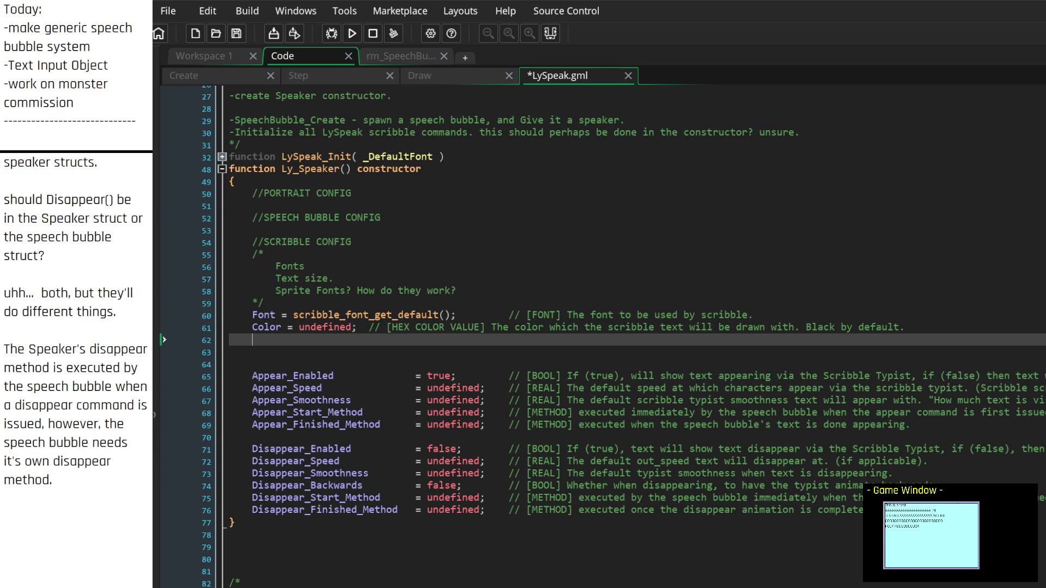
Step: Place the cursor on blank line 63 where the draw_get_colour() call was
{"action": "left_click", "coordinate": [376, 353]}
Step: Remove the blank lines beneath the Color line
{"action": "left_click", "coordinate": [374, 339]}
{"action": "left_click", "coordinate": [454, 353]}
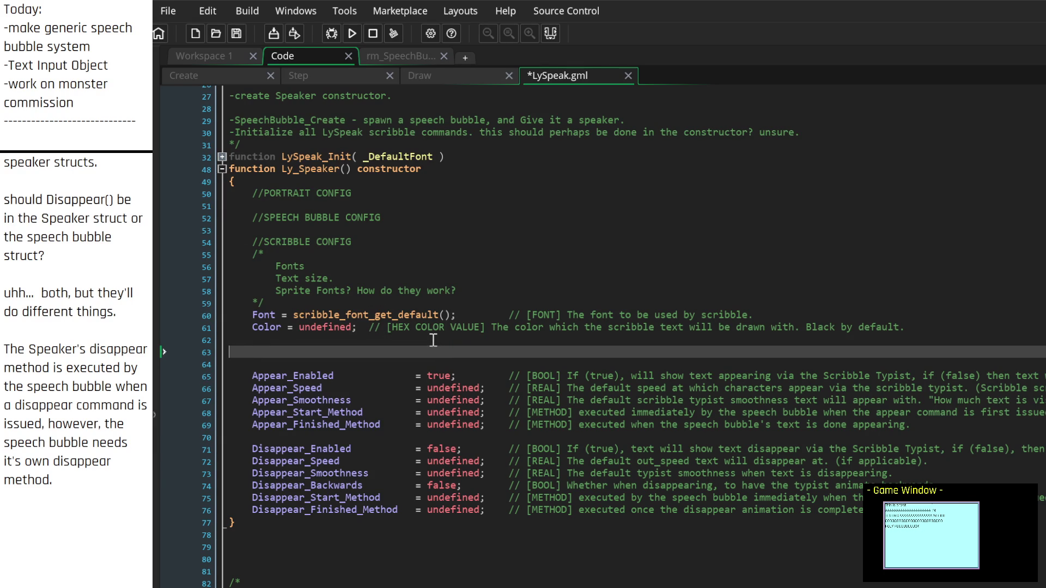
{"action": "key", "text": "BackSpace"}
{"action": "key", "text": "BackSpace"}
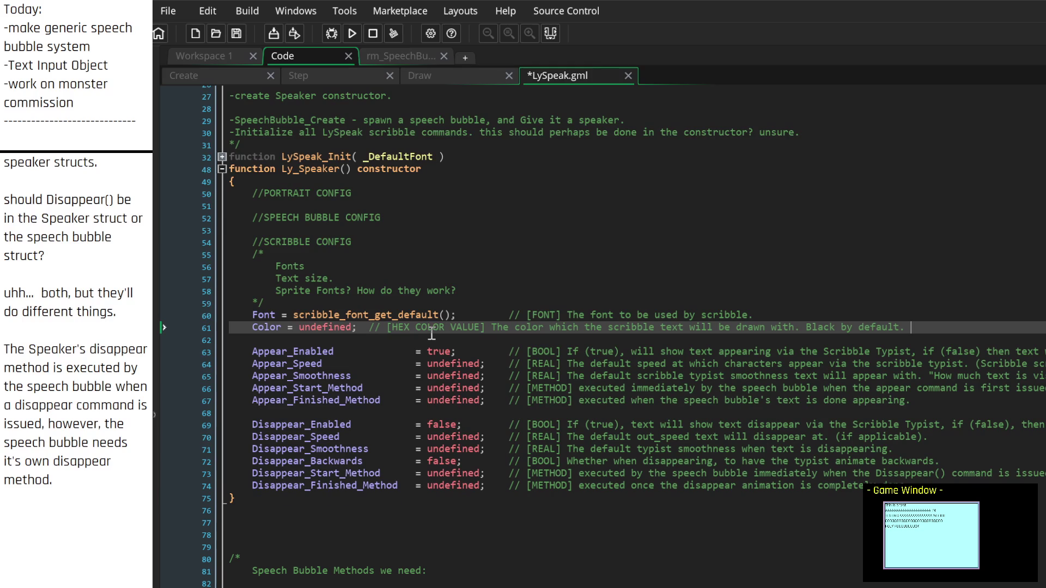
Step: Insert scribble_color_set() below the constructor's closing brace and open its definition
{"action": "scroll", "coordinate": [394, 500], "scroll_direction": "down", "scroll_amount": 2}
{"action": "left_click", "coordinate": [386, 437]}
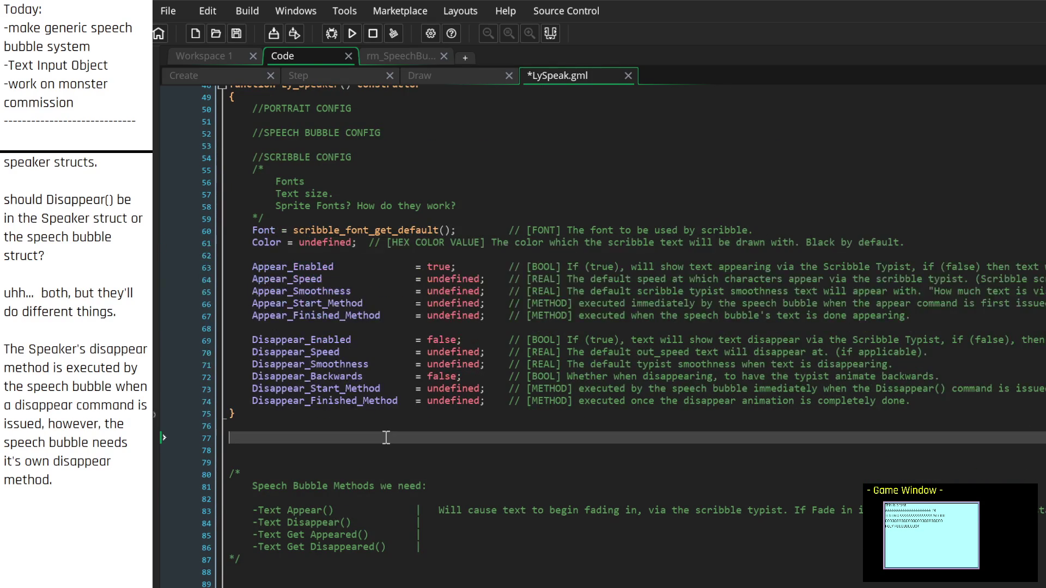
{"action": "type", "text": "scribble"}
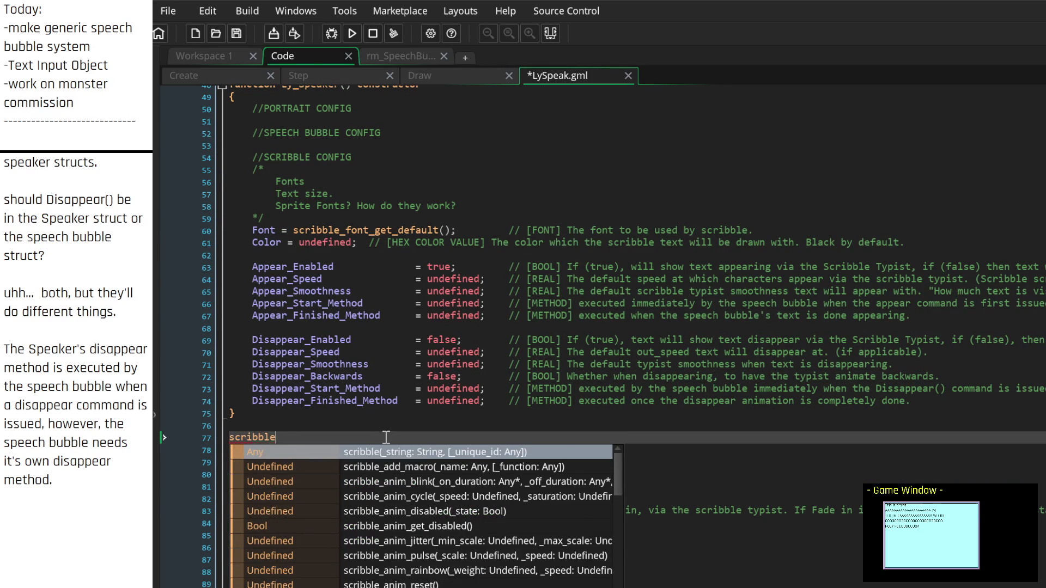
{"action": "type", "text": "_color"}
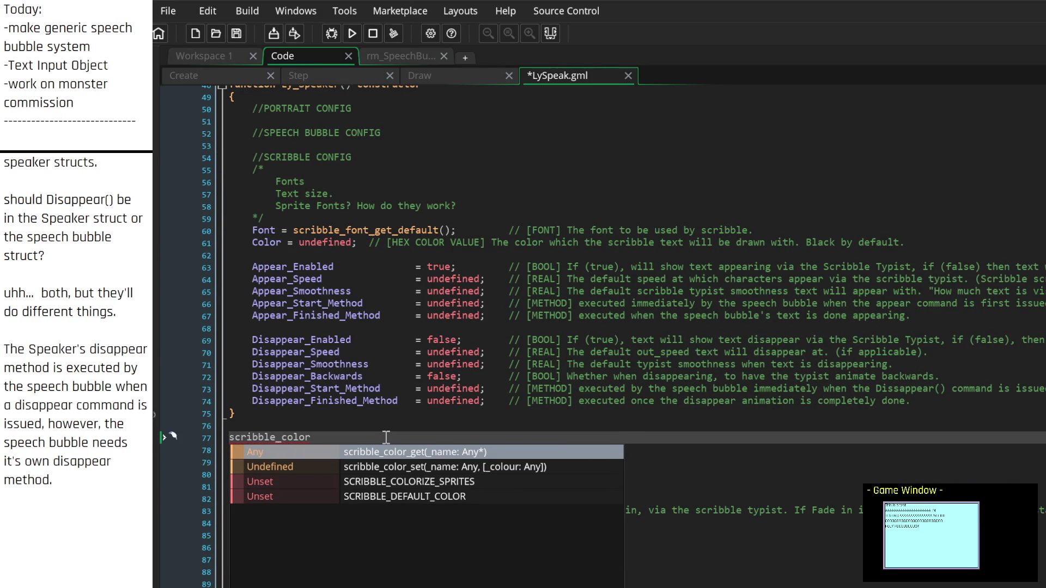
{"action": "key", "text": "Down"}
{"action": "key", "text": "Return"}
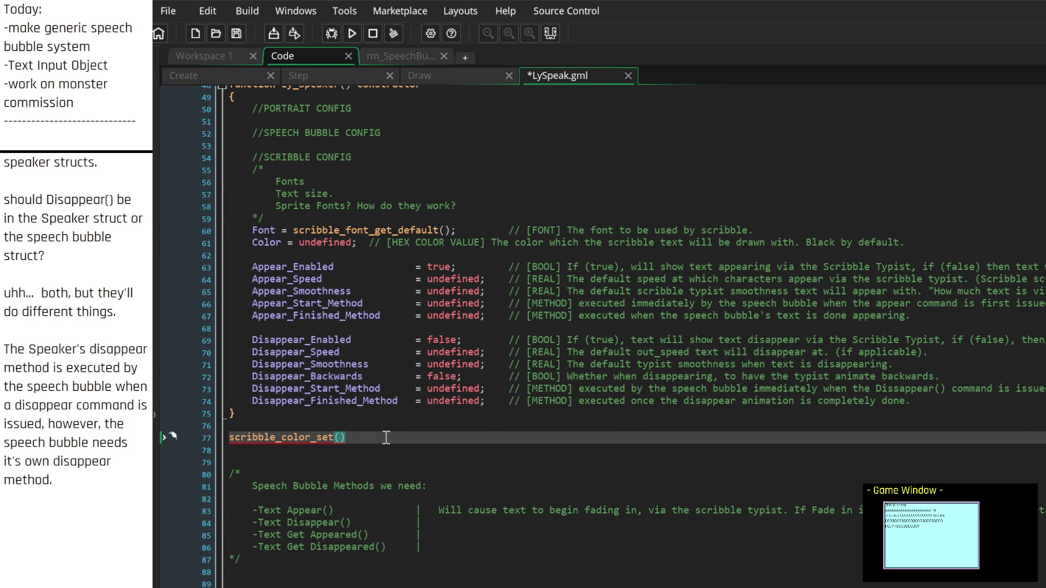
{"action": "middle_click", "coordinate": [318, 437]}
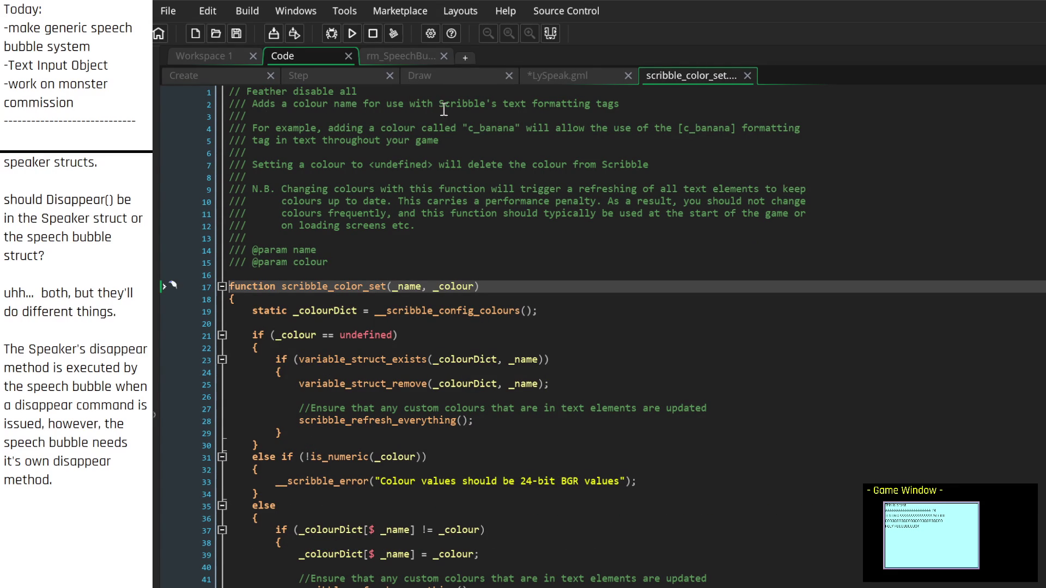
Step: Read through the scribble_color_set definition and its colour examples, then close that tab
{"action": "left_click_drag", "start_coordinate": [345, 128], "coordinate": [416, 129]}
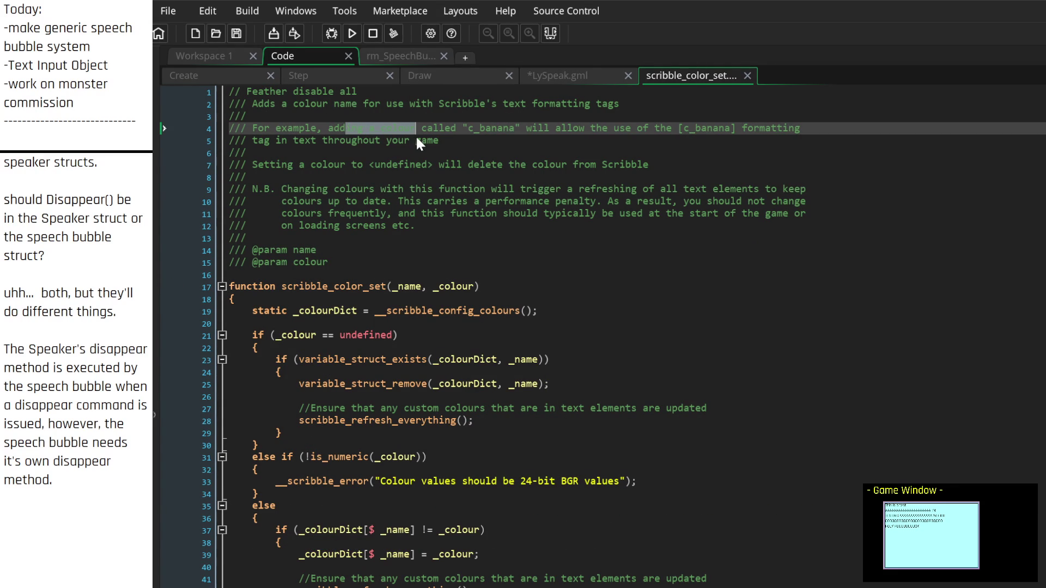
{"action": "left_click", "coordinate": [457, 140]}
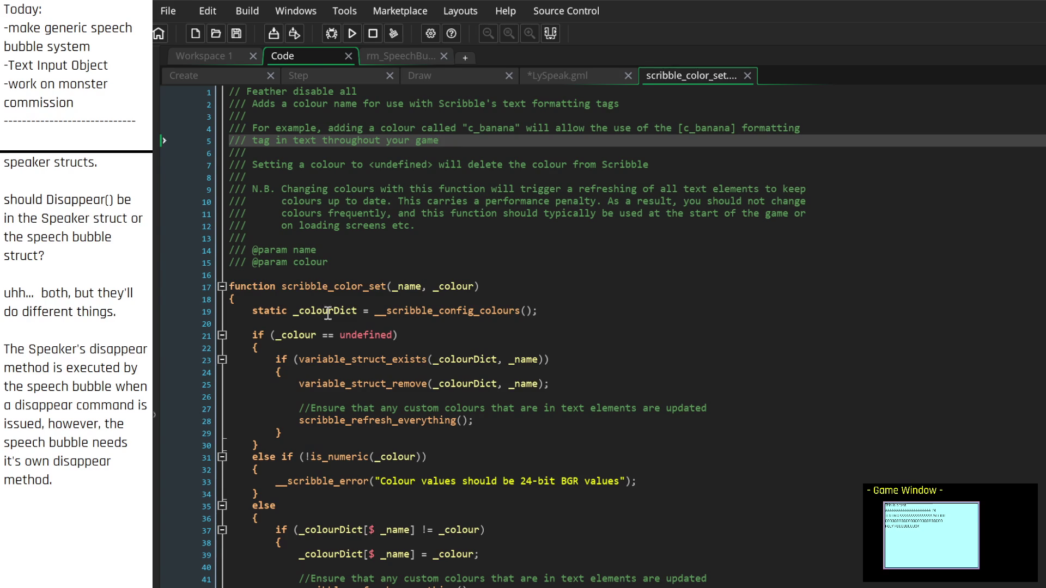
{"action": "mouse_move", "coordinate": [361, 383]}
{"action": "scroll", "coordinate": [361, 383], "scroll_direction": "down", "scroll_amount": 2}
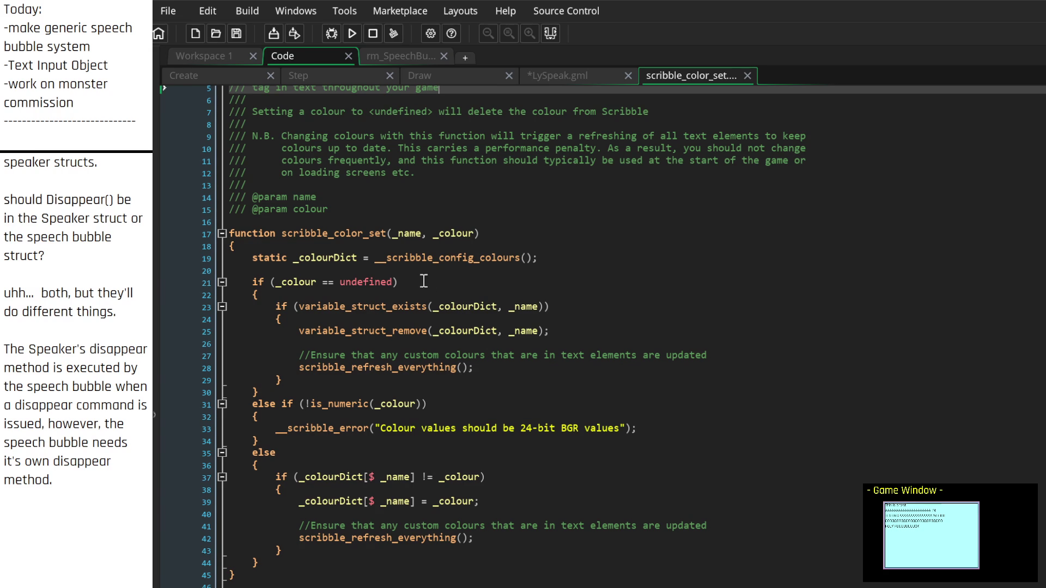
{"action": "left_click", "coordinate": [747, 75]}
Step: Delete the scribble_color_set() call on line 77
{"action": "left_click_drag", "start_coordinate": [346, 437], "coordinate": [226, 437]}
{"action": "key", "text": "BackSpace"}
{"action": "key", "text": "BackSpace"}
{"action": "key", "text": "BackSpace"}
{"action": "scroll", "coordinate": [300, 434], "scroll_direction": "up", "scroll_amount": 2}
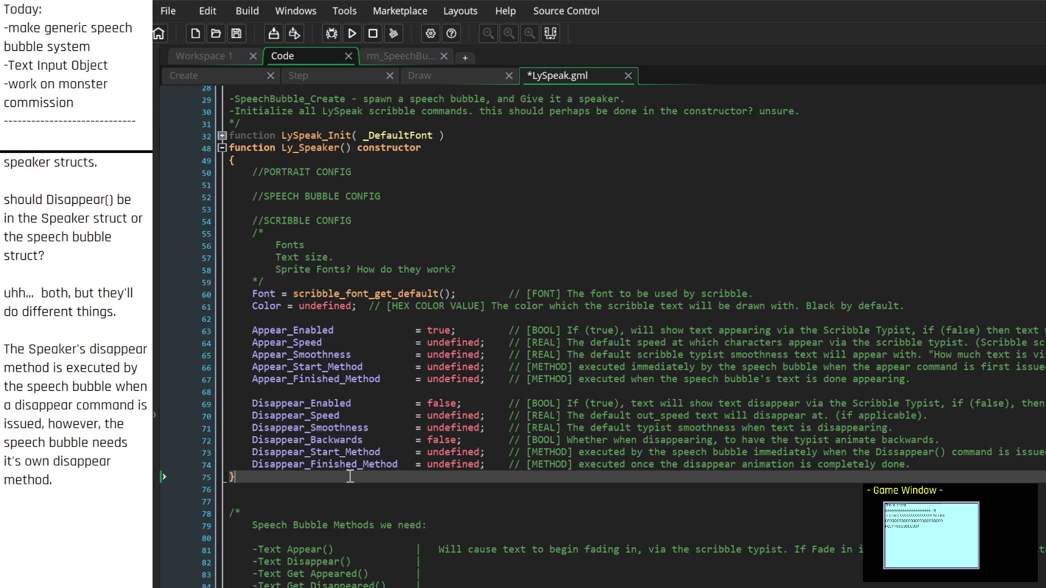
Step: Change the Color comment to '[COLOR VALUE (not sure which kind yet.)]'
{"action": "left_click", "coordinate": [257, 307]}
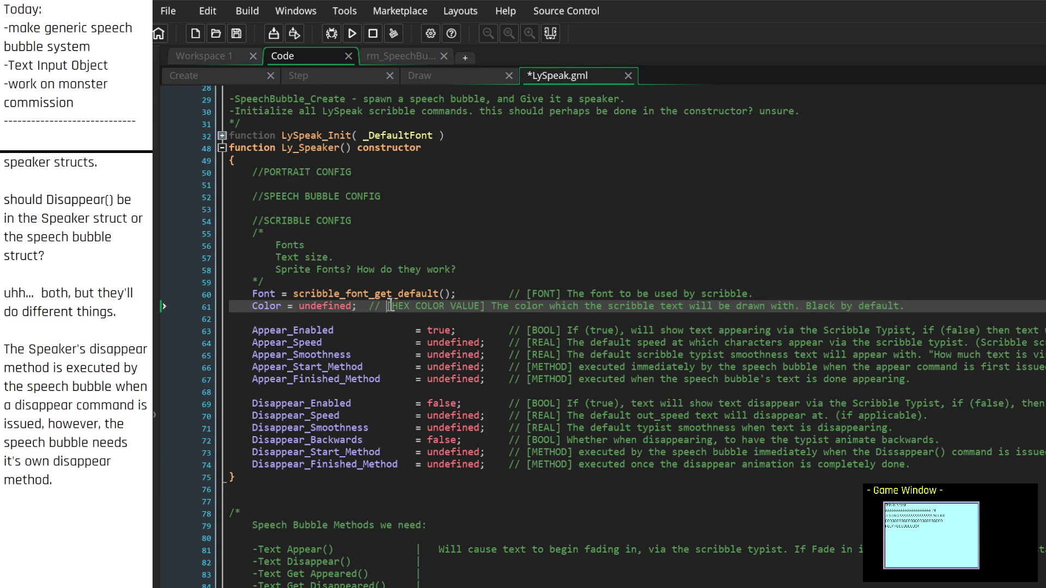
{"action": "mouse_move", "coordinate": [393, 307]}
{"action": "left_mouse_down"}
{"action": "mouse_move", "coordinate": [466, 306]}
{"action": "mouse_move", "coordinate": [434, 309]}
{"action": "left_mouse_up"}
{"action": "key", "text": "BackSpace"}
{"action": "left_click", "coordinate": [428, 305]}
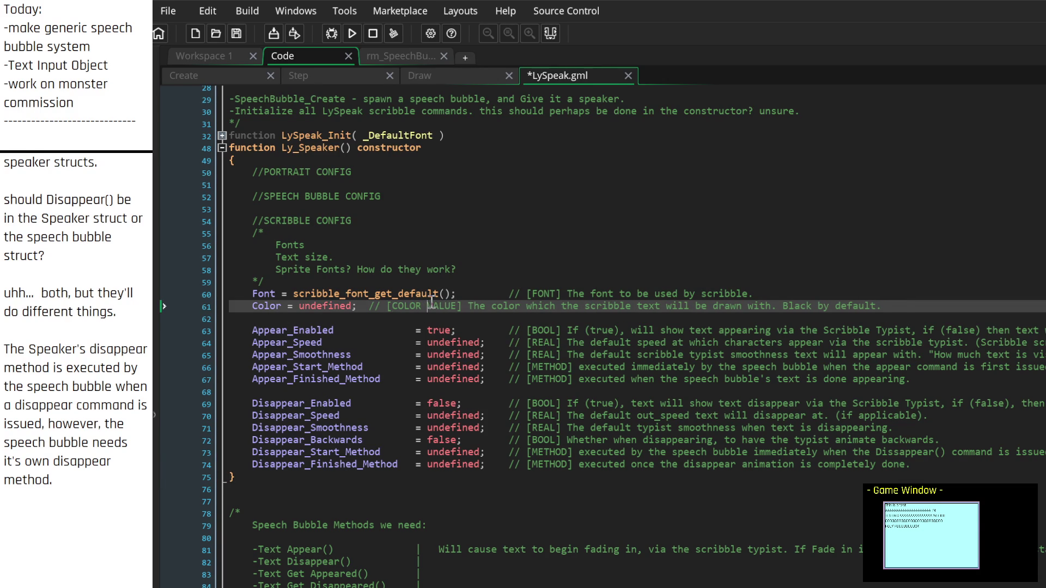
{"action": "left_click", "coordinate": [460, 306]}
{"action": "type", "text": "()"}
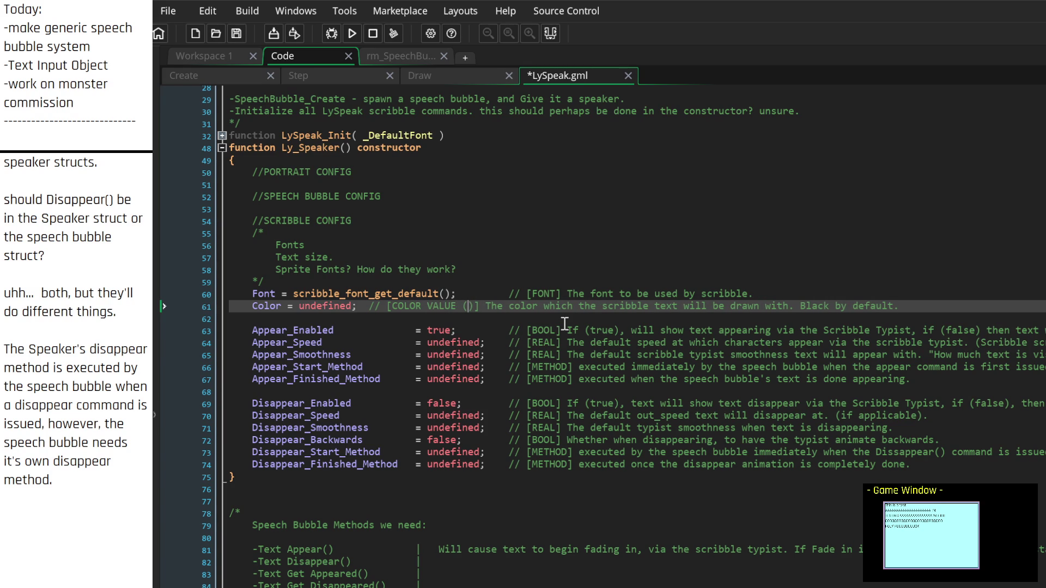
{"action": "type", "text": "not sure which "}
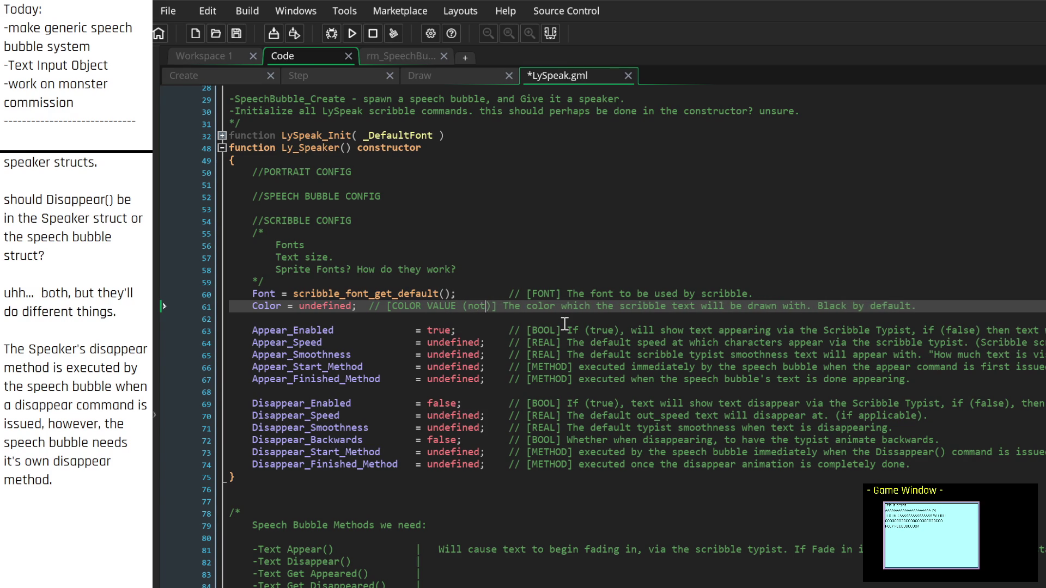
{"action": "type", "text": "kind yet."}
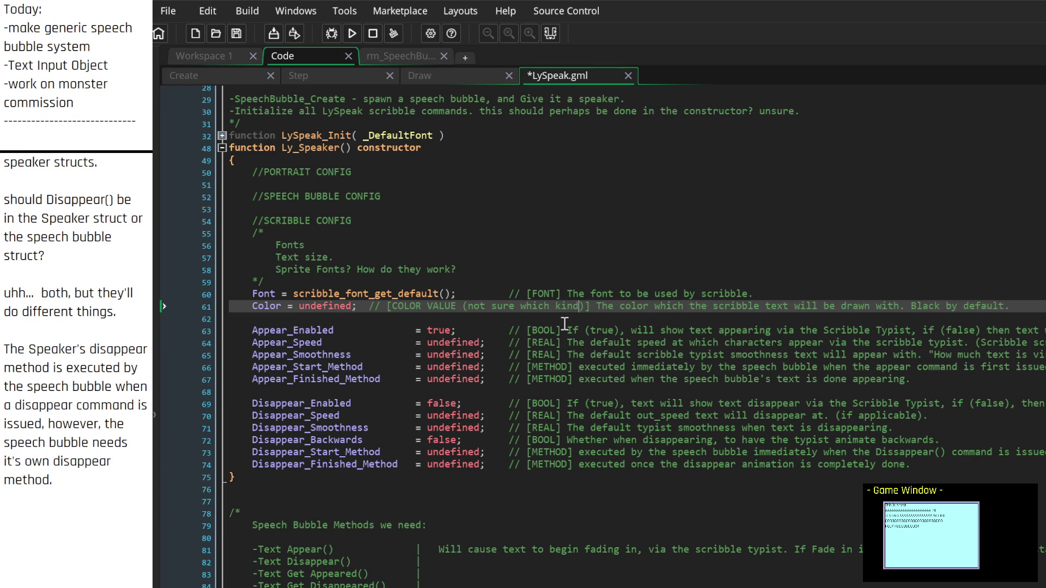
Step: Rename Color to Text_Color and add a 'Text_Alpha = 1;' line below it
{"action": "key", "text": "Down"}
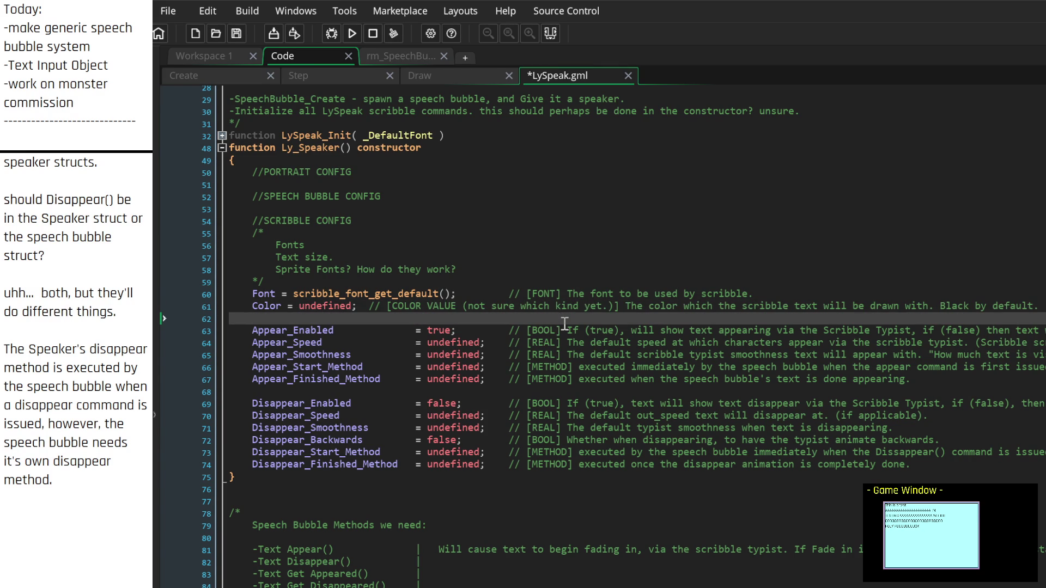
{"action": "key", "text": "Return"}
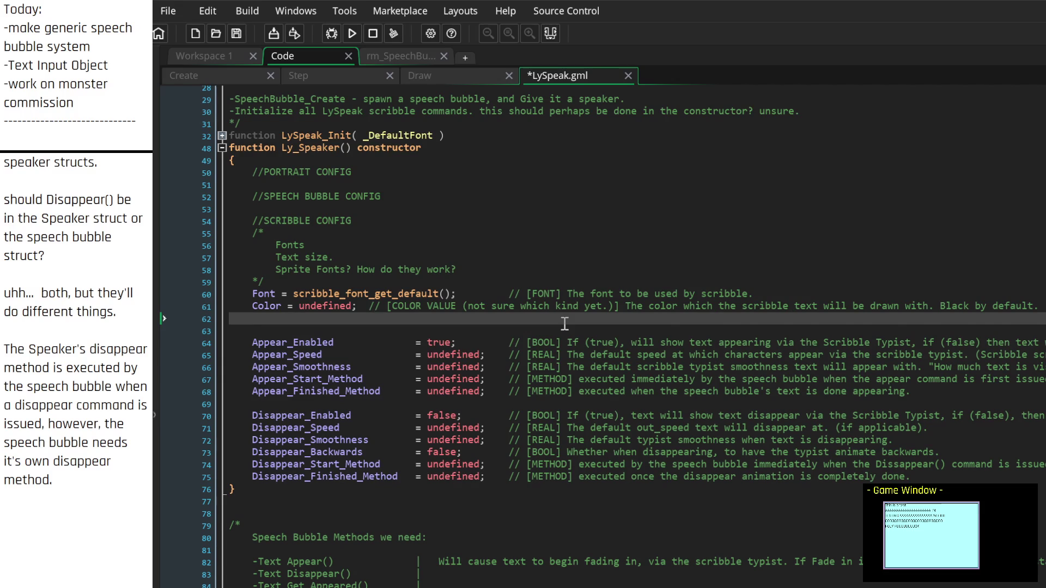
{"action": "key", "text": "Up"}
{"action": "type", "text": "Text_"}
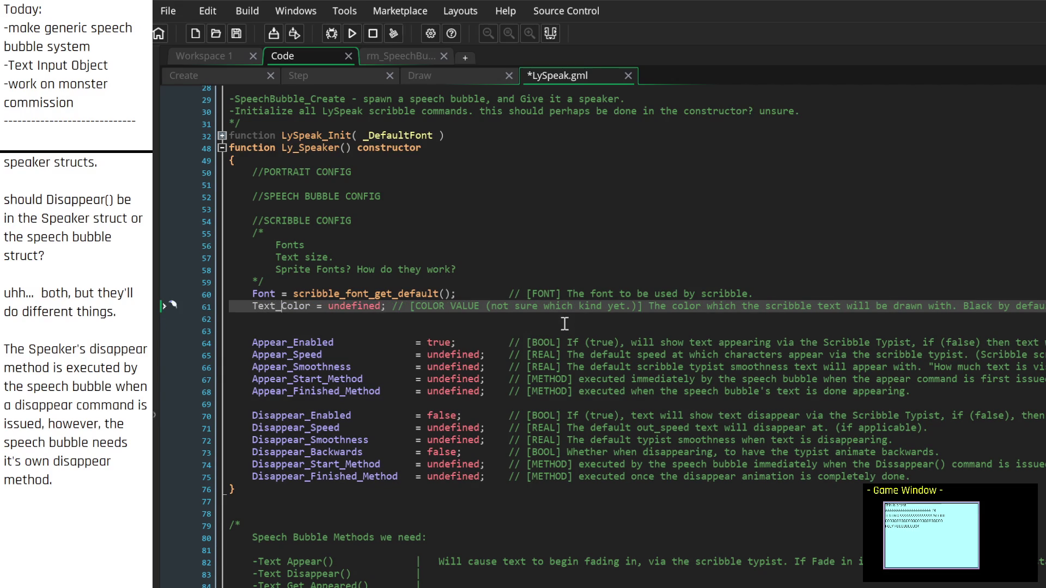
{"action": "key", "text": "Down"}
{"action": "type", "text": "Text"}
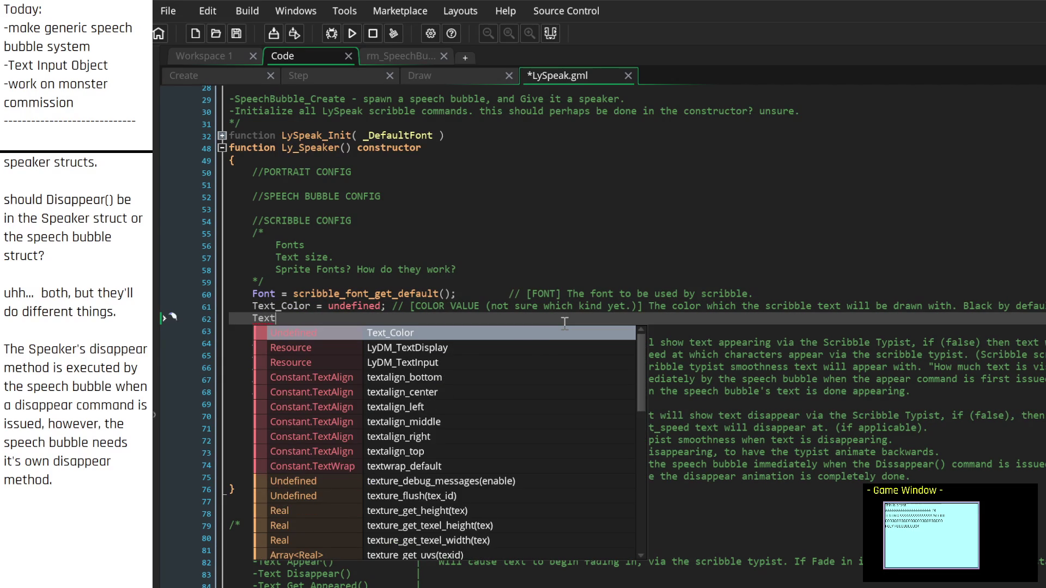
{"action": "type", "text": "_"}
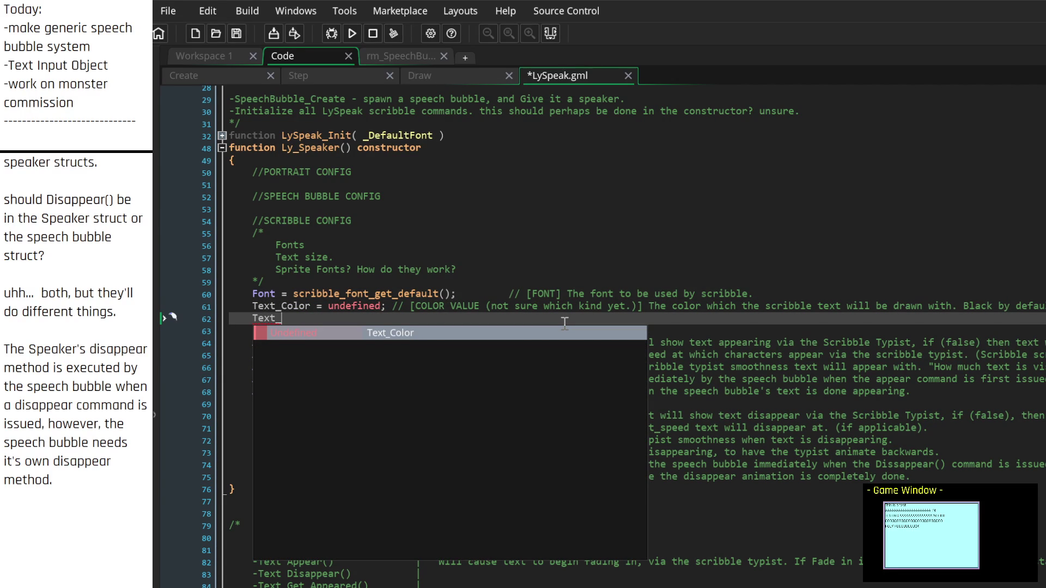
{"action": "type", "text": "Alpha "}
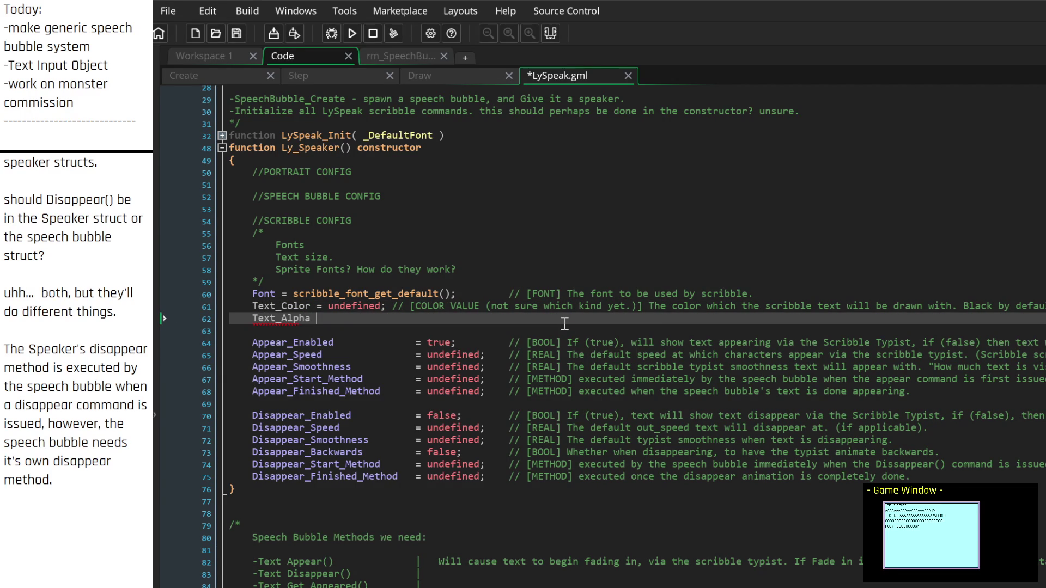
{"action": "type", "text": "= 1;"}
Step: Comment Text_Alpha with '// [REAL] The Alpha value scribble text will be drawn at.'
{"action": "key", "text": "Tab"}
{"action": "key", "text": "Tab"}
{"action": "key", "text": "Tab"}
{"action": "type", "text": "."}
{"action": "key", "text": "BackSpace"}
{"action": "type", "text": "// [REA"}
{"action": "type", "text": "L] "}
{"action": "type", "text": "The Alpha"}
{"action": "type", "text": " value "}
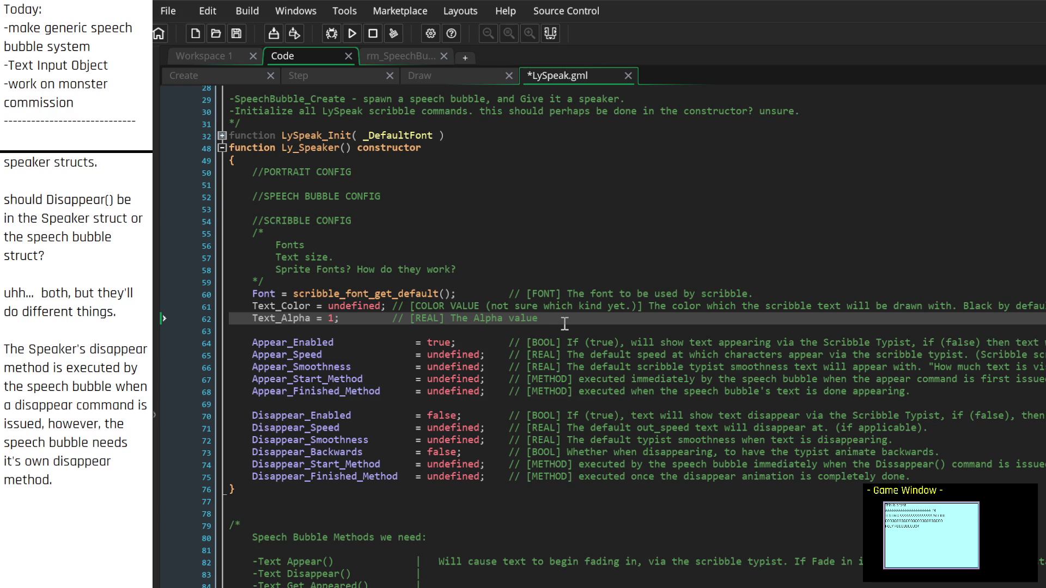
{"action": "type", "text": "scribble text"}
{"action": "type", "text": " will be draw"}
{"action": "type", "text": "n at."}
{"action": "key", "text": "Down"}
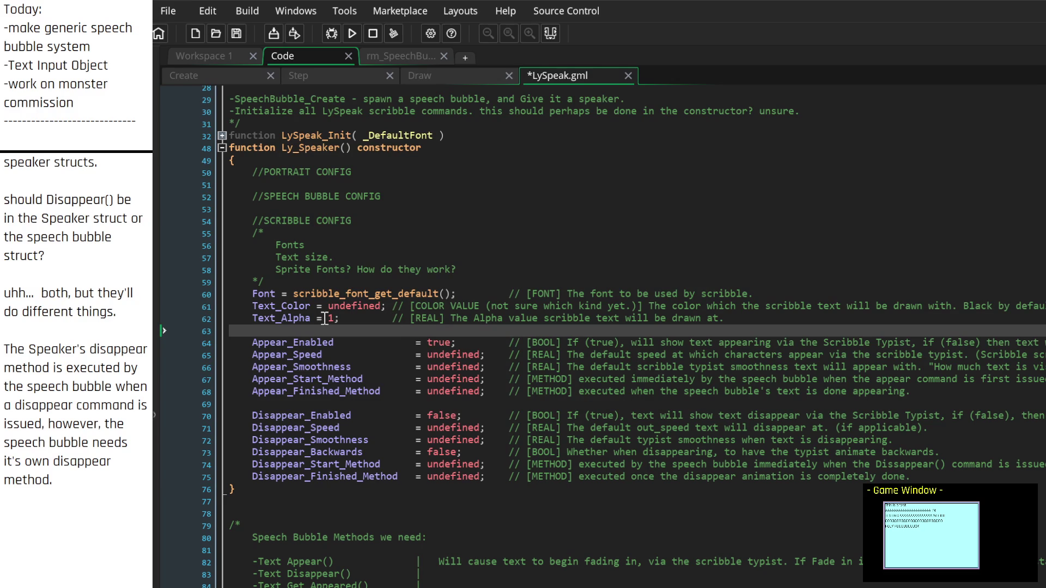
Step: Align the Text_Alpha and Text_Color comments with the rest of the comment column
{"action": "left_click", "coordinate": [392, 316]}
{"action": "key", "text": "Tab"}
{"action": "key", "text": "Tab"}
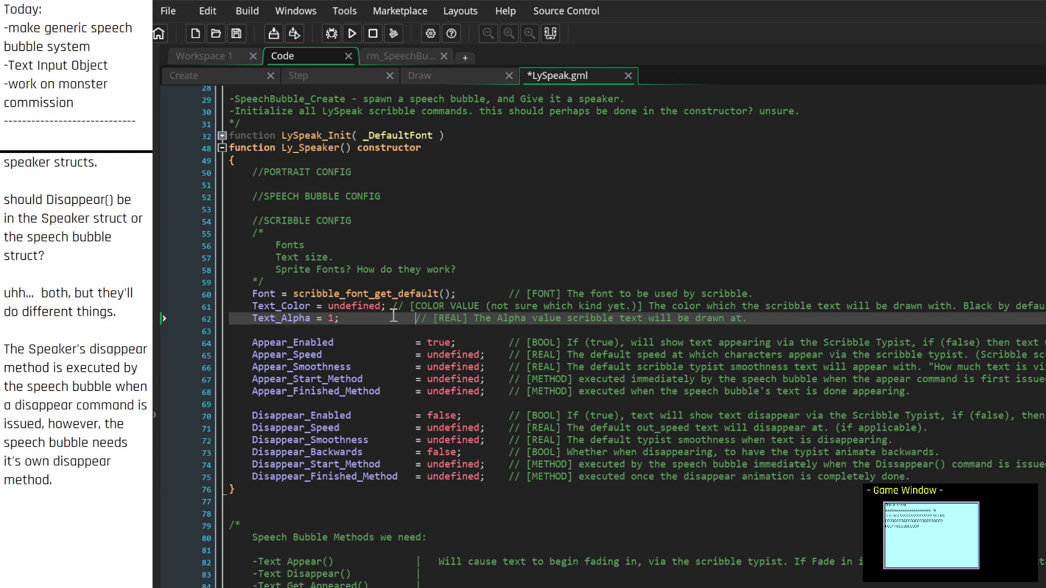
{"action": "key", "text": "Tab"}
{"action": "key", "text": "Tab"}
{"action": "key", "text": "Tab"}
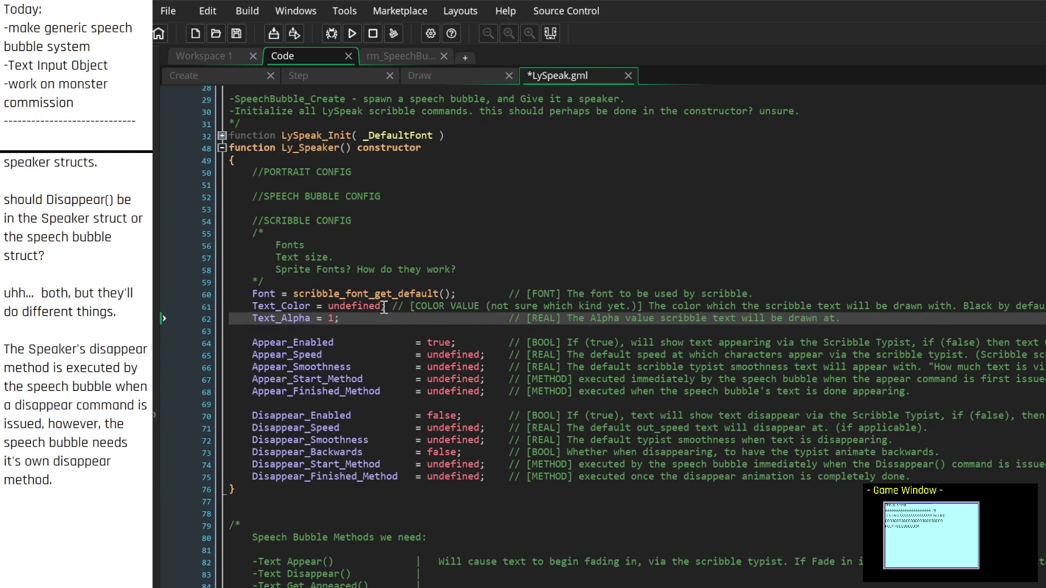
{"action": "left_click", "coordinate": [394, 309]}
{"action": "key", "text": "Tab"}
{"action": "key", "text": "Tab"}
{"action": "key", "text": "Tab"}
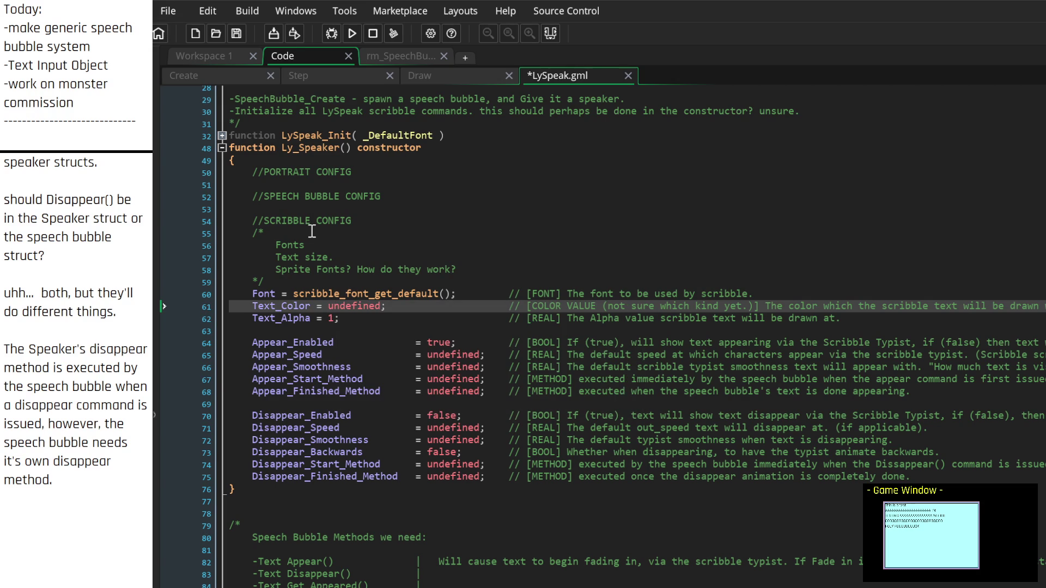
{"action": "left_click", "coordinate": [338, 257]}
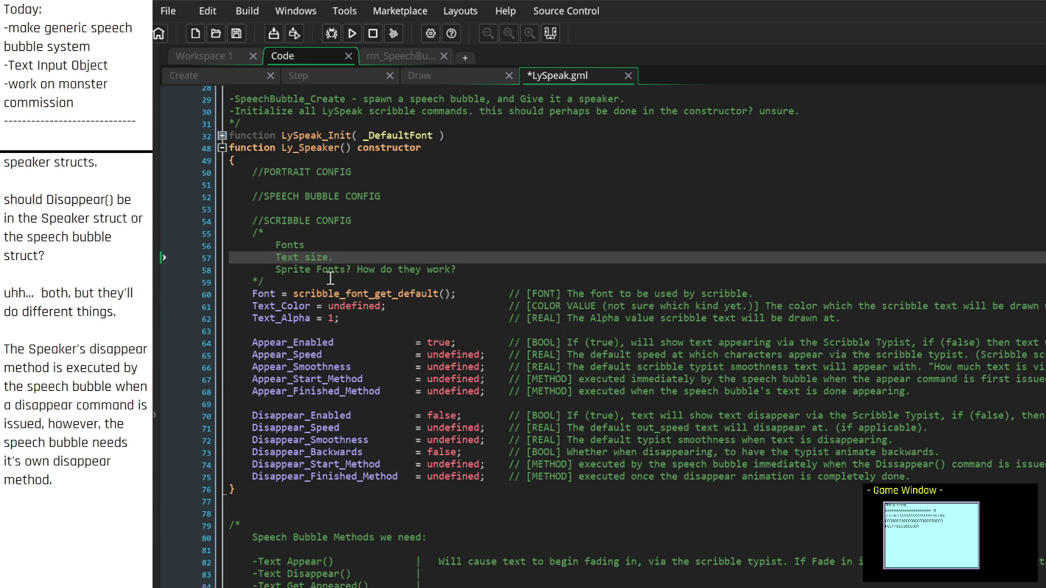
{"action": "left_click", "coordinate": [325, 286]}
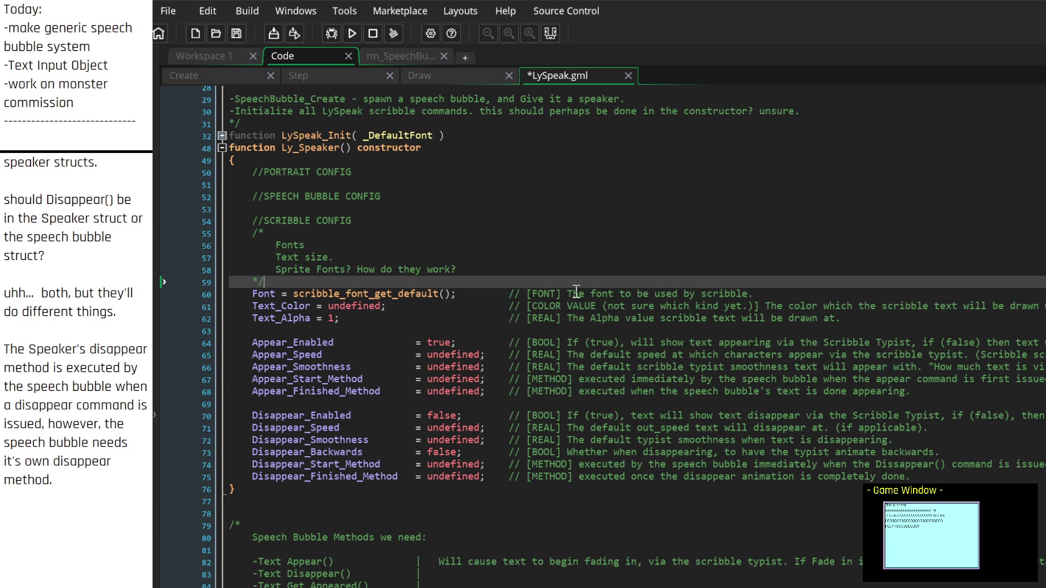
Step: Begin a 'Text_Size =' line directly below the Font setting
{"action": "left_click", "coordinate": [788, 294]}
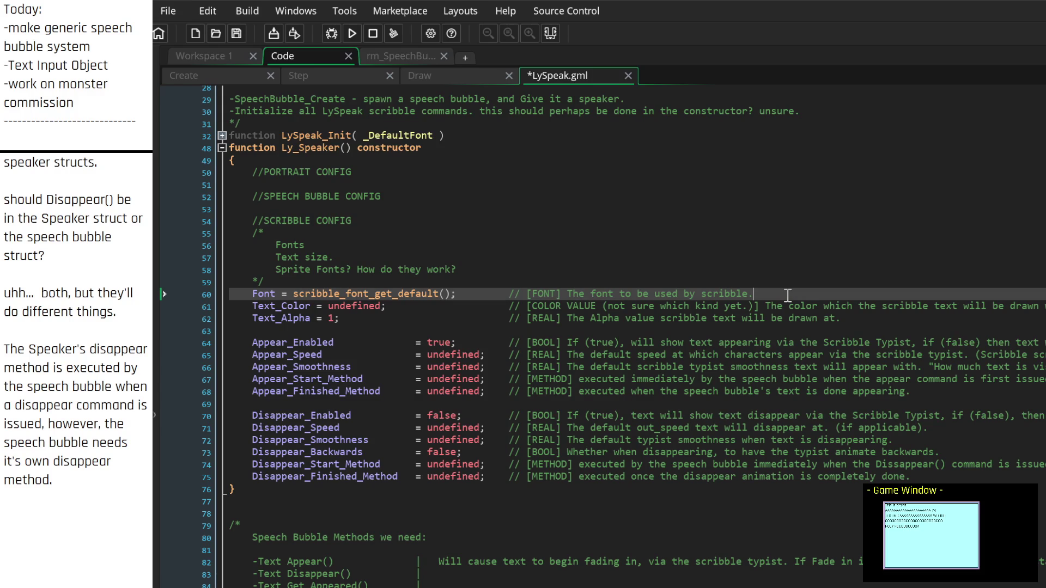
{"action": "key", "text": "Return"}
{"action": "type", "text": "Text"}
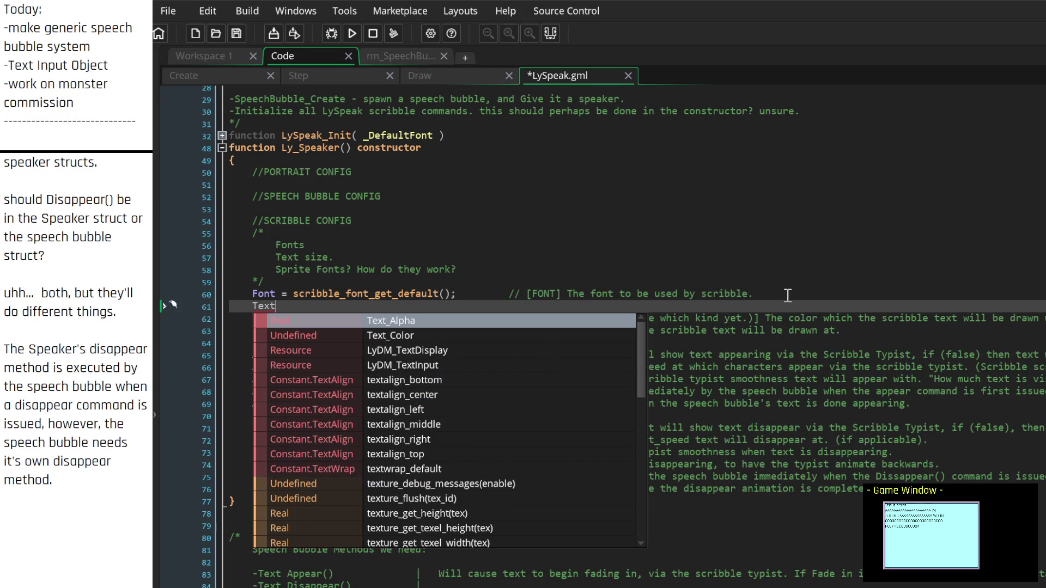
{"action": "type", "text": "_Size ="}
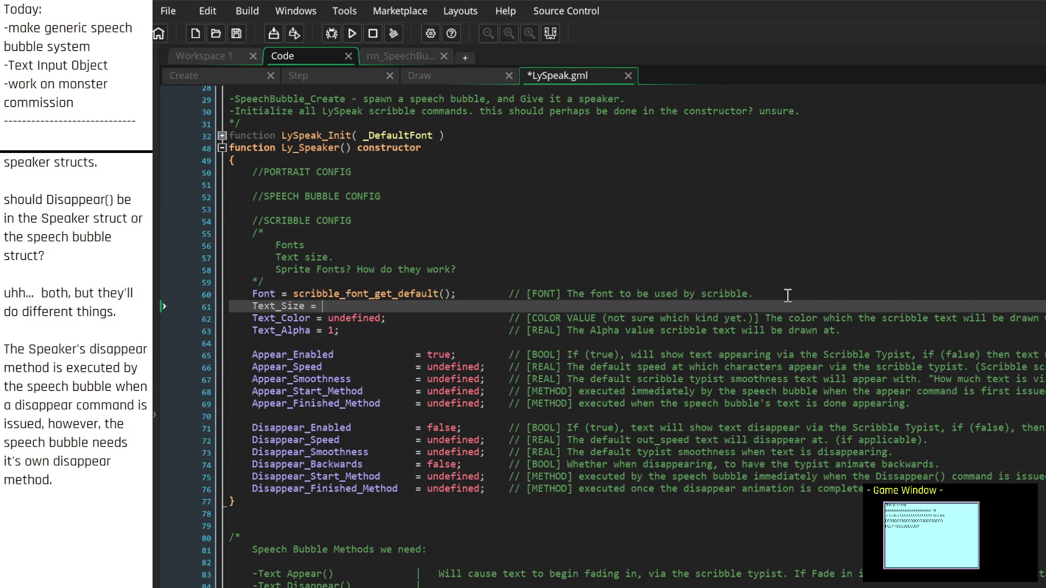
Step: Tab-align the equals signs of Text_Size, Text_Color and Text_Alpha, keeping comments in line
{"action": "key", "text": "Left"}
{"action": "key", "text": "Left"}
{"action": "key", "text": "Tab"}
{"action": "key", "text": "Down"}
{"action": "key", "text": "Tab"}
{"action": "key", "text": "Down"}
{"action": "key", "text": "Tab"}
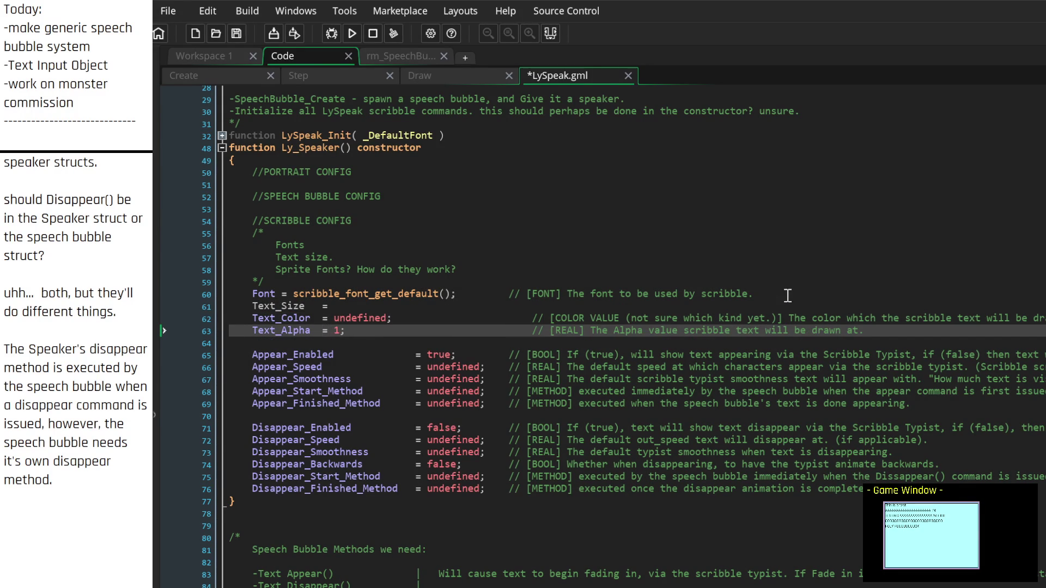
{"action": "key", "text": "Right"}
{"action": "key", "text": "Delete"}
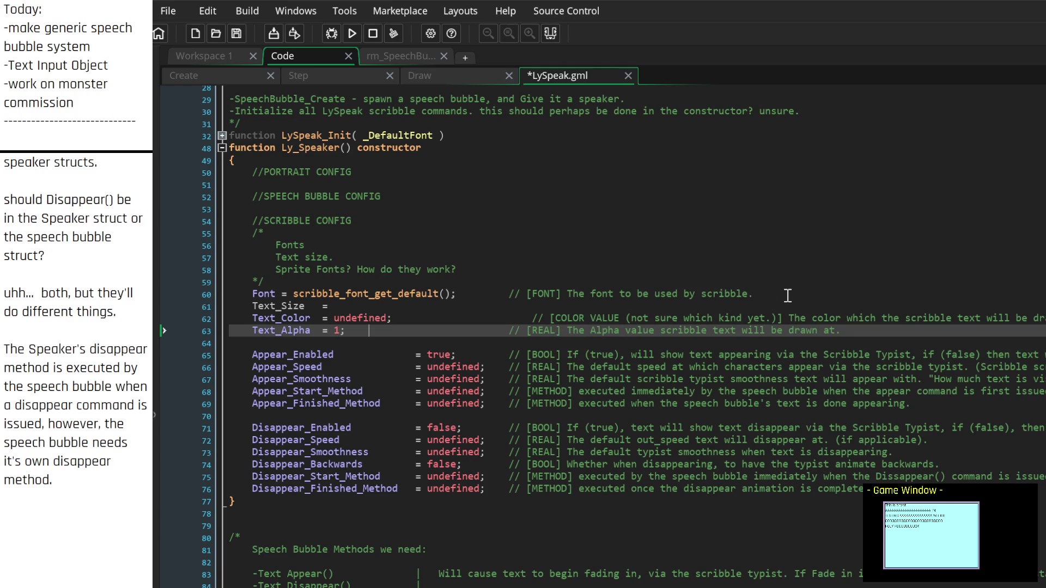
{"action": "left_click", "coordinate": [448, 320]}
{"action": "key", "text": "Delete"}
{"action": "key", "text": "Up"}
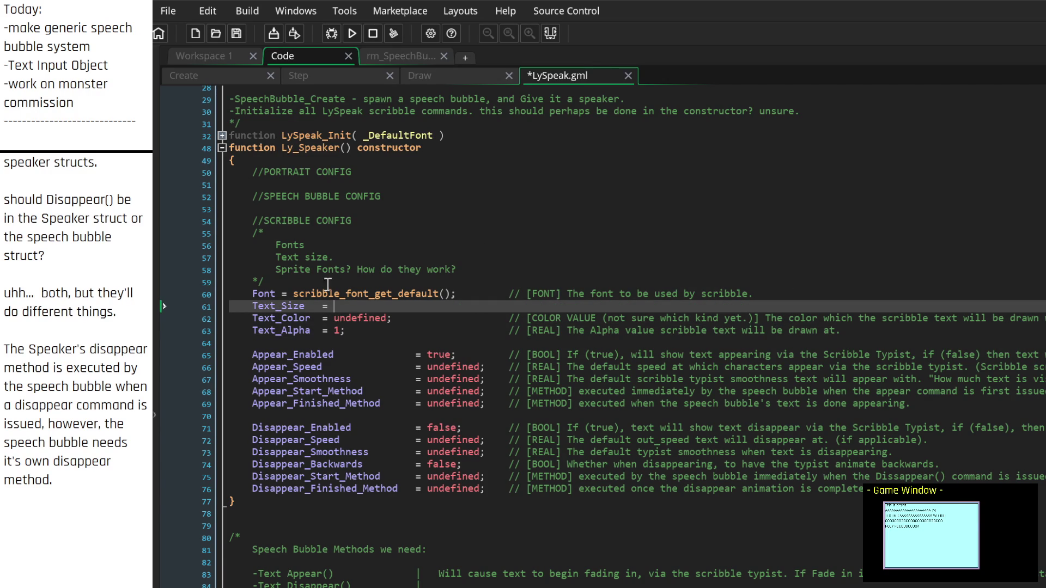
Step: Make it 'Text_Scale = 1;' commented 'The scaling factor which is applied to drawn scribble text.'
{"action": "mouse_move", "coordinate": [308, 304]}
{"action": "double_click", "coordinate": [279, 305]}
{"action": "type", "text": "Scale"}
{"action": "key", "text": "End"}
{"action": "type", "text": "1;"}
{"action": "key", "text": "Tab"}
{"action": "key", "text": "Tab"}
{"action": "key", "text": "Tab"}
{"action": "type", "text": "// ["}
{"action": "type", "text": "REAL] Th"}
{"action": "type", "text": "e scaling fac"}
{"action": "type", "text": "tor "}
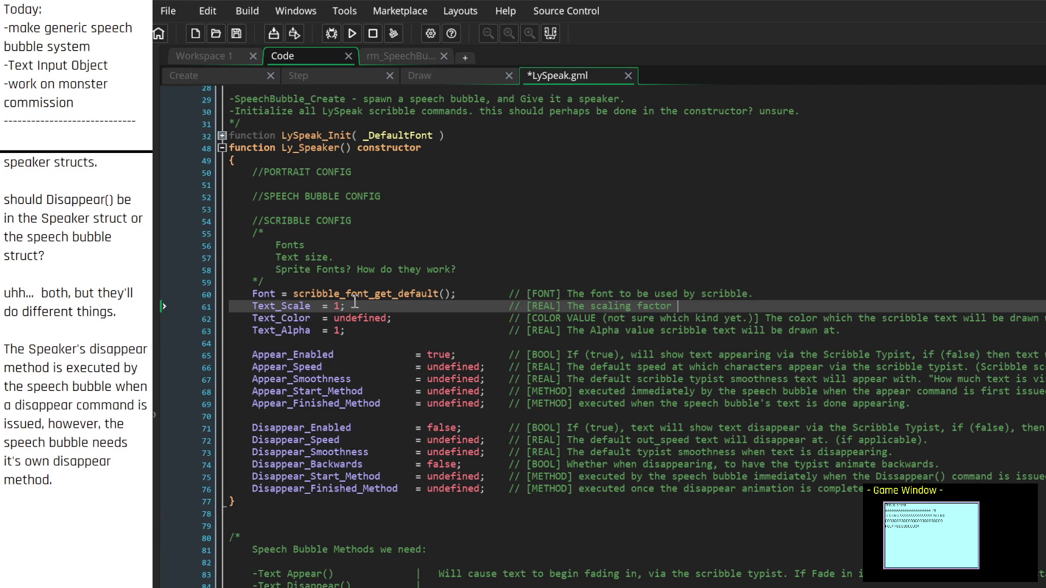
{"action": "type", "text": "which is applied to "}
{"action": "type", "text": "text."}
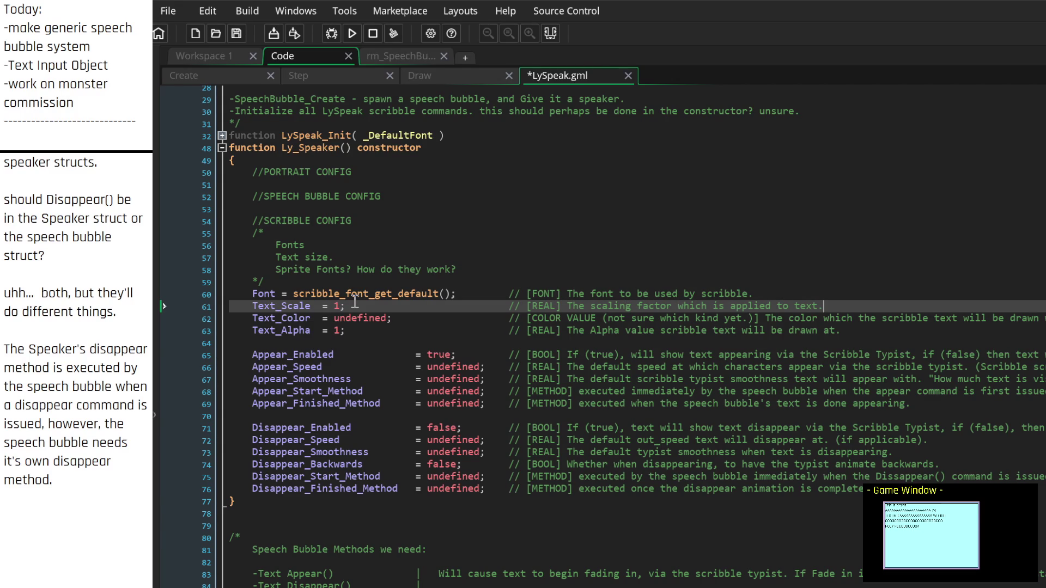
{"action": "key", "text": "Up"}
{"action": "key", "text": "Down"}
{"action": "type", "text": "drawn sc"}
{"action": "type", "text": "ribble"}
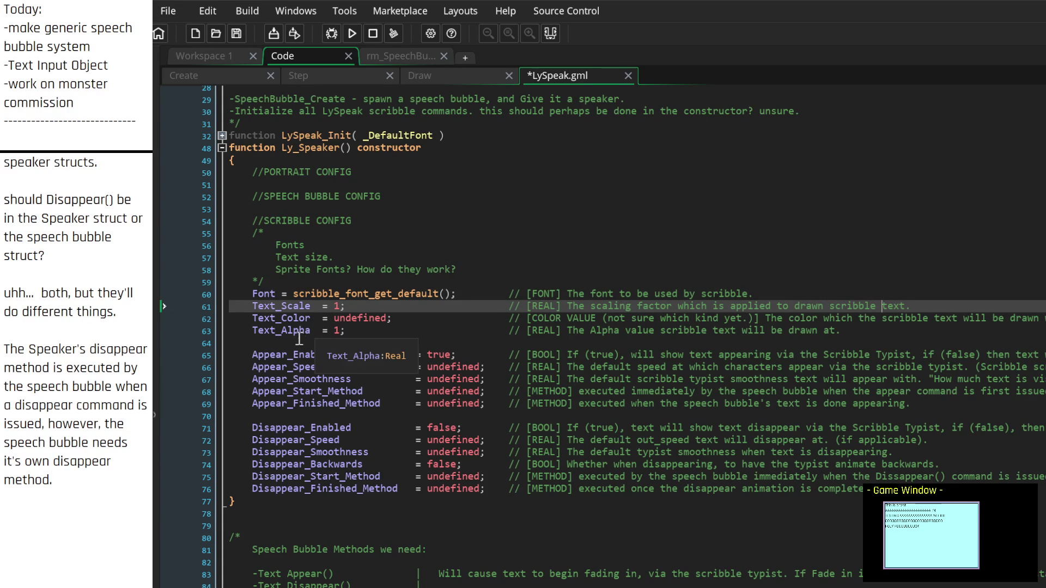
{"action": "mouse_move", "coordinate": [314, 353]}
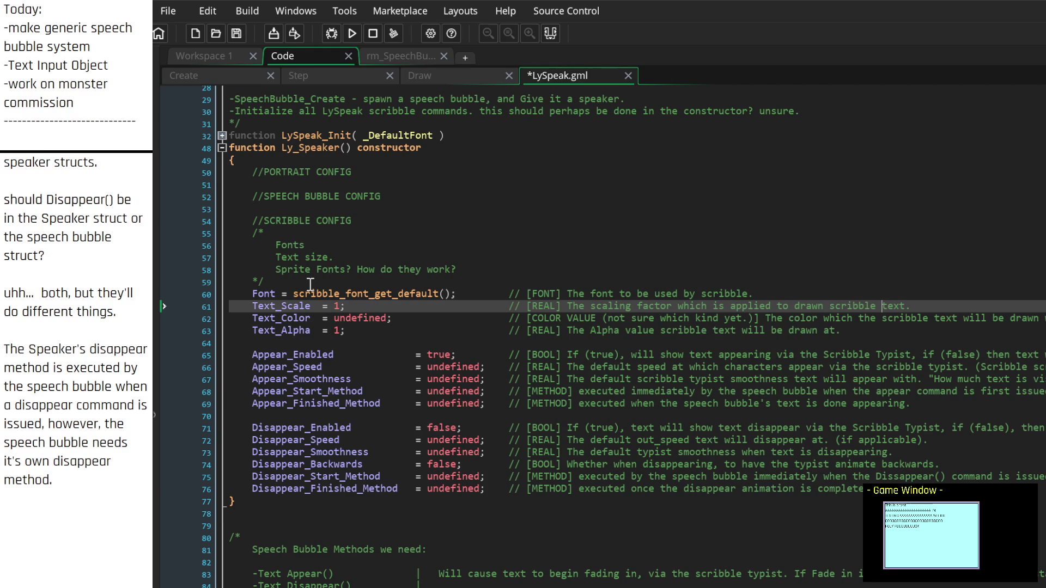
{"action": "left_click", "coordinate": [310, 283]}
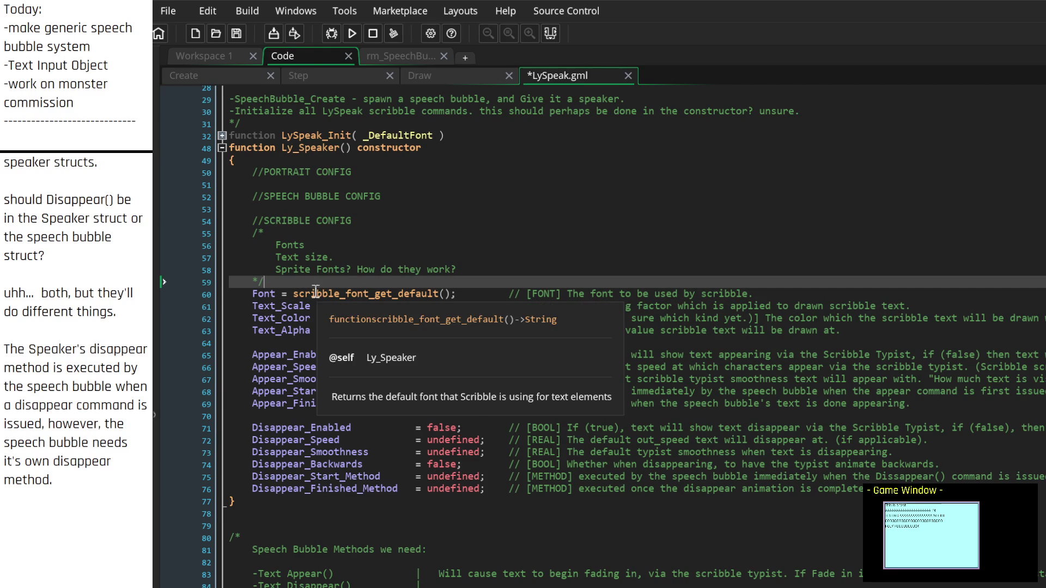
Step: Add 'Voice_SoundFiles = []' with an aligned '// [' comment above the Font setting
{"action": "key", "text": "Return"}
{"action": "key", "text": "Return"}
{"action": "key", "text": "Up"}
{"action": "key", "text": "Return"}
{"action": "type", "text": "Voice"}
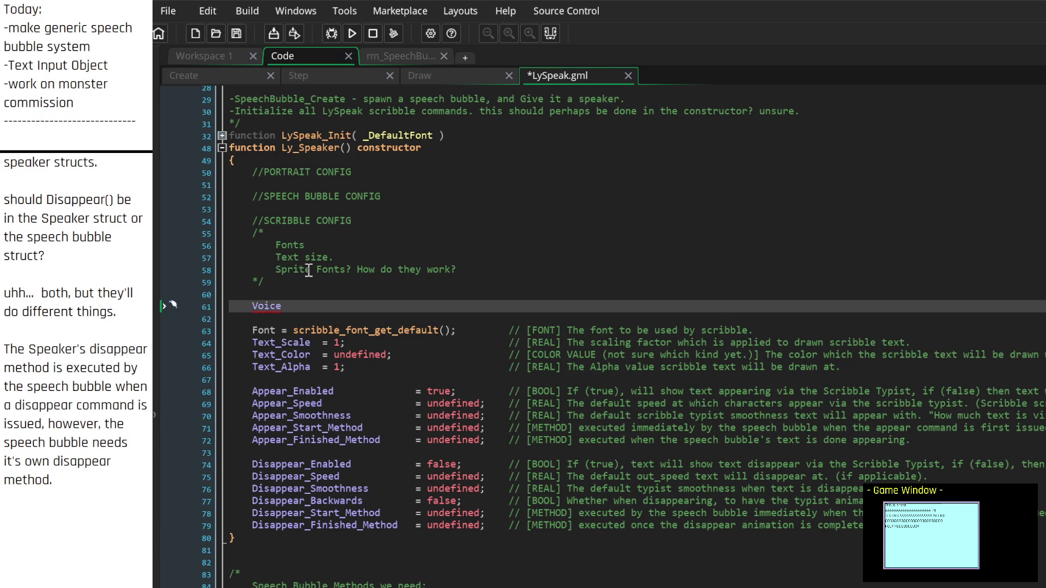
{"action": "type", "text": "_SoundFiles = []"}
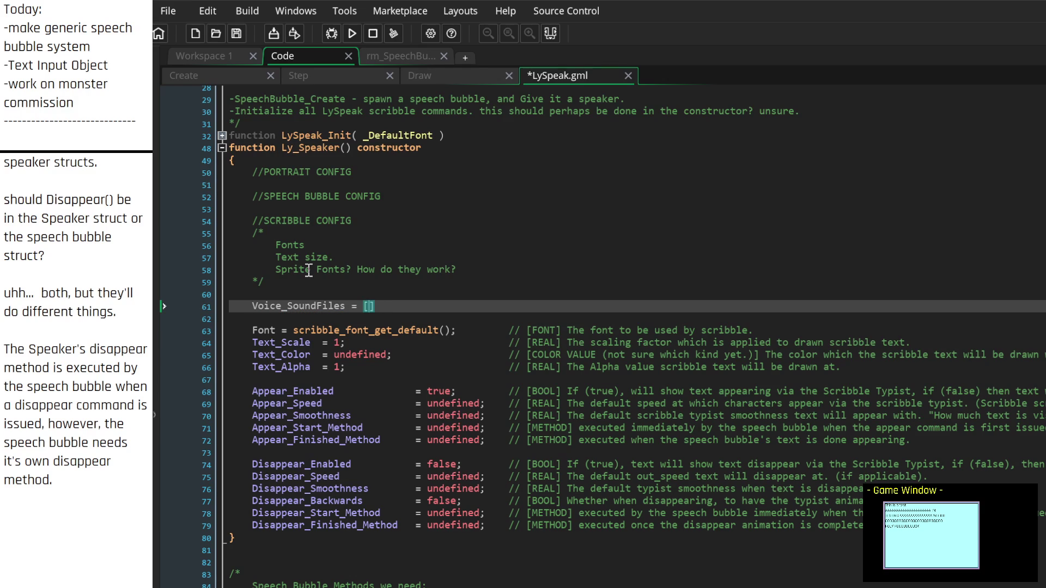
{"action": "key", "text": "BackSpace"}
{"action": "key", "text": "BackSpace"}
{"action": "key", "text": "BackSpace"}
{"action": "type", "text": "//"}
{"action": "key", "text": "Left"}
{"action": "key", "text": "Tab"}
{"action": "type", "text": "["}
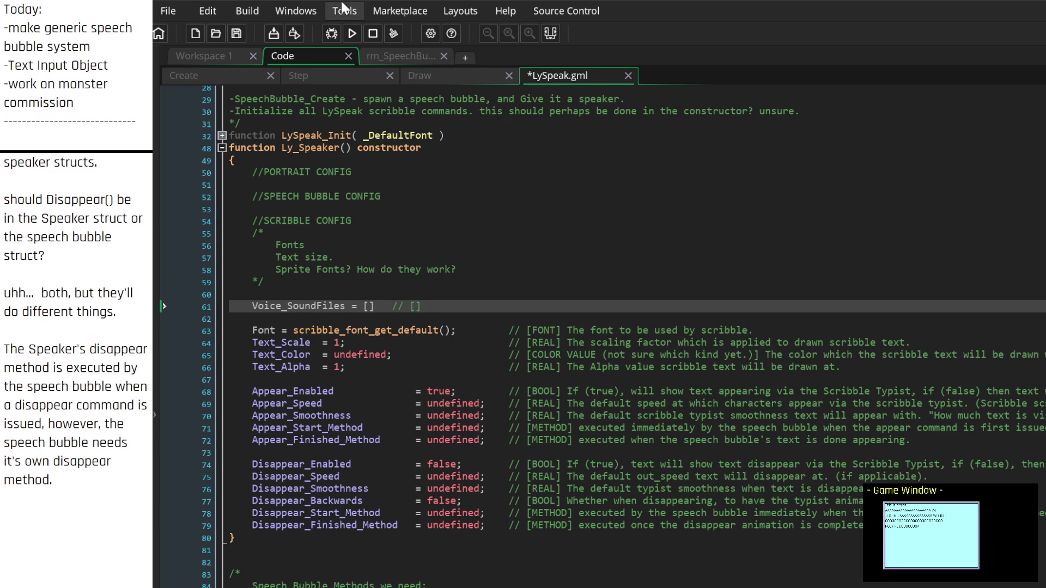
{"action": "left_click", "coordinate": [327, 76]}
{"action": "left_click", "coordinate": [231, 79]}
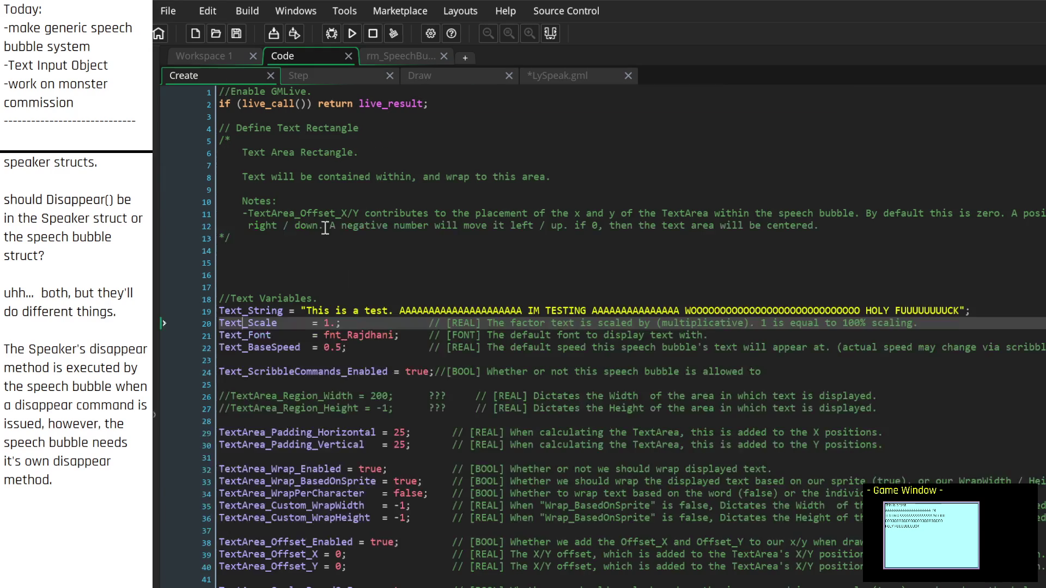
{"action": "scroll", "coordinate": [382, 333], "scroll_direction": "down", "scroll_amount": 3}
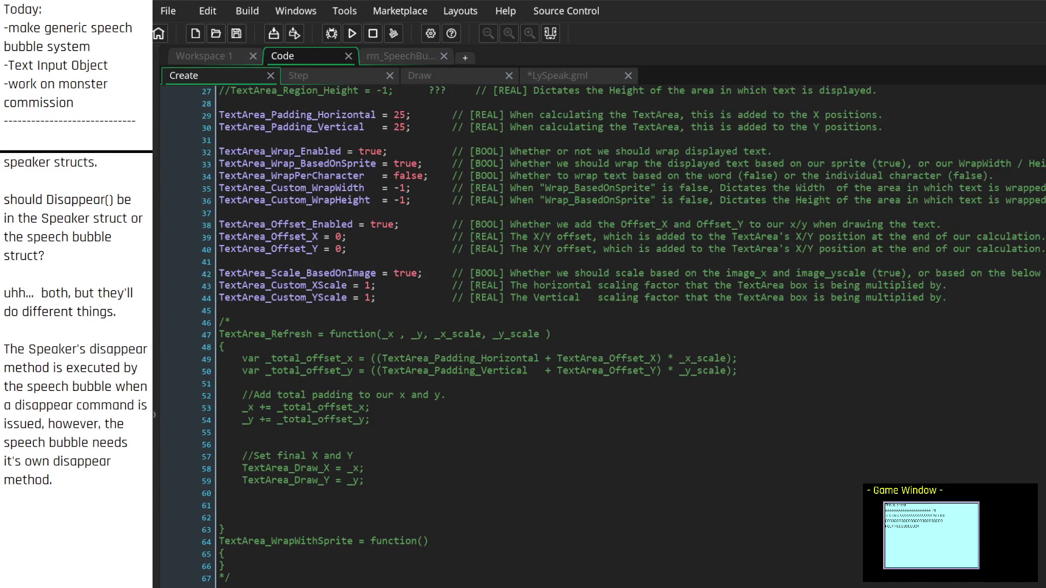
{"action": "scroll", "coordinate": [406, 400], "scroll_direction": "up", "scroll_amount": 8}
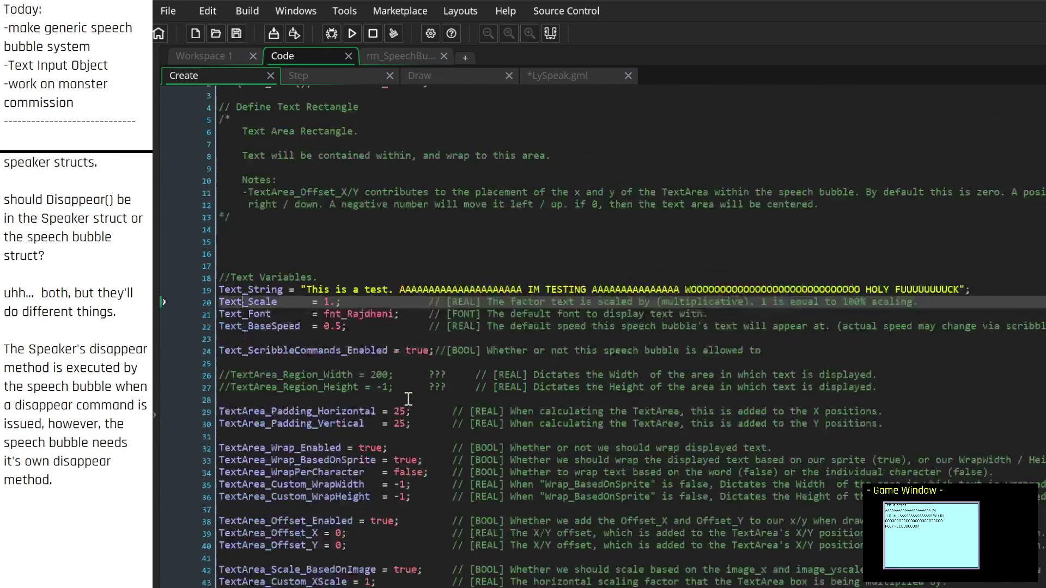
{"action": "scroll", "coordinate": [332, 512], "scroll_direction": "down", "scroll_amount": 3}
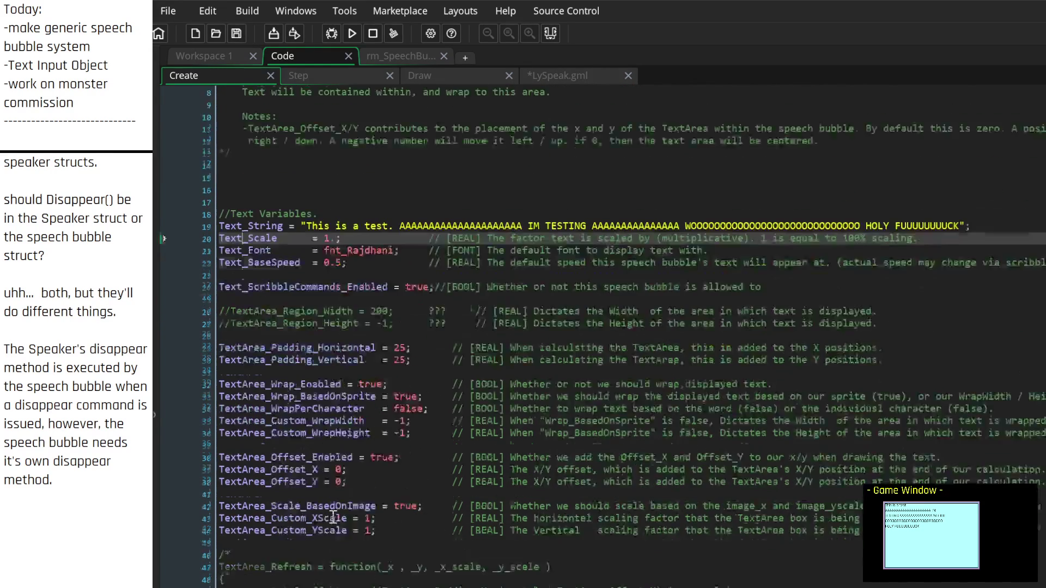
{"action": "left_click", "coordinate": [322, 73]}
{"action": "left_click", "coordinate": [442, 74]}
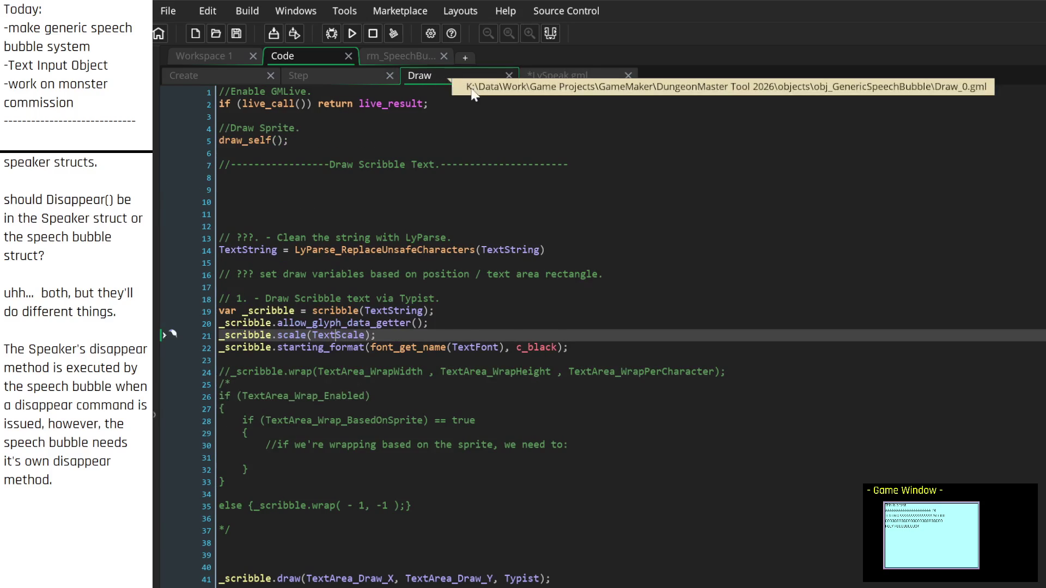
{"action": "left_click", "coordinate": [554, 74]}
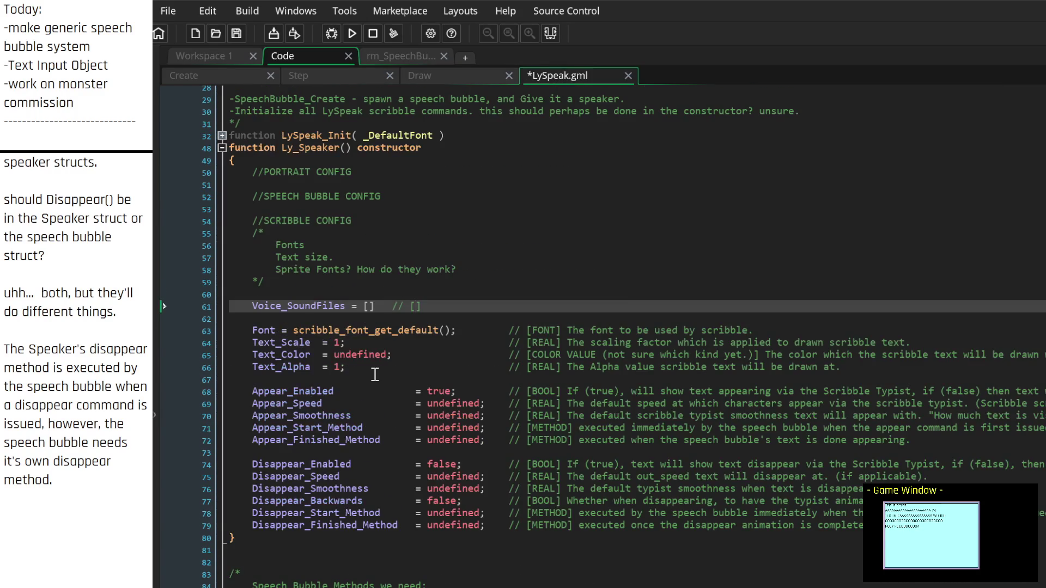
{"action": "scroll", "coordinate": [324, 367], "scroll_direction": "down", "scroll_amount": 2}
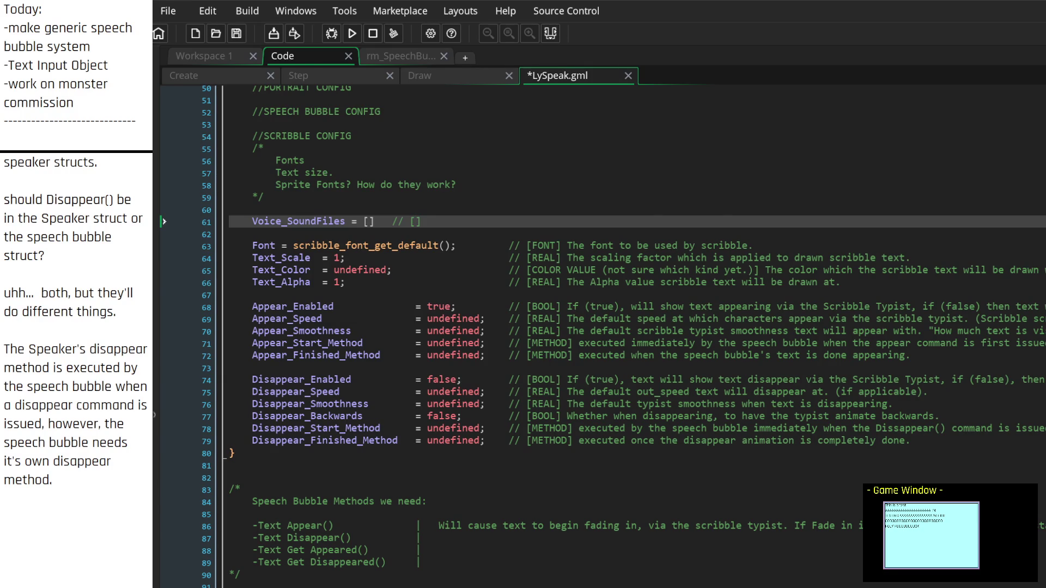
{"action": "left_click", "coordinate": [204, 55]}
{"action": "double_click", "coordinate": [482, 214]}
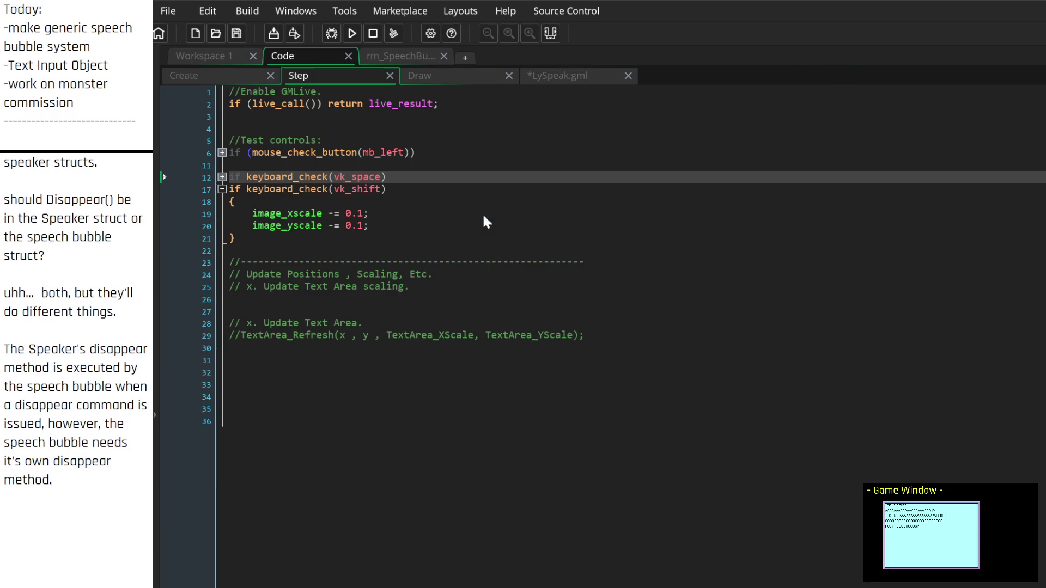
{"action": "left_click", "coordinate": [437, 77]}
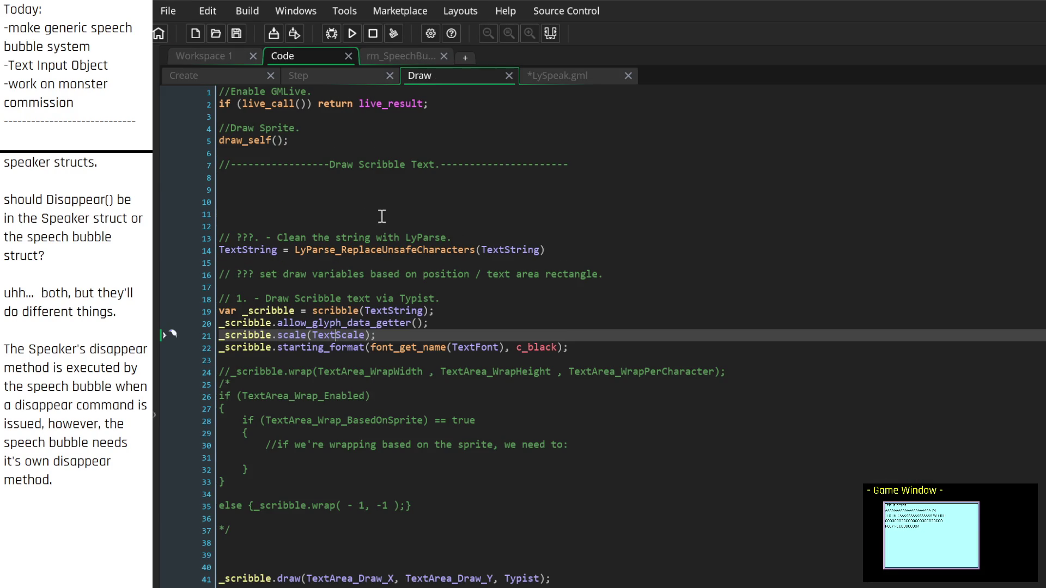
{"action": "scroll", "coordinate": [314, 349], "scroll_direction": "down", "scroll_amount": 2}
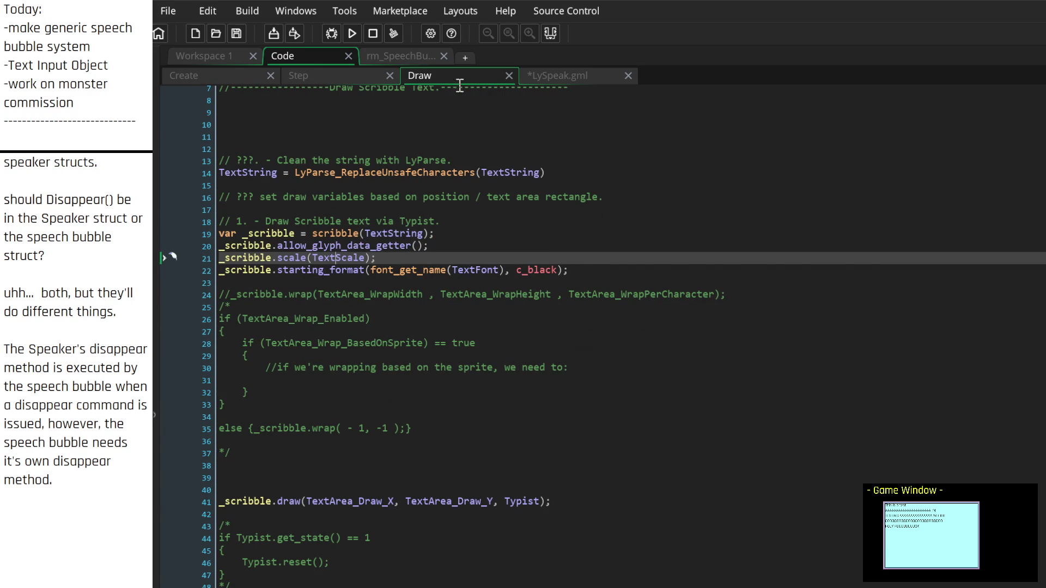
{"action": "left_click", "coordinate": [567, 81]}
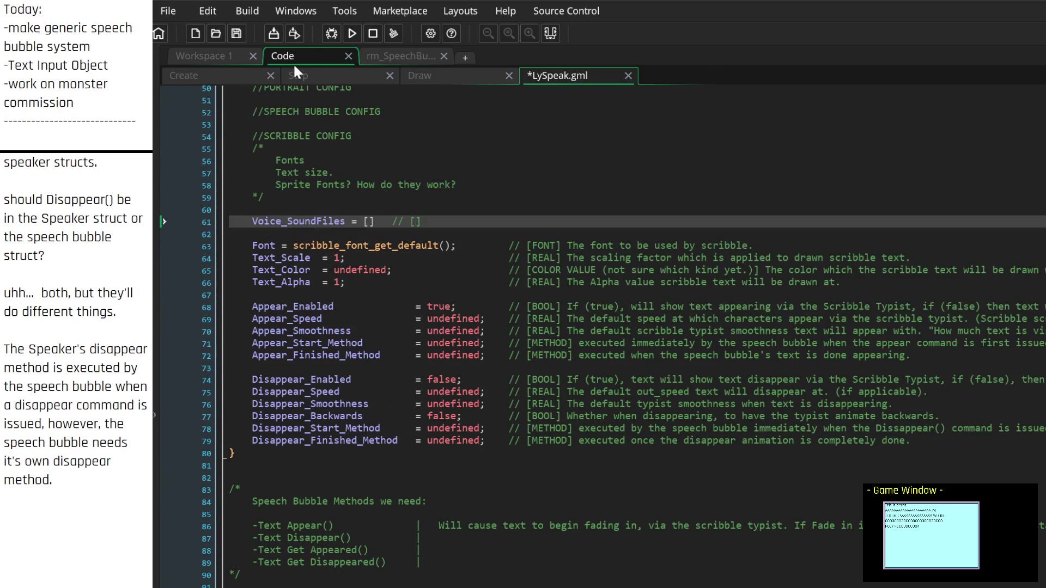
{"action": "left_click", "coordinate": [302, 76]}
{"action": "left_click", "coordinate": [224, 74]}
{"action": "left_click", "coordinate": [345, 75]}
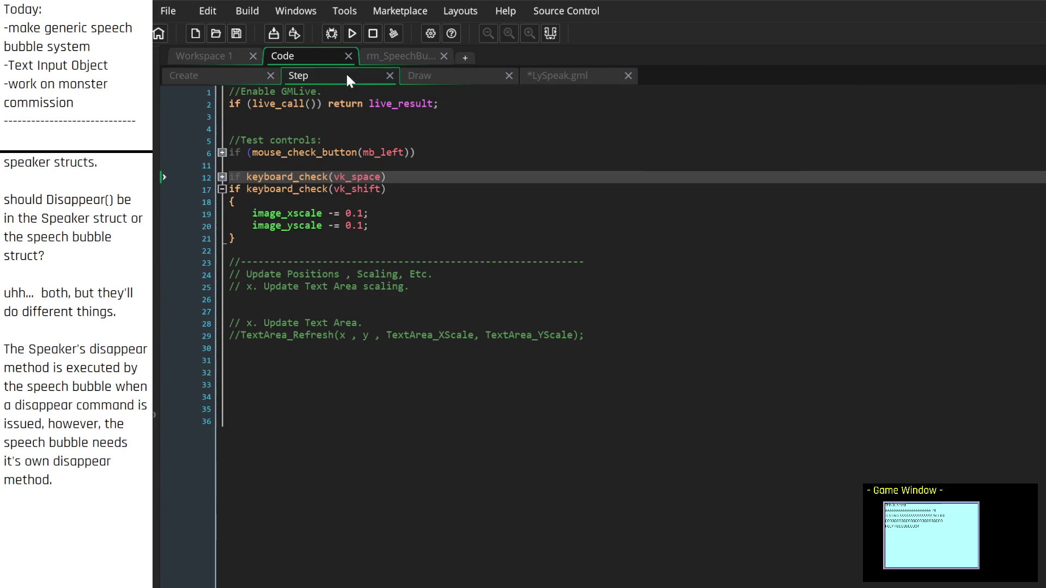
{"action": "left_click", "coordinate": [557, 77]}
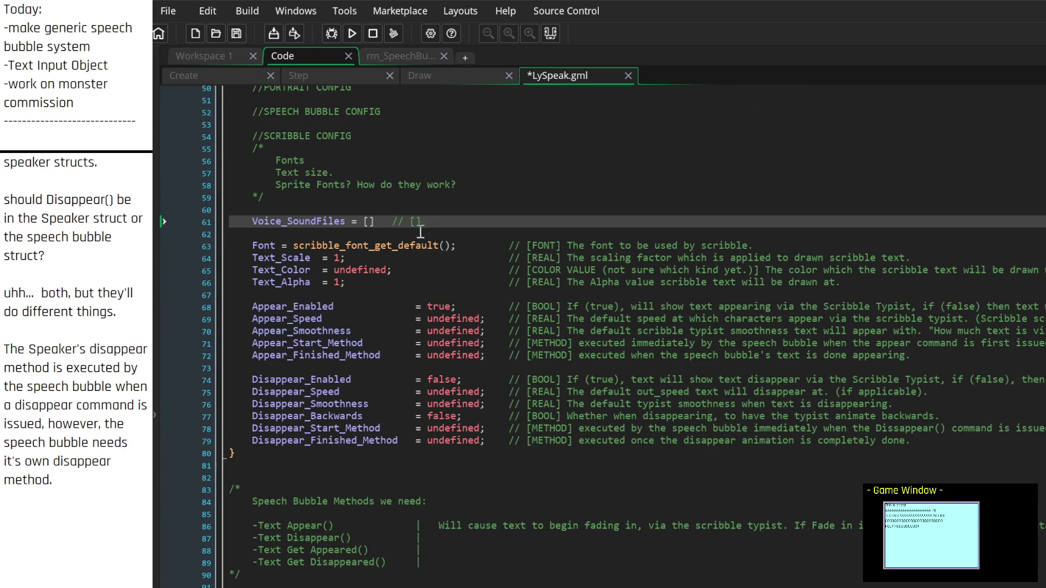
{"action": "left_click", "coordinate": [438, 210]}
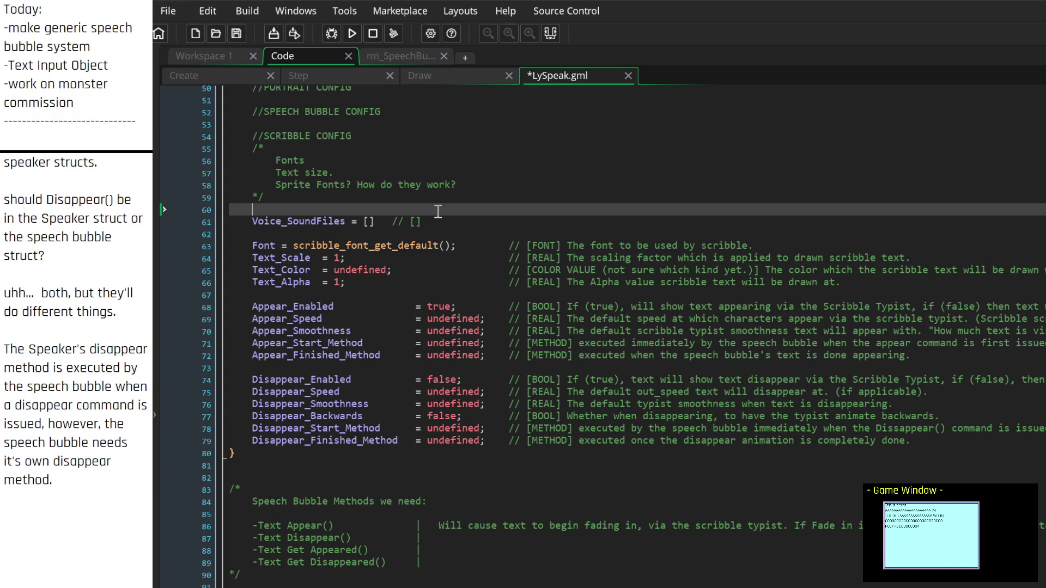
Step: Add a Voice_ExcludedLetters line below the voice array and trim Voice_SoundFiles to Voice_Files
{"action": "key", "text": "Down"}
{"action": "key", "text": "Down"}
{"action": "key", "text": "Return"}
{"action": "key", "text": "Return"}
{"action": "key", "text": "Up"}
{"action": "key", "text": "Up"}
{"action": "type", "text": "V"}
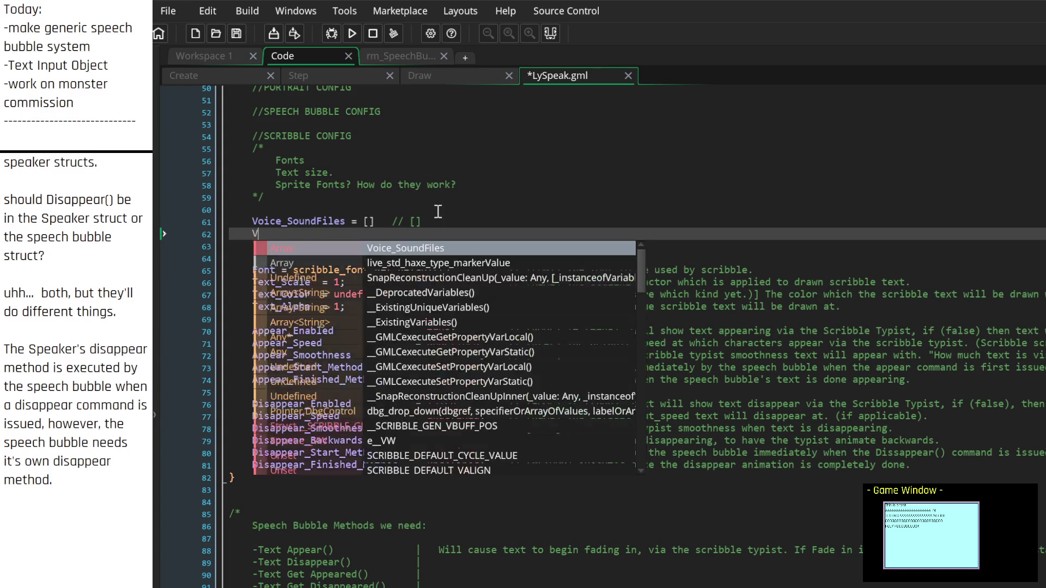
{"action": "type", "text": "oice_Excluded"}
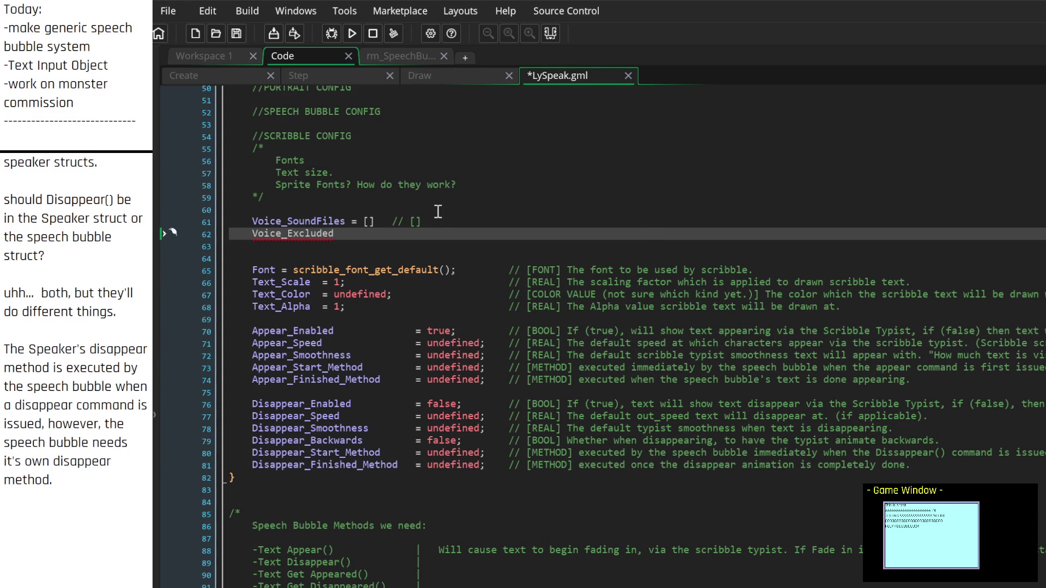
{"action": "type", "text": "Letters = ["}
{"action": "type", "text": "]"}
{"action": "key", "text": "ctrl+Left"}
{"action": "key", "text": "ctrl+Left"}
{"action": "key", "text": "ctrl+Left"}
{"action": "key", "text": "Up"}
{"action": "key", "text": "Delete"}
{"action": "key", "text": "Delete"}
{"action": "key", "text": "Delete"}
Step: Make the line Voice_ExcludedLetters = ""; followed by a // [STRING] comment tag
{"action": "key", "text": "Down"}
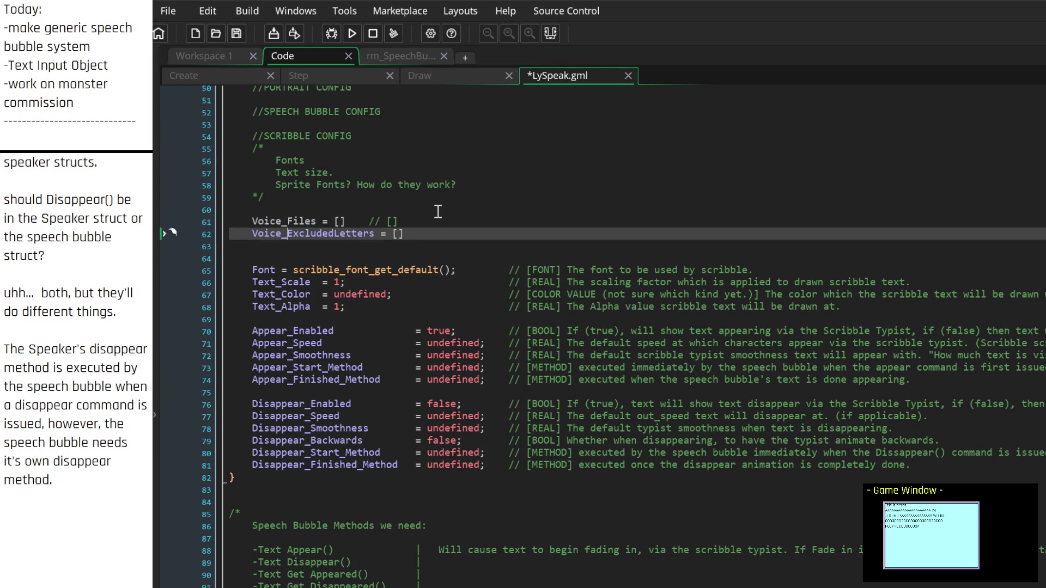
{"action": "key", "text": "End"}
{"action": "type", "text": ";"}
{"action": "key", "text": "Up"}
{"action": "key", "text": "Down"}
{"action": "key", "text": "Delete"}
{"action": "key", "text": "BackSpace"}
{"action": "type", "text": "\"\""}
{"action": "type", "text": " +"}
{"action": "type", "text": " [STRING"}
{"action": "key", "text": "BackSpace"}
Step: Write the comment describing it as every letter to not have voice sounds
{"action": "type", "text": "Every letter "}
{"action": "type", "text": "to not be "}
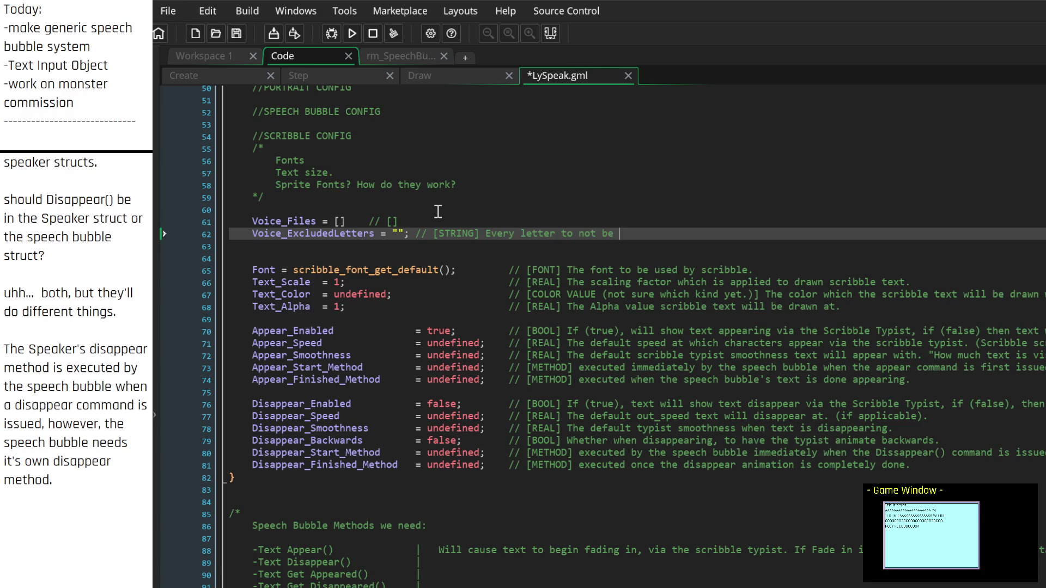
{"action": "type", "text": "played when"}
{"action": "type", "text": "the scribble "}
{"action": "type", "text": "typist"}
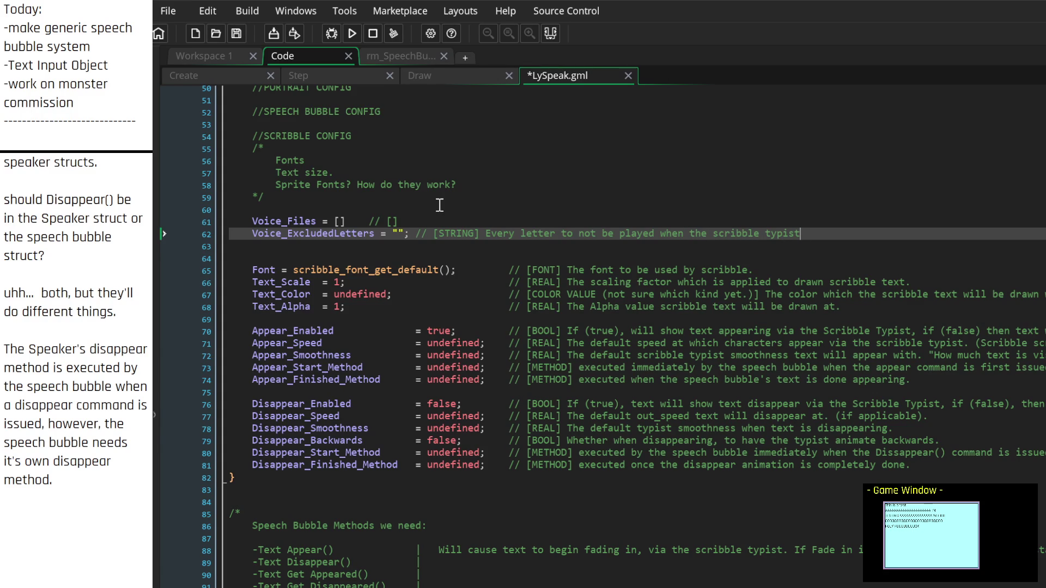
{"action": "key", "text": "Left"}
{"action": "key", "text": "Left"}
{"action": "key", "text": "Left"}
{"action": "type", "text": "play"}
{"action": "key", "text": "BackSpace"}
{"action": "key", "text": "BackSpace"}
{"action": "key", "text": "BackSpace"}
{"action": "key", "text": "Delete"}
{"action": "key", "text": "Delete"}
{"action": "key", "text": "Delete"}
{"action": "key", "text": "Delete"}
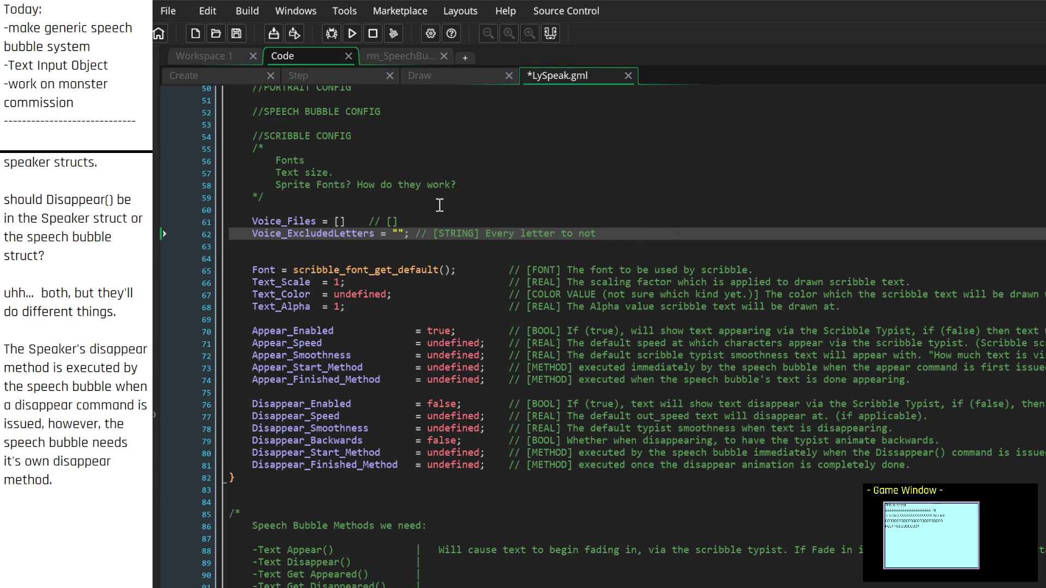
{"action": "type", "text": "have voice "}
{"action": "type", "text": "sounds"}
Step: Rename the array to Voice_Sounds, add its semicolon and a // [ARRAY of SOUND ASSETS] comment
{"action": "key", "text": "Up"}
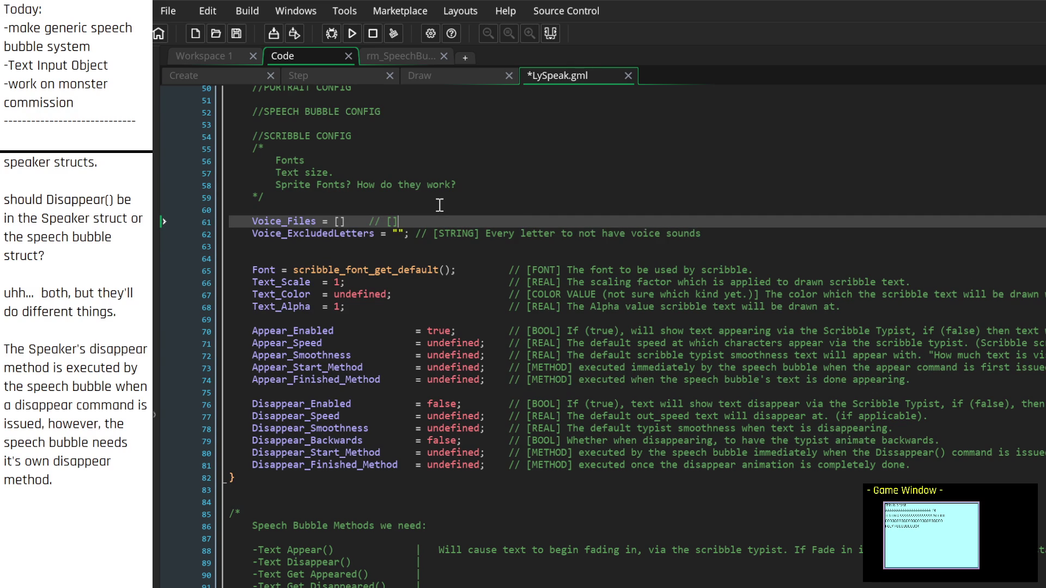
{"action": "key", "text": "ctrl+Left"}
{"action": "key", "text": "ctrl+Left"}
{"action": "key", "text": "ctrl+Left"}
{"action": "key", "text": "Delete"}
{"action": "key", "text": "Delete"}
{"action": "key", "text": "Delete"}
{"action": "type", "text": "Sounds"}
{"action": "key", "text": "Right"}
{"action": "key", "text": "Right"}
{"action": "key", "text": "Right"}
{"action": "key", "text": "Right"}
{"action": "key", "text": "Right"}
{"action": "key", "text": "Right"}
{"action": "type", "text": "SOUND "}
{"action": "type", "text": "ASSETS"}
{"action": "key", "text": "ctrl+Left"}
{"action": "key", "text": "ctrl+Left"}
{"action": "key", "text": "ctrl+Left"}
{"action": "type", "text": ";"}
{"action": "key", "text": "Tab"}
{"action": "key", "text": "Tab"}
{"action": "type", "text": "ARRAY of"}
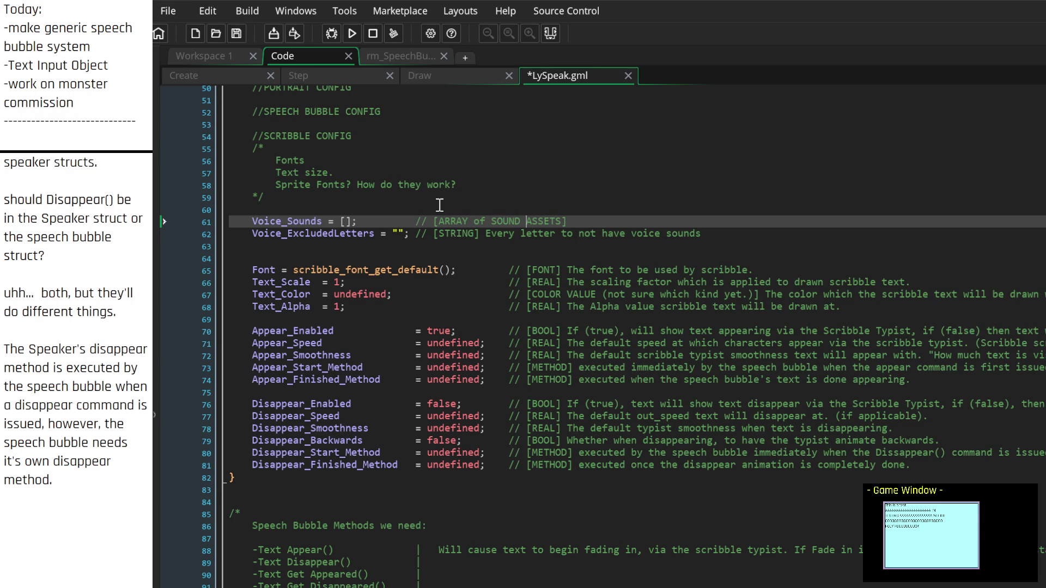
Step: Extend the excluded-letters comment so it ends with 'sounds play on when'
{"action": "left_click", "coordinate": [549, 227]}
{"action": "key", "text": "Up"}
{"action": "key", "text": "End"}
{"action": "key", "text": "Down"}
{"action": "key", "text": "Right"}
{"action": "key", "text": "Right"}
{"action": "key", "text": "Right"}
{"action": "type", "text": "play on"}
{"action": "key", "text": "BackSpace"}
{"action": "key", "text": "BackSpace"}
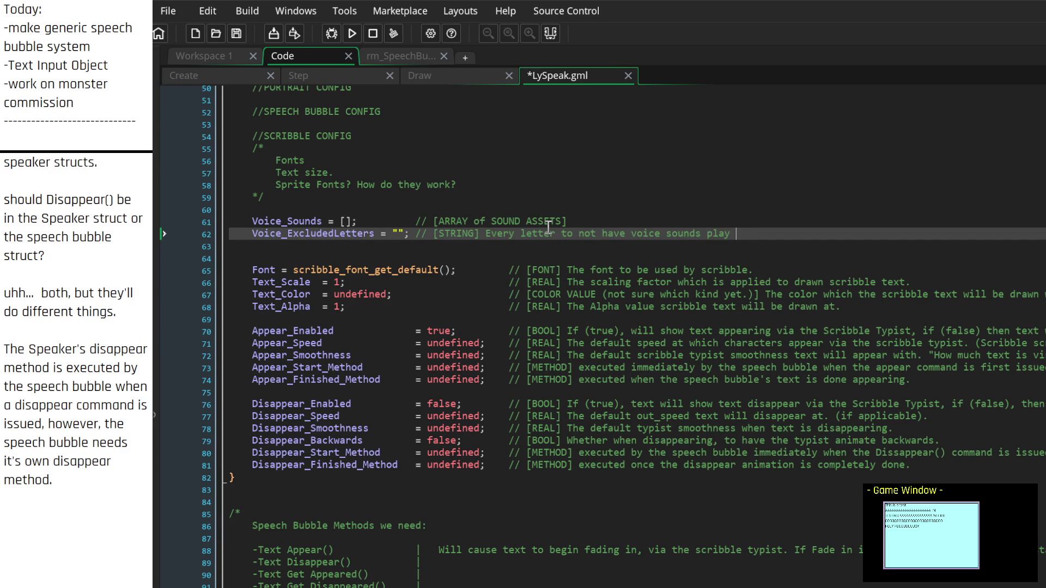
{"action": "key", "text": "BackSpace"}
{"action": "key", "text": "BackSpace"}
{"action": "key", "text": "BackSpace"}
{"action": "type", "text": "unds play on "}
{"action": "type", "text": "when"}
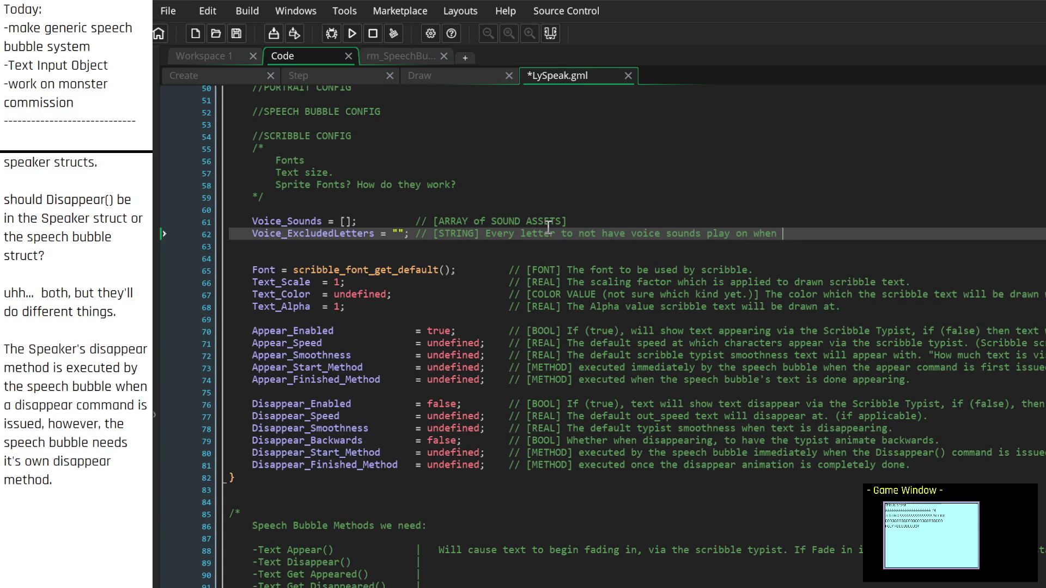
{"action": "key", "text": "Home"}
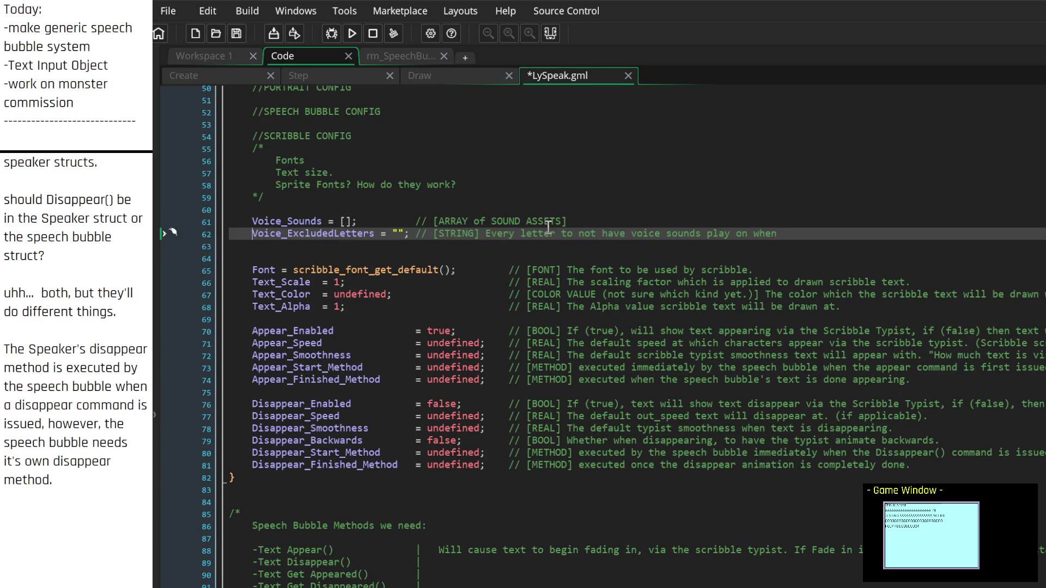
{"action": "key", "text": "ctrl+Right"}
{"action": "key", "text": "ctrl+Right"}
{"action": "key", "text": "ctrl+Right"}
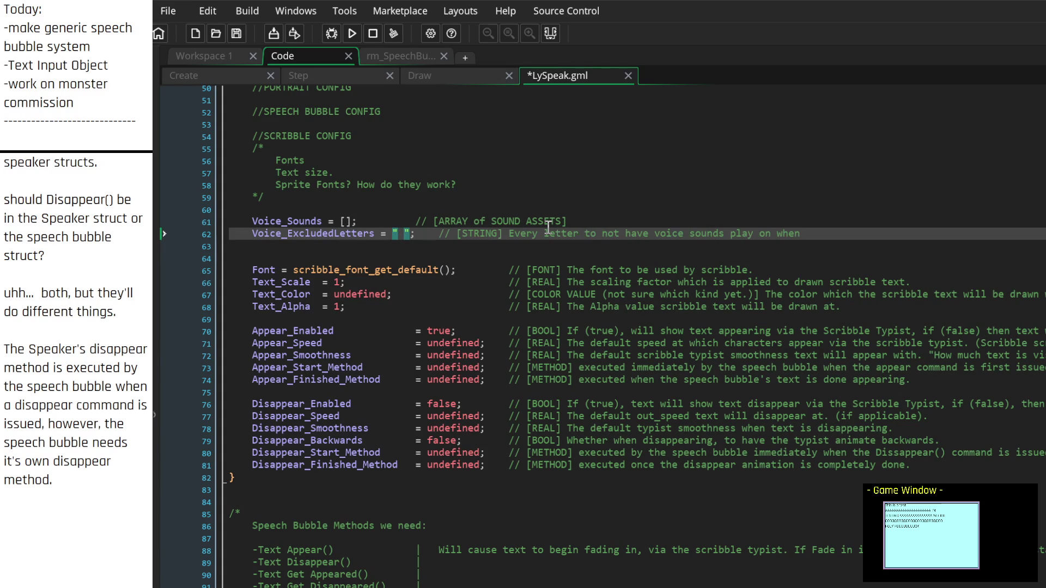
{"action": "key", "text": "Tab"}
{"action": "key", "text": "End"}
{"action": "type", "text": "text is appeari"}
{"action": "type", "text": "ng."}
{"action": "type", "text": " C"}
{"action": "key", "text": "BackSpace"}
{"action": "type", "text": "for"}
{"action": "key", "text": "BackSpace"}
{"action": "key", "text": "BackSpace"}
{"action": "key", "text": "BackSpace"}
{"action": "type", "text": "for examp"}
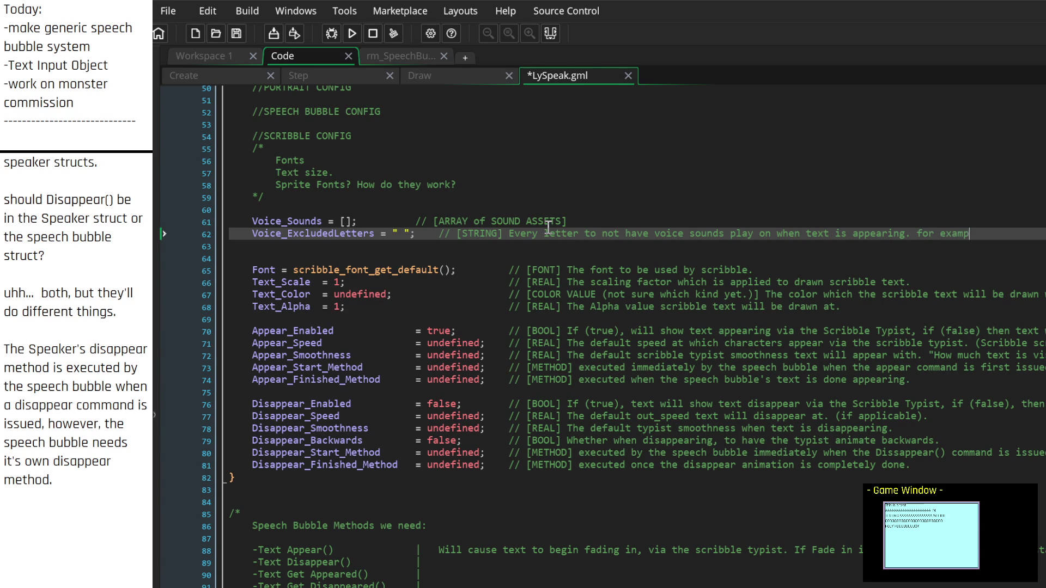
{"action": "type", "text": "le \"aeio"}
{"action": "type", "text": "u"}
{"action": "type", "text": " \""}
{"action": "type", "text": " w"}
{"action": "type", "text": "ake "}
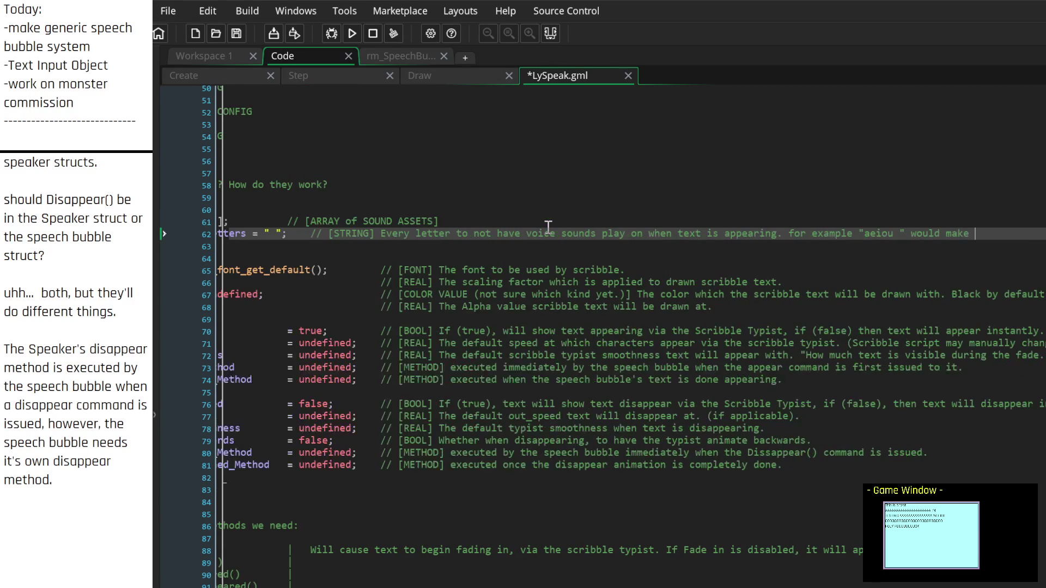
{"action": "type", "text": "it so if "}
{"action": "type", "text": "there is an "}
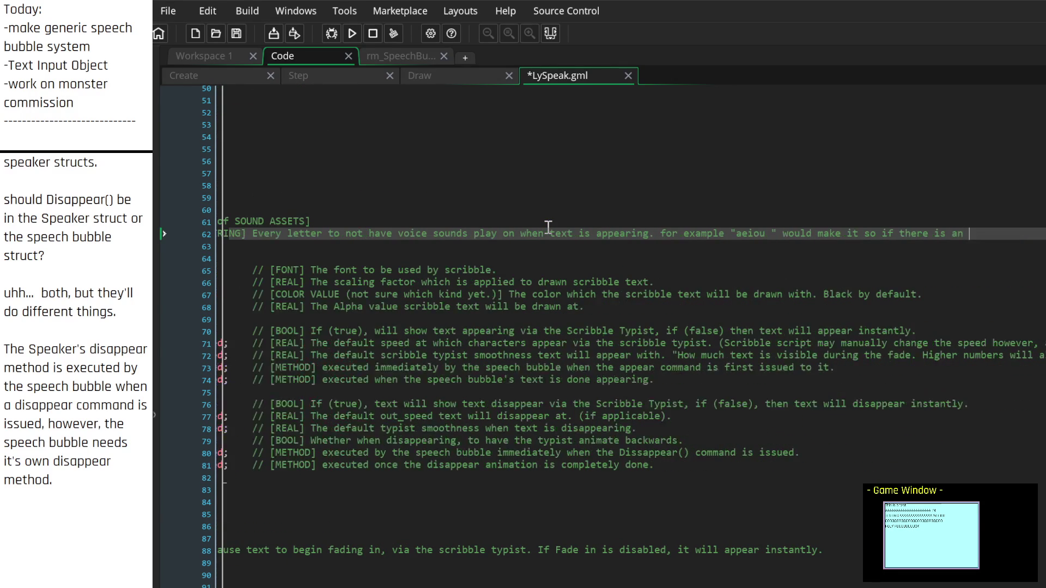
{"action": "type", "text": "a,e,i"}
{"action": "type", "text": ",o, or"}
{"action": "key", "text": "BackSpace"}
{"action": "key", "text": "BackSpace"}
{"action": "key", "text": "BackSpace"}
{"action": "type", "text": "u, or space appearing, then"}
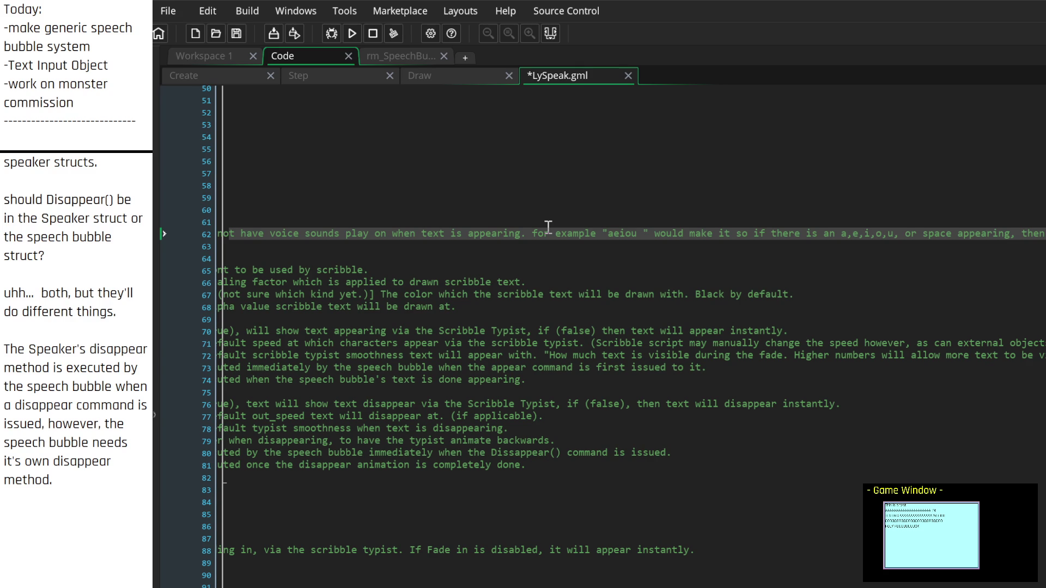
{"action": "type", "text": " the scrib"}
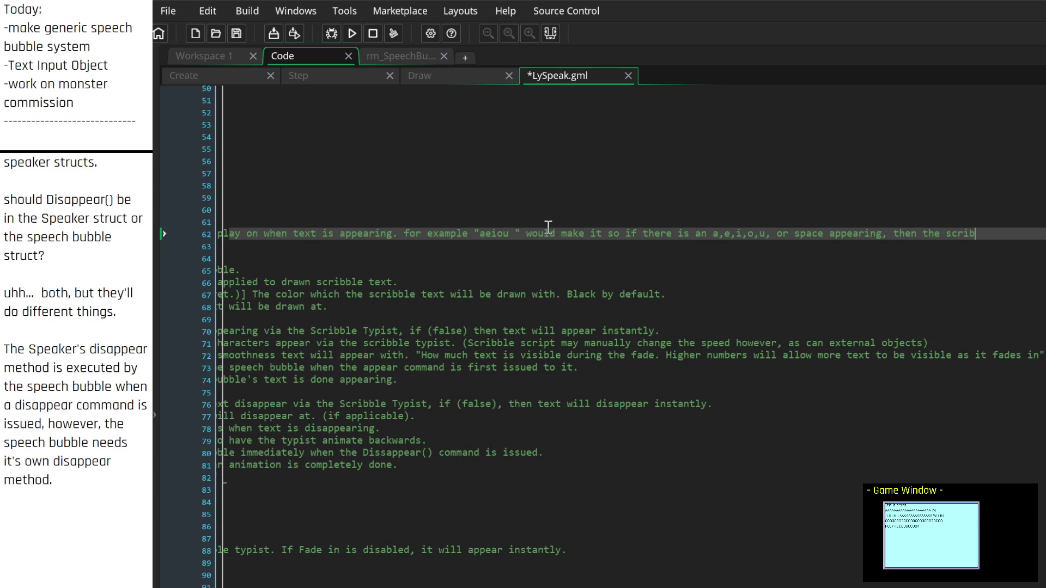
{"action": "type", "text": "ble typist wo"}
{"action": "type", "text": "n't play a voi"}
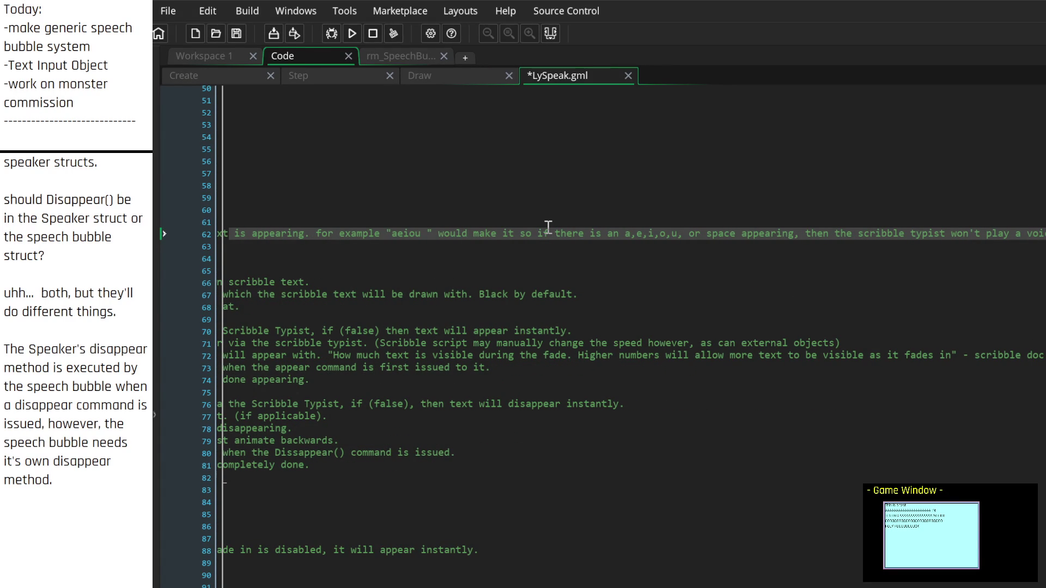
{"action": "type", "text": "ce so"}
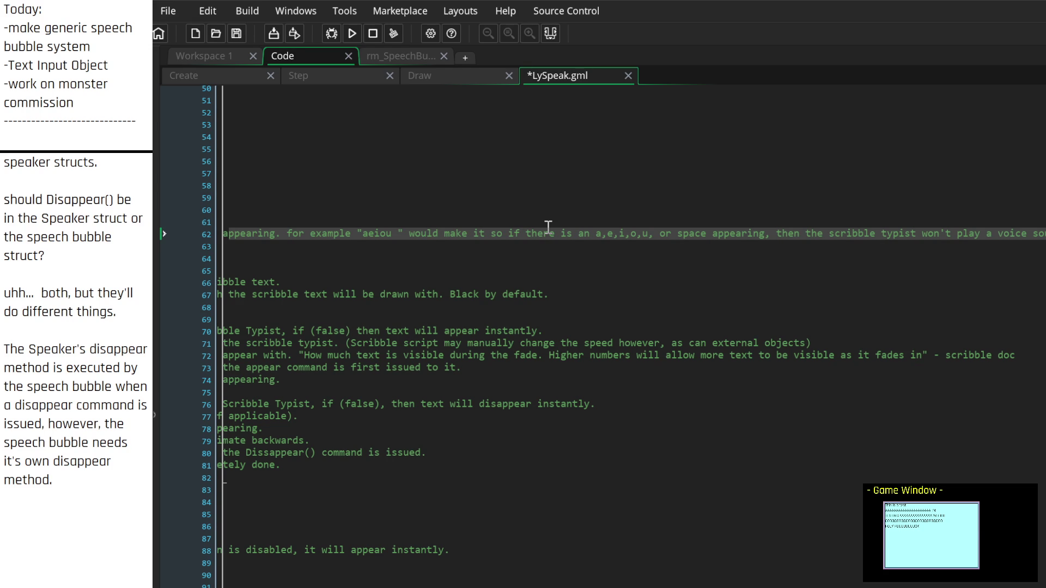
{"action": "scroll", "coordinate": [548, 227], "scroll_direction": "right", "scroll_amount": 2}
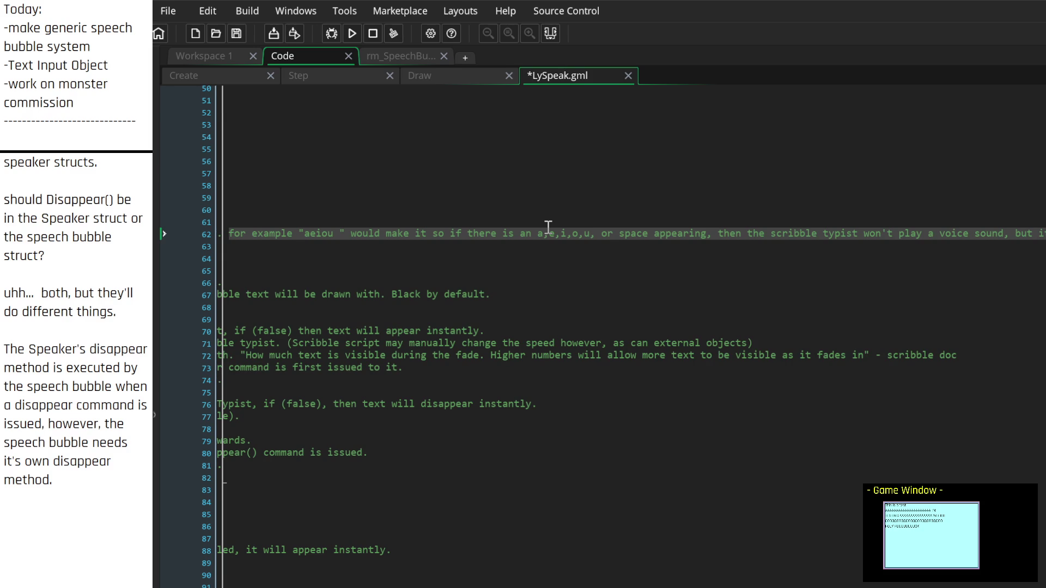
{"action": "scroll", "coordinate": [548, 228], "scroll_direction": "right", "scroll_amount": 1}
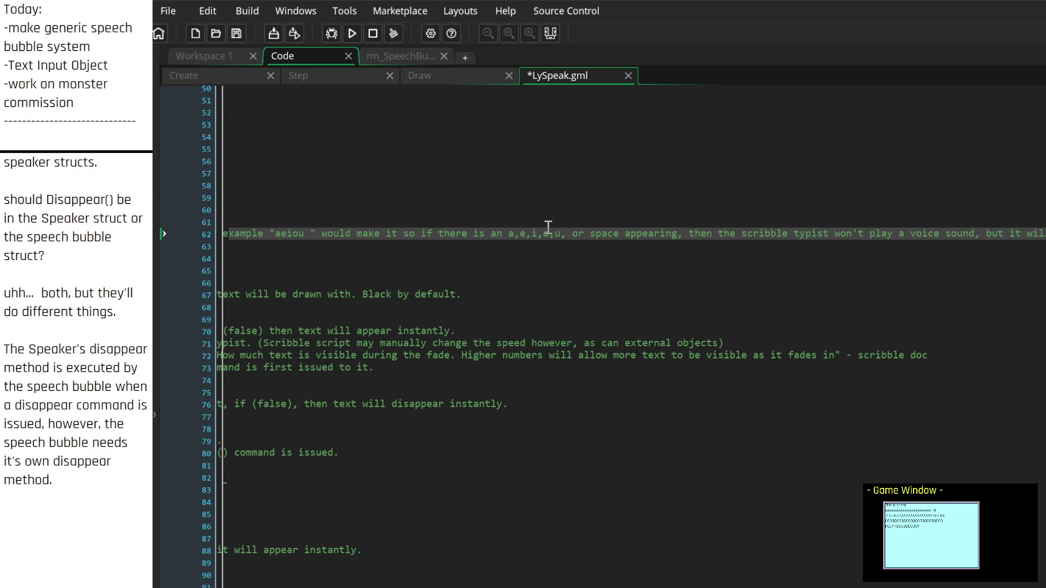
{"action": "scroll", "coordinate": [548, 228], "scroll_direction": "right", "scroll_amount": 1}
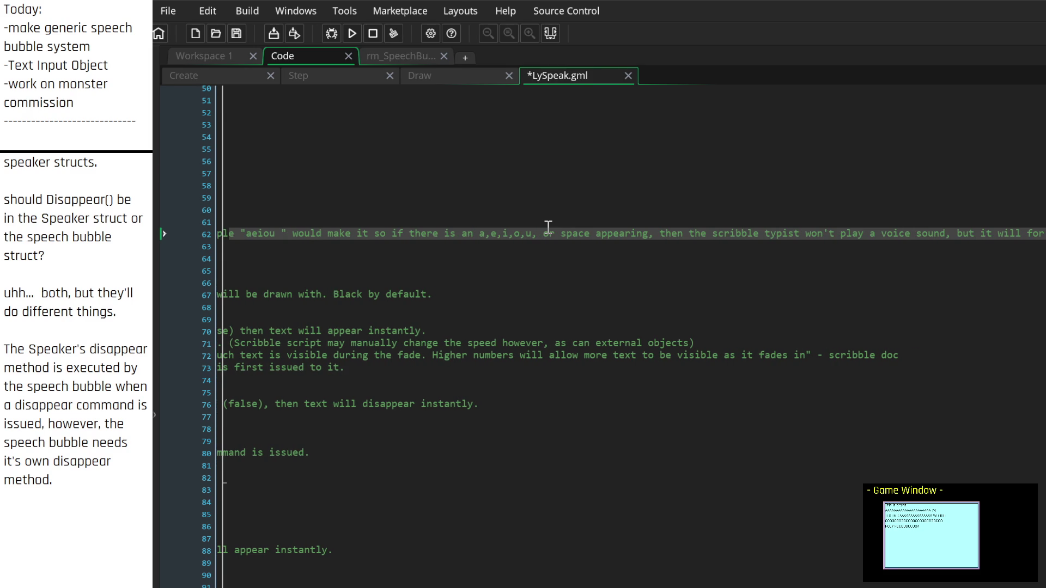
{"action": "scroll", "coordinate": [548, 228], "scroll_direction": "left", "scroll_amount": 1}
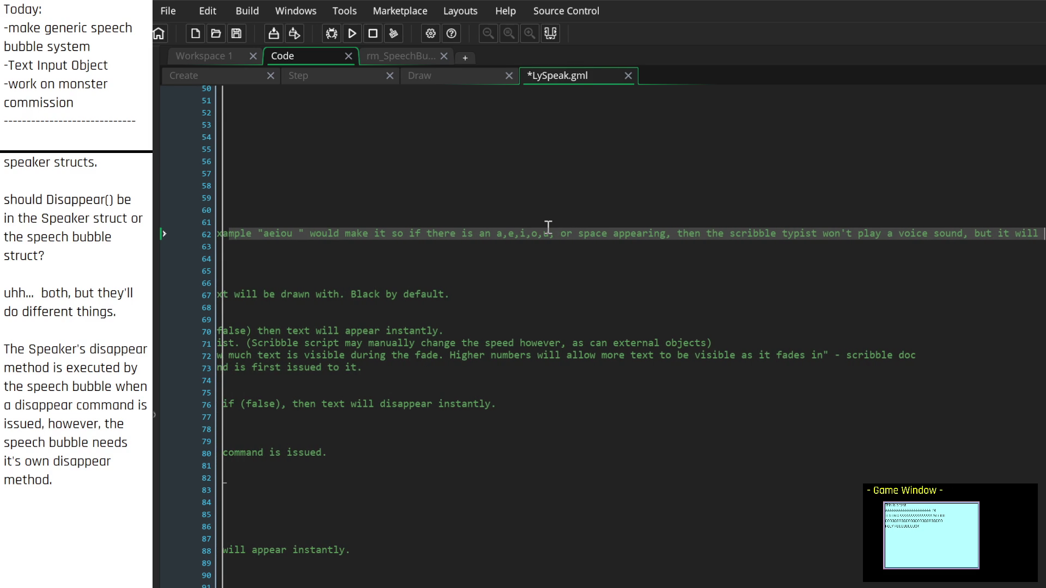
{"action": "scroll", "coordinate": [548, 228], "scroll_direction": "right", "scroll_amount": 2}
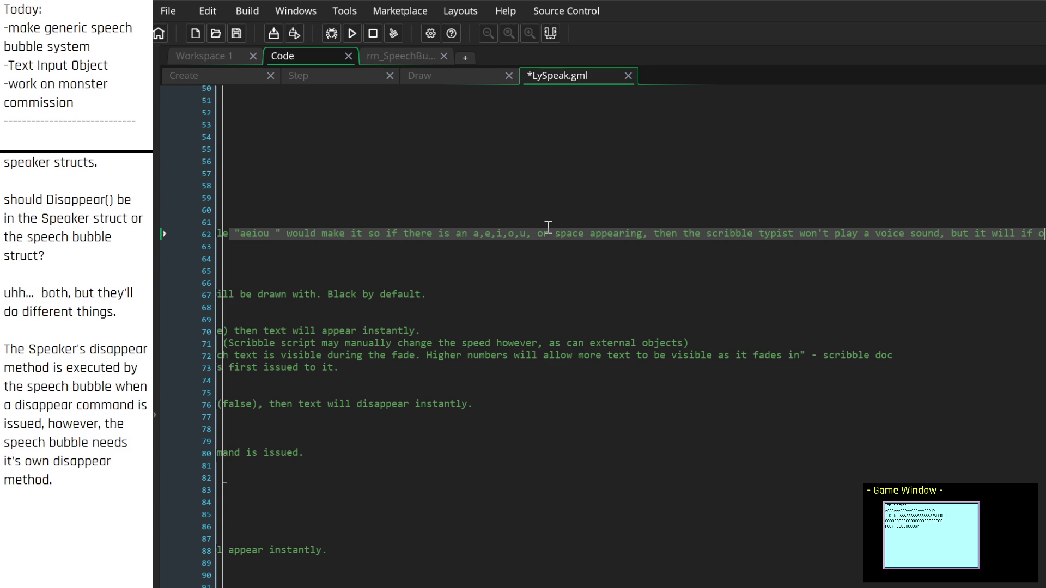
{"action": "scroll", "coordinate": [548, 227], "scroll_direction": "right", "scroll_amount": 4}
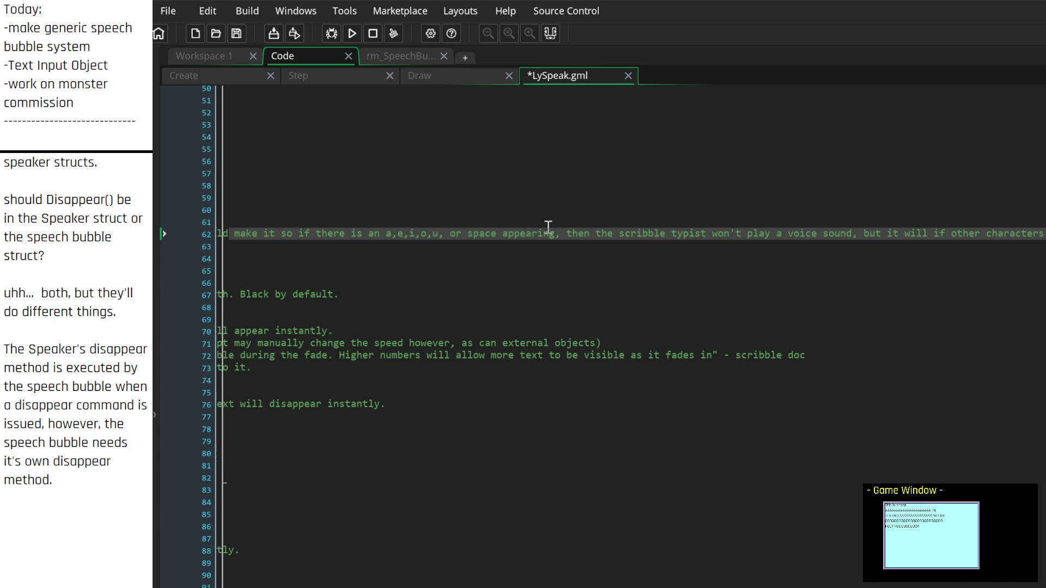
{"action": "key", "text": "Down"}
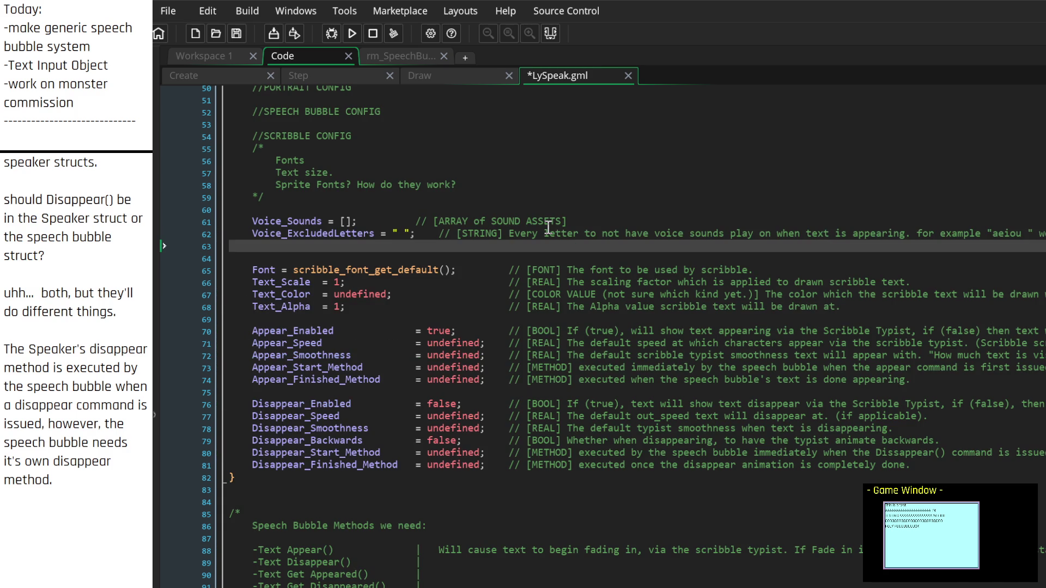
Step: Align the Voice_Sounds comment and add 'which the scribble typist will use when text is appearing'
{"action": "key", "text": "Up"}
{"action": "key", "text": "Up"}
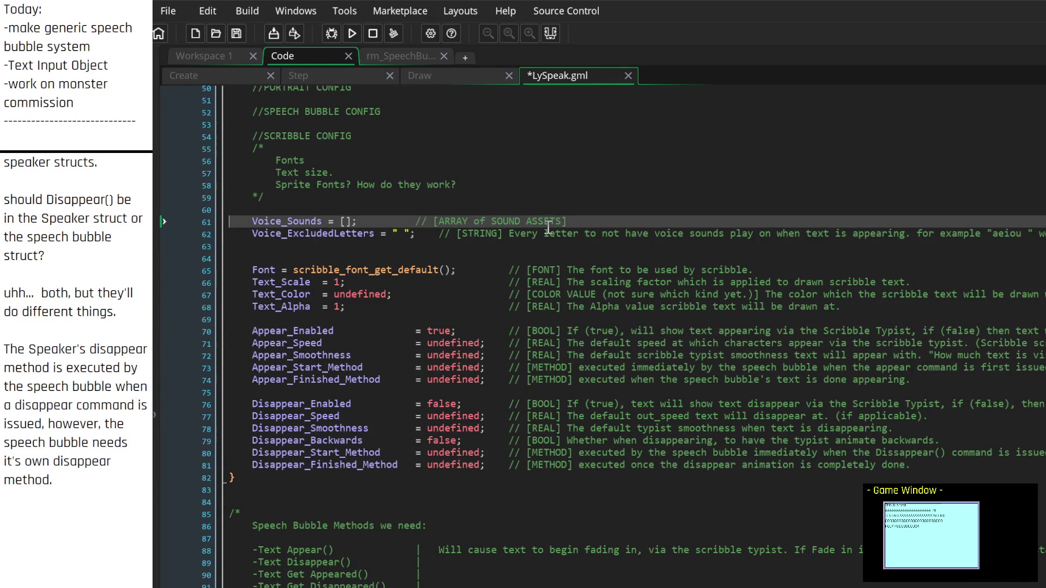
{"action": "key", "text": "ctrl+Right"}
{"action": "key", "text": "ctrl+Right"}
{"action": "key", "text": "ctrl+Right"}
{"action": "key", "text": "Tab"}
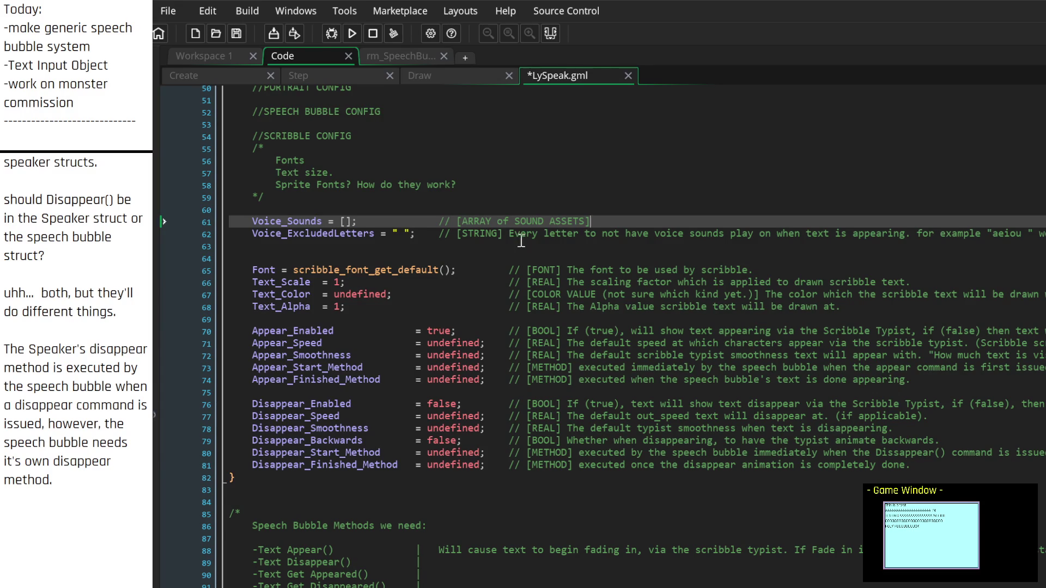
{"action": "type", "text": "which scribble will use when playing"}
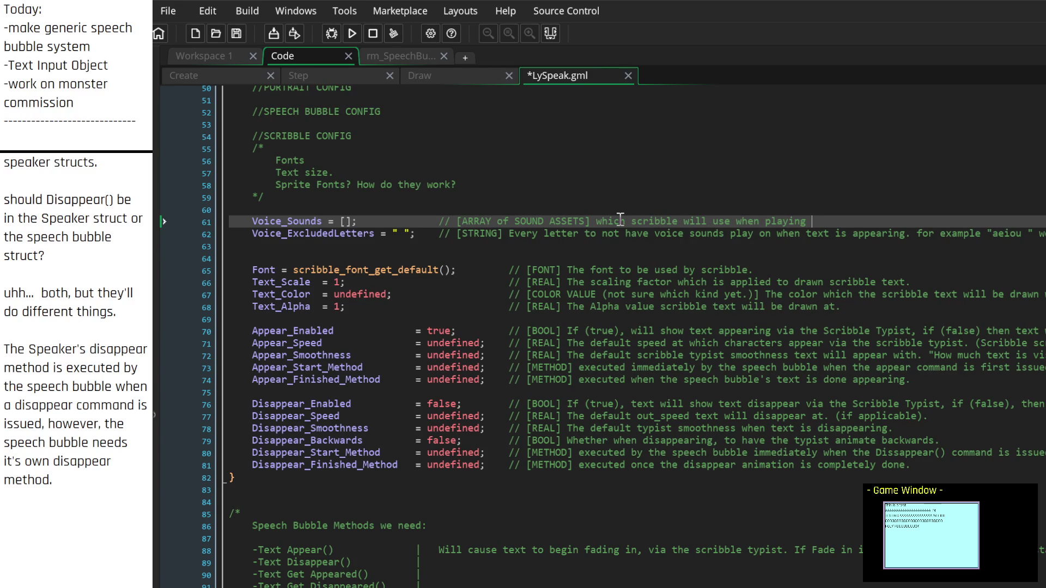
{"action": "key", "text": "BackSpace"}
{"action": "key", "text": "BackSpace"}
{"action": "key", "text": "BackSpace"}
{"action": "key", "text": "BackSpace"}
{"action": "key", "text": "BackSpace"}
{"action": "key", "text": "BackSpace"}
{"action": "type", "text": "the scribble typist w"}
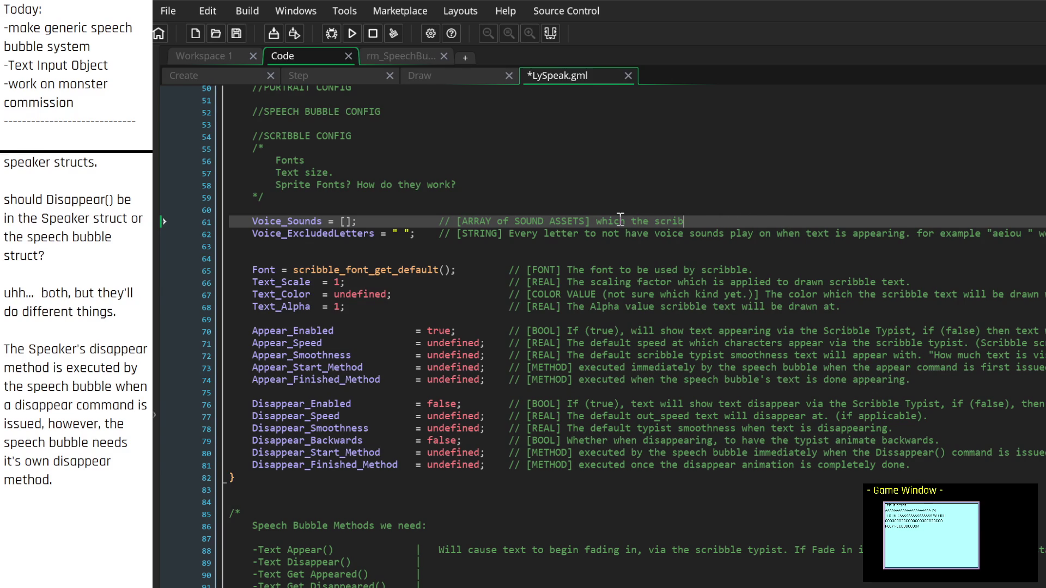
{"action": "type", "text": "ill use when "}
{"action": "type", "text": "te"}
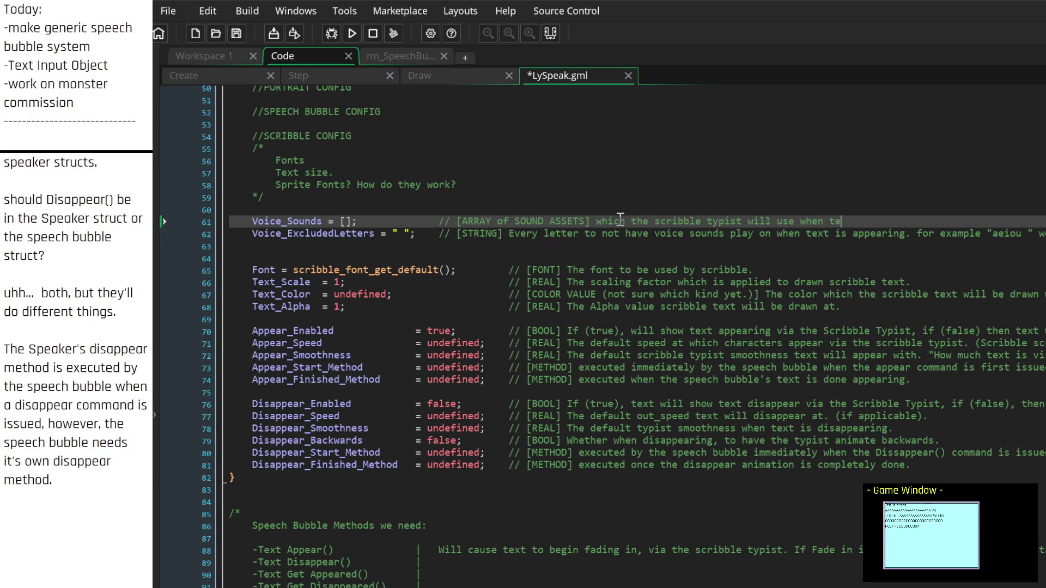
{"action": "type", "text": "xt is appearing."}
{"action": "key", "text": "Return"}
Step: Add Voice_Pitch_Min = 1; with a [REAL] comment: 0 lowest possible pitch, 1 no change
{"action": "type", "text": "V"}
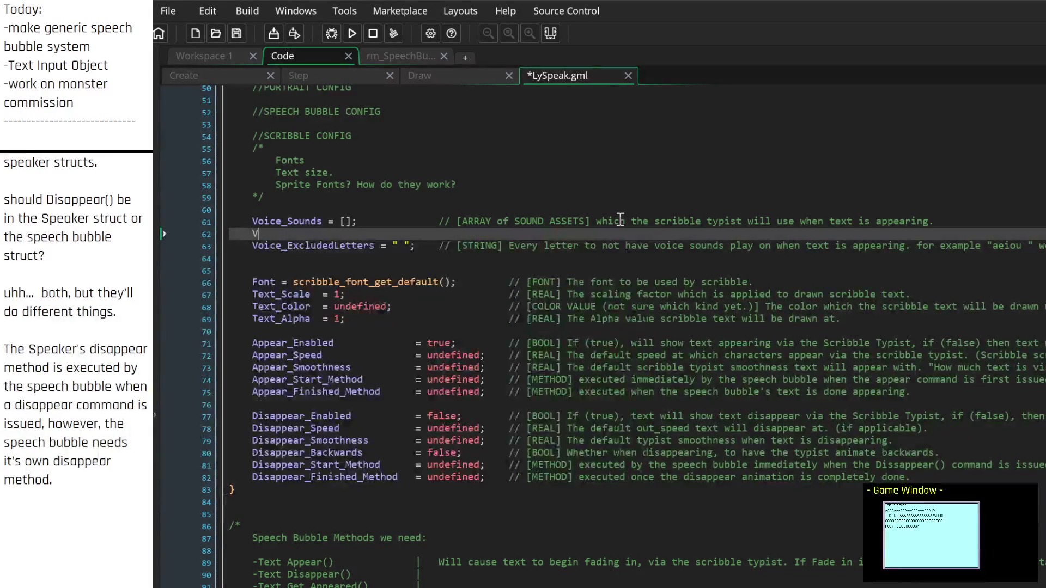
{"action": "type", "text": "oice_Pitch_"}
{"action": "type", "text": "Min = "}
{"action": "type", "text": "1;"}
{"action": "key", "text": "Tab"}
{"action": "key", "text": "Tab"}
{"action": "key", "text": "Tab"}
{"action": "type", "text": "// "}
{"action": "type", "text": "[REAL] "}
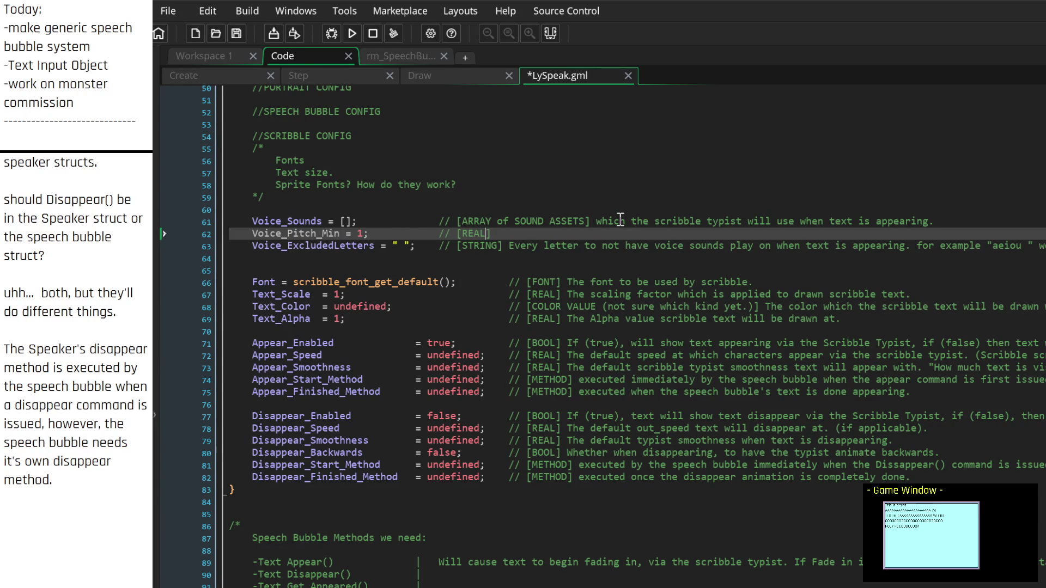
{"action": "type", "text": "value fro"}
{"action": "type", "text": "m"}
{"action": "type", "text": "0 - 1, with 0 being"}
{"action": "type", "text": " the lowe"}
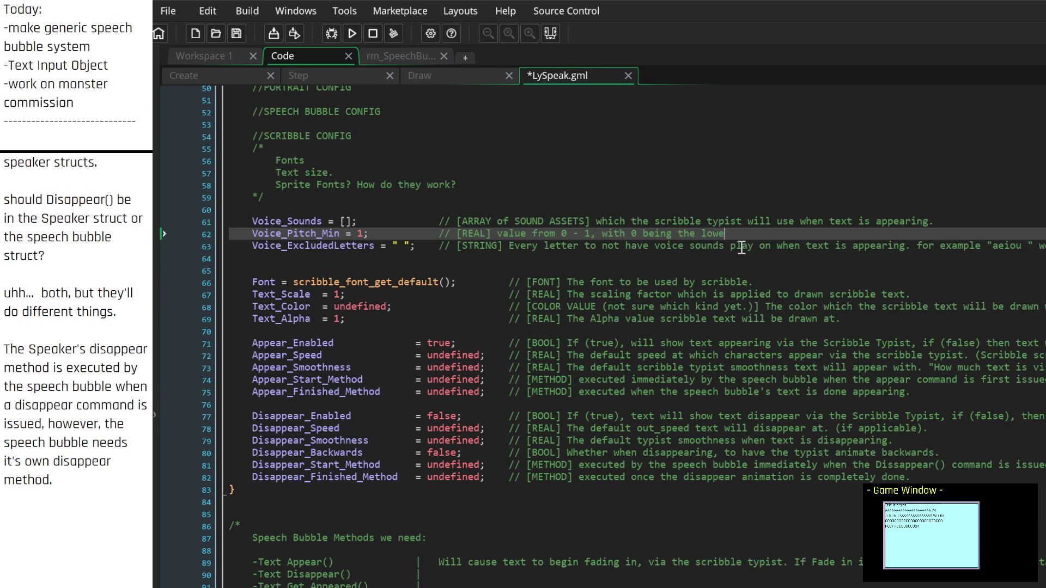
{"action": "type", "text": "st possu"}
{"action": "key", "text": "BackSpace"}
{"action": "type", "text": "ible pitc"}
{"action": "type", "text": "h, and"}
{"action": "type", "text": "1 being no change in pitch."}
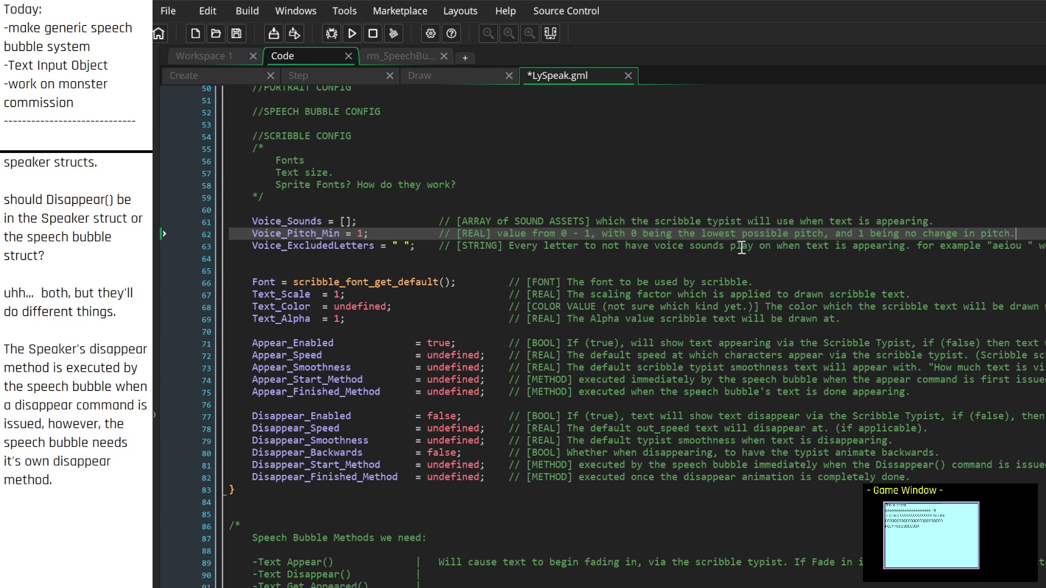
Step: Begin a Voice_Pitch_Max = 1; line below it
{"action": "key", "text": "Return"}
{"action": "type", "text": "Voice_"}
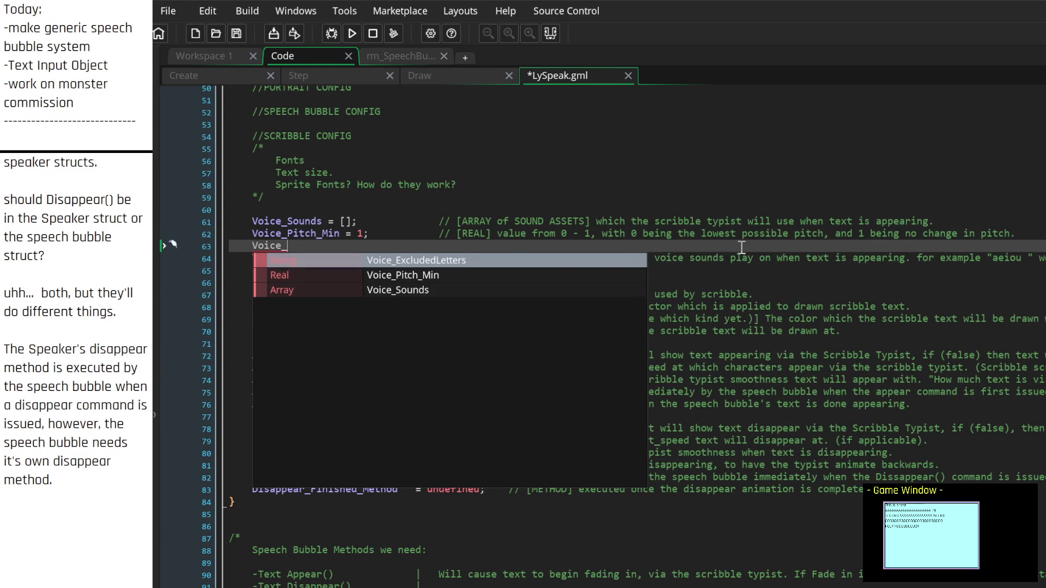
{"action": "type", "text": "Pitch_"}
{"action": "type", "text": "x = 1;"}
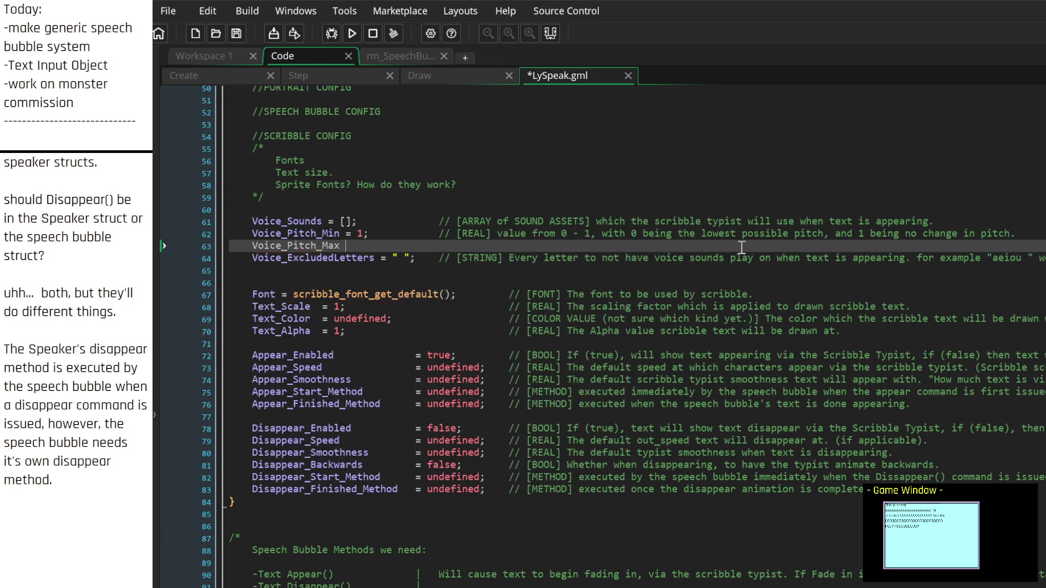
Step: Comment Voice_Pitch_Max as a [REAL] value from 1 - 2, with 1 being no change in pitch
{"action": "key", "text": "Tab"}
{"action": "key", "text": "Tab"}
{"action": "key", "text": "Tab"}
{"action": "type", "text": "// ["}
{"action": "type", "text": "]"}
{"action": "type", "text": "REAL]"}
{"action": "type", "text": "value from"}
{"action": "type", "text": "0 "}
{"action": "type", "text": "1, with 0"}
{"action": "type", "text": "being"}
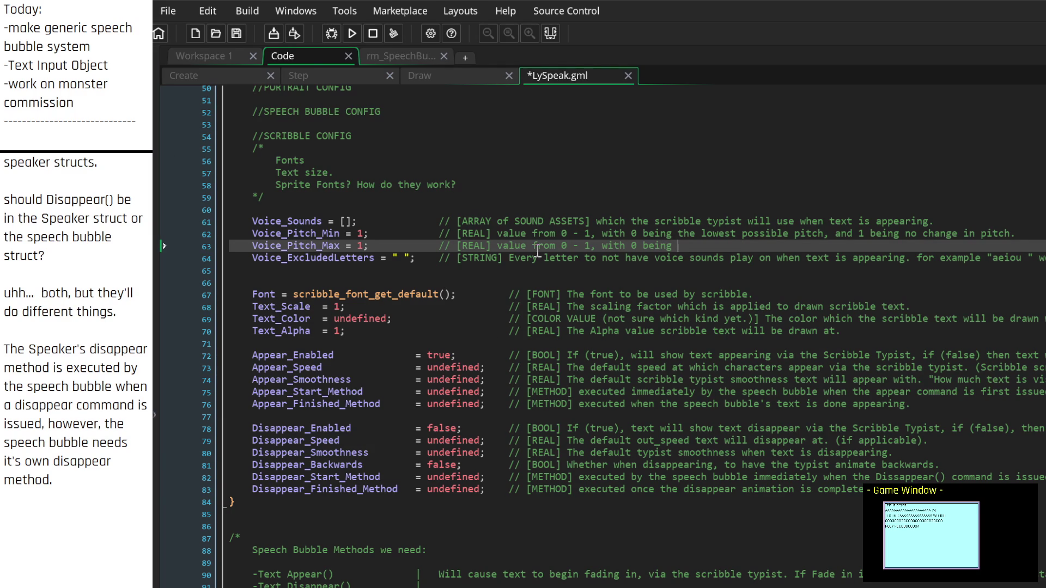
{"action": "key", "text": "BackSpace"}
{"action": "type", "text": "1"}
{"action": "key", "text": "Delete"}
{"action": "type", "text": "2"}
{"action": "key", "text": "Right"}
{"action": "key", "text": "Right"}
{"action": "key", "text": "Right"}
{"action": "key", "text": "BackSpace"}
{"action": "key", "text": "BackSpace"}
{"action": "type", "text": "1"}
{"action": "key", "text": "Right"}
{"action": "key", "text": "Right"}
{"action": "key", "text": "Right"}
{"action": "type", "text": "no change "}
{"action": "type", "text": "in pitch, a"}
{"action": "type", "text": "nd 2 being"}
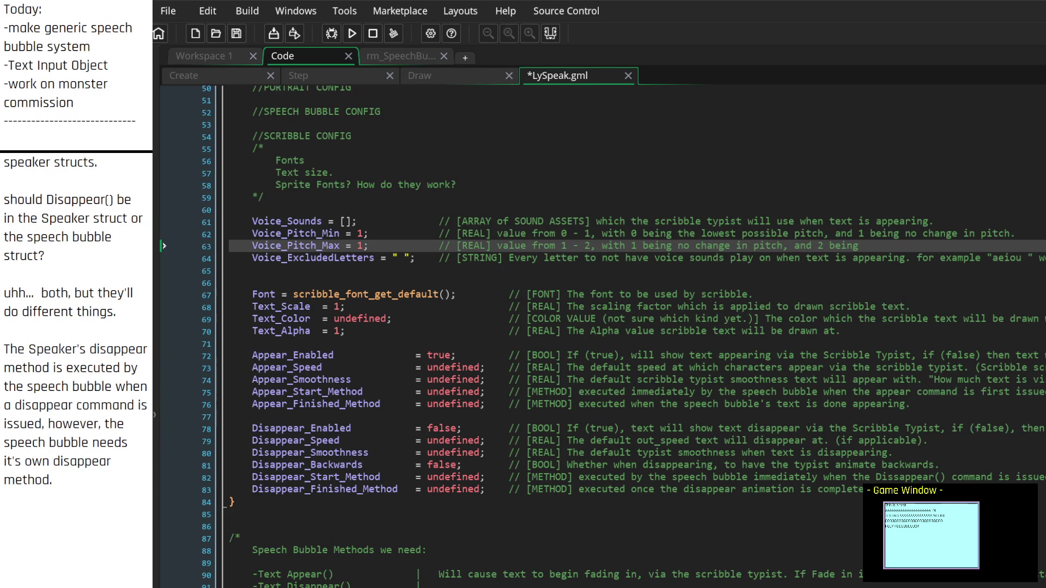
Step: Reword the range to '1 to higher' and add that 2 would be equivalent to doubling the pitch
{"action": "left_click", "coordinate": [590, 246]}
{"action": "key", "text": "BackSpace"}
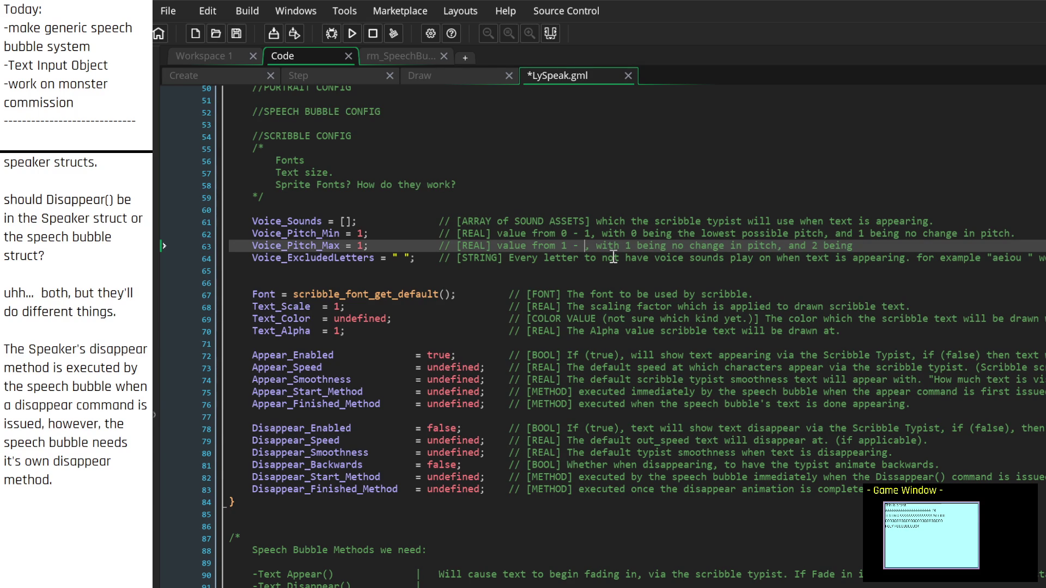
{"action": "key", "text": "BackSpace"}
{"action": "key", "text": "BackSpace"}
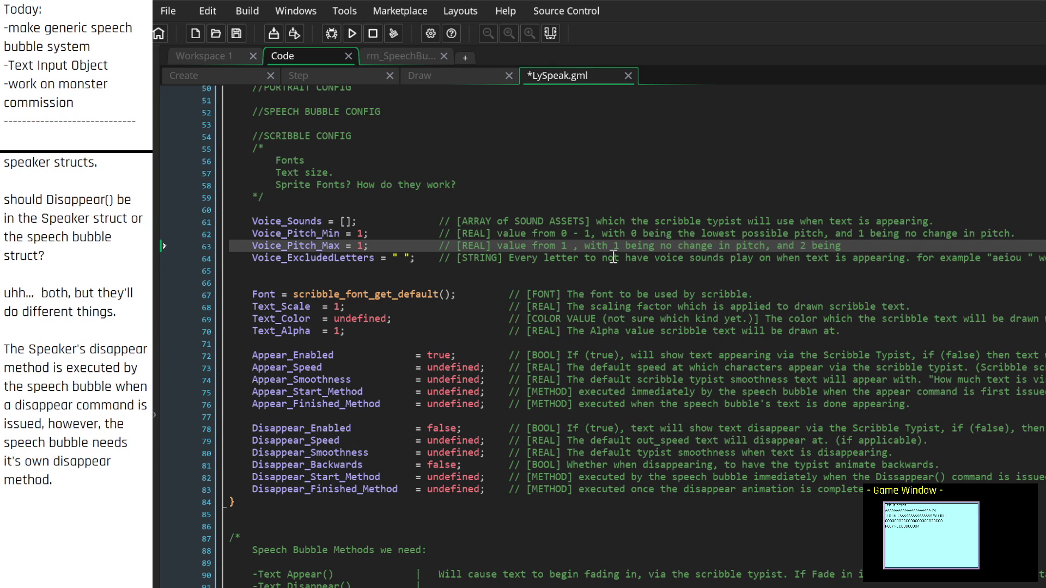
{"action": "type", "text": "to higher"}
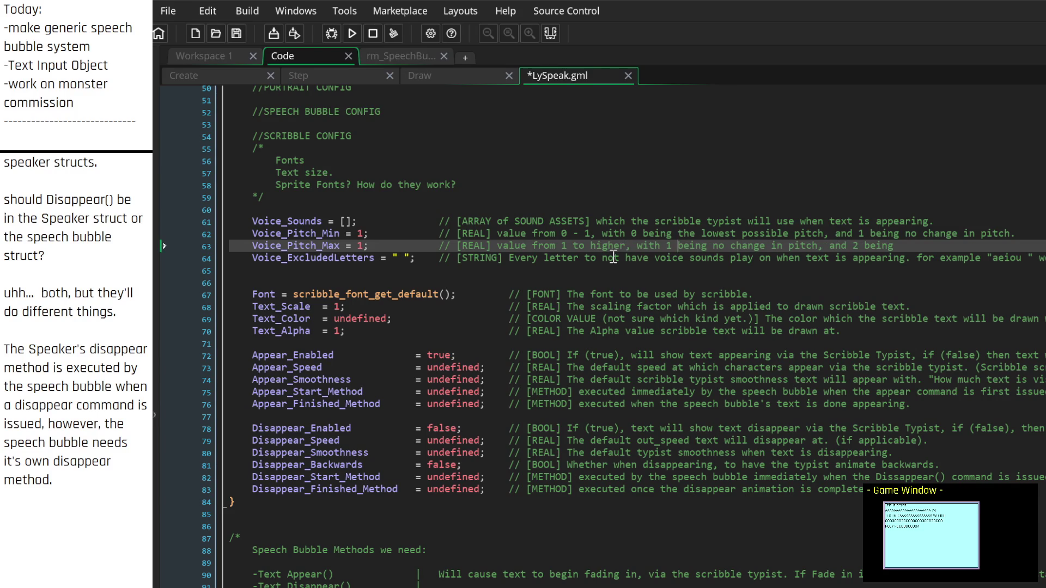
{"action": "key", "text": "Right"}
{"action": "key", "text": "Right"}
{"action": "key", "text": "Right"}
{"action": "key", "text": "Right"}
{"action": "key", "text": "Right"}
{"action": "key", "text": "Right"}
{"action": "key", "text": "BackSpace"}
{"action": "key", "text": "BackSpace"}
{"action": "key", "text": "BackSpace"}
{"action": "key", "text": "BackSpace"}
{"action": "type", "text": ". 2 would "}
{"action": "type", "text": "be equivalent t"}
{"action": "type", "text": "o doub"}
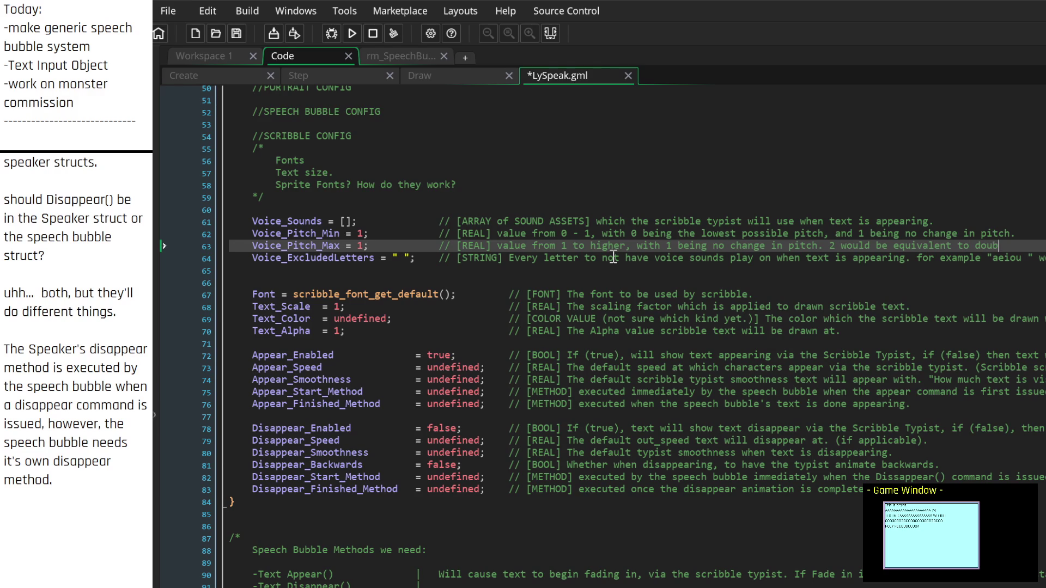
{"action": "type", "text": "ling the pitch."}
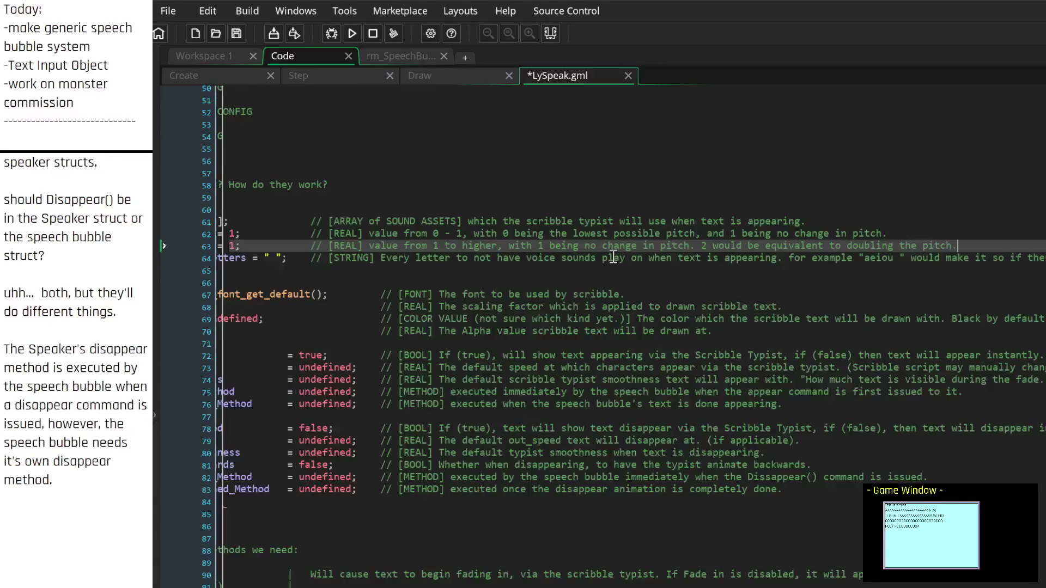
{"action": "key", "text": "Down"}
{"action": "key", "text": "Home"}
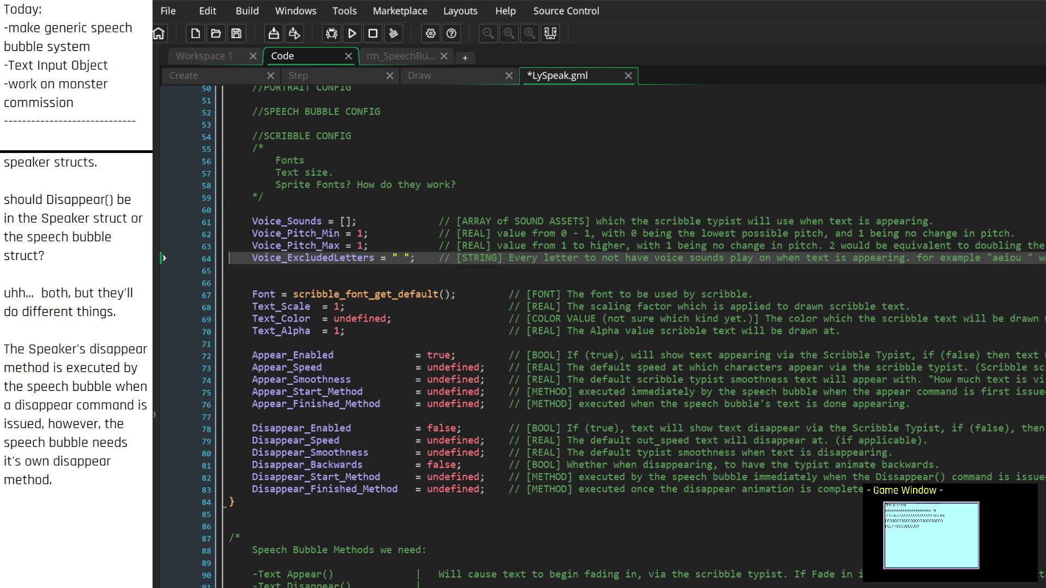
Step: Add Voice_Gain = 1; after Voice_ExcludedLetters with a // [REAL] comment tag
{"action": "left_click", "coordinate": [398, 274]}
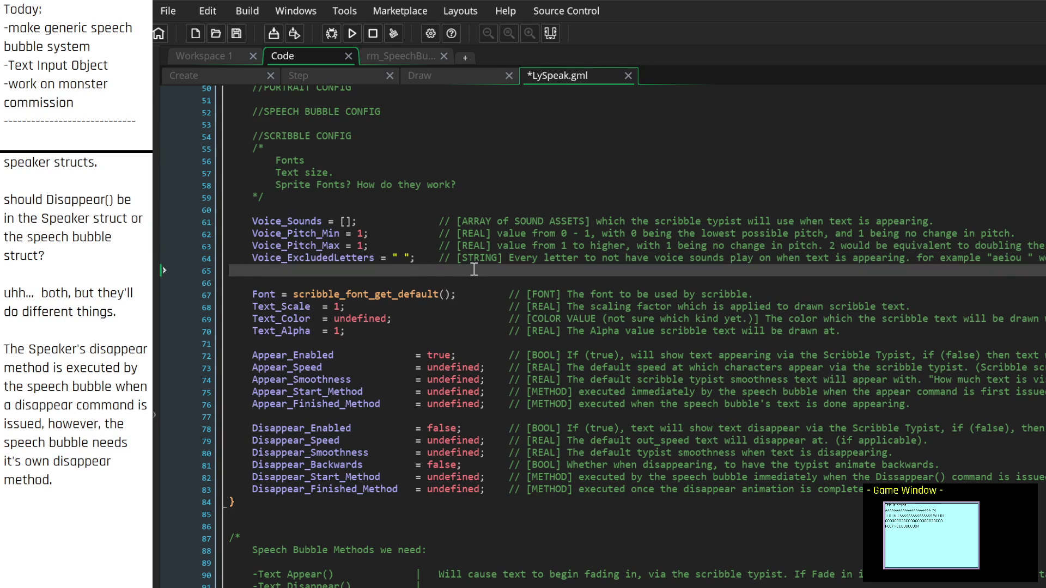
{"action": "type", "text": "Voice"}
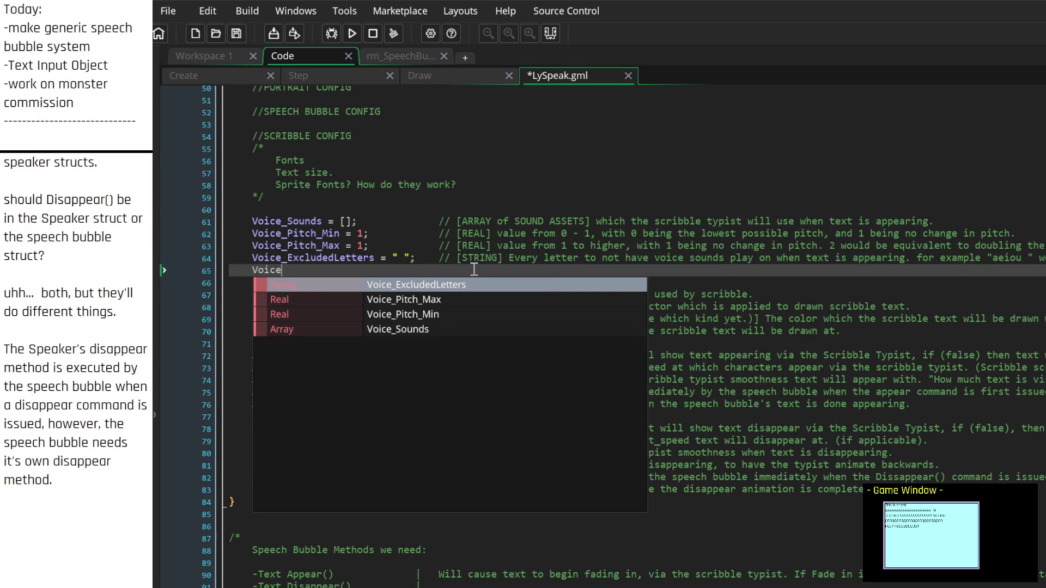
{"action": "type", "text": "_Gain = "}
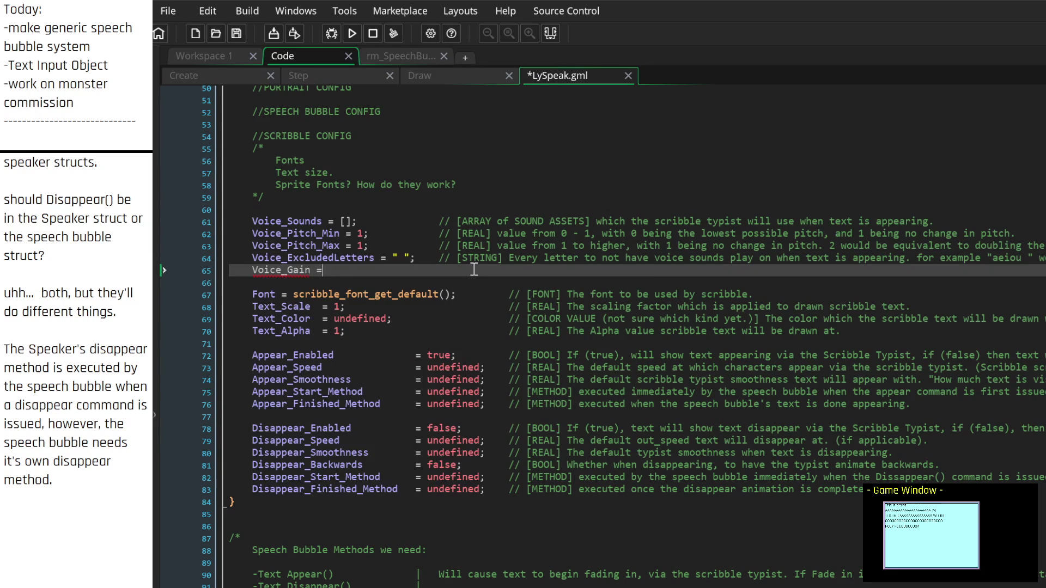
{"action": "type", "text": "1;"}
{"action": "key", "text": "End"}
{"action": "key", "text": "Tab"}
{"action": "key", "text": "Tab"}
{"action": "key", "text": "Tab"}
{"action": "type", "text": "// []"}
{"action": "key", "text": "Return"}
{"action": "left_click", "coordinate": [474, 269]}
{"action": "key", "text": "Left"}
{"action": "type", "text": "REAL"}
{"action": "key", "text": "End"}
Step: Comment it as the gain to play voice sounds at, 0 being silence and 1 being normal
{"action": "type", "text": "Gain to play t"}
{"action": "type", "text": "he"}
{"action": "key", "text": "ctrl+Left"}
{"action": "key", "text": "ctrl+Left"}
{"action": "key", "text": "ctrl+Left"}
{"action": "key", "text": "BackSpace"}
{"action": "key", "text": "Delete"}
{"action": "type", "text": "The g"}
{"action": "key", "text": "End"}
{"action": "type", "text": "voice sounds at, with 0 being silcene, and"}
{"action": "key", "text": "Left"}
{"action": "key", "text": "Left"}
{"action": "key", "text": "Left"}
{"action": "key", "text": "BackSpace"}
{"action": "key", "text": "Right"}
{"action": "type", "text": "c"}
{"action": "key", "text": "End"}
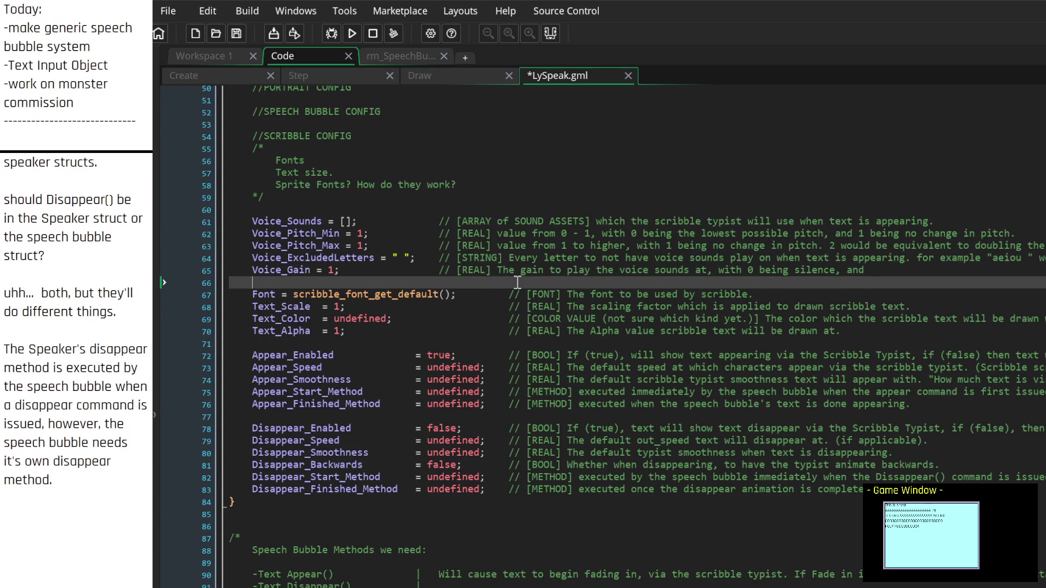
{"action": "type", "text": "1 bein"}
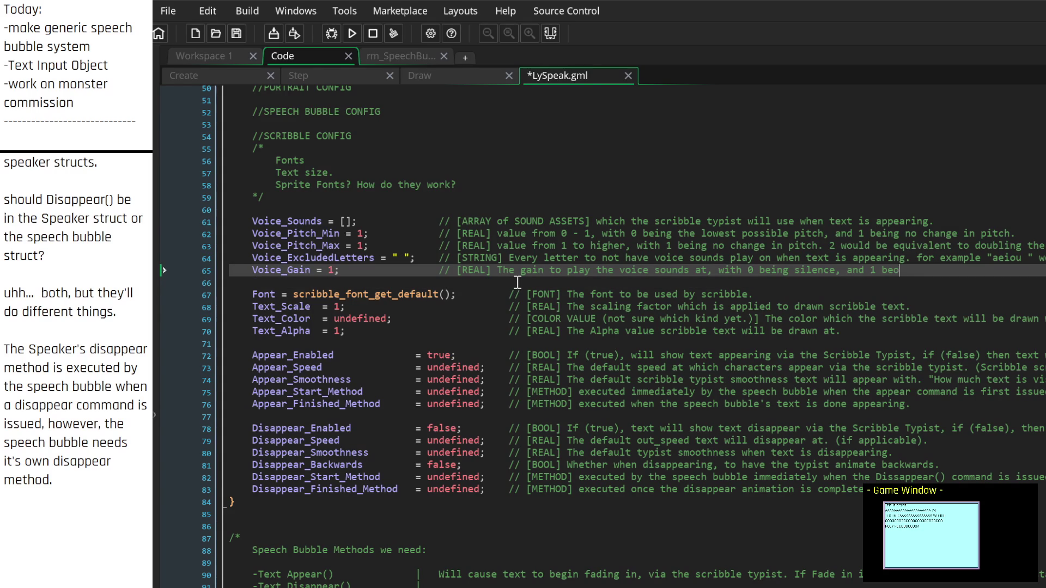
{"action": "type", "text": "g normal."}
Step: Change 'normal' to 'full volume' in the Voice_Gain comment
{"action": "double_click", "coordinate": [932, 270]}
{"action": "type", "text": "full volume"}
{"action": "key", "text": "Down"}
{"action": "left_click", "coordinate": [932, 274]}
{"action": "type", "text": "Default"}
{"action": "key", "text": "BackSpace"}
{"action": "key", "text": "BackSpace"}
{"action": "key", "text": "BackSpace"}
{"action": "scroll", "coordinate": [371, 305], "scroll_direction": "down", "scroll_amount": 2}
{"action": "scroll", "coordinate": [370, 305], "scroll_direction": "up", "scroll_amount": 4}
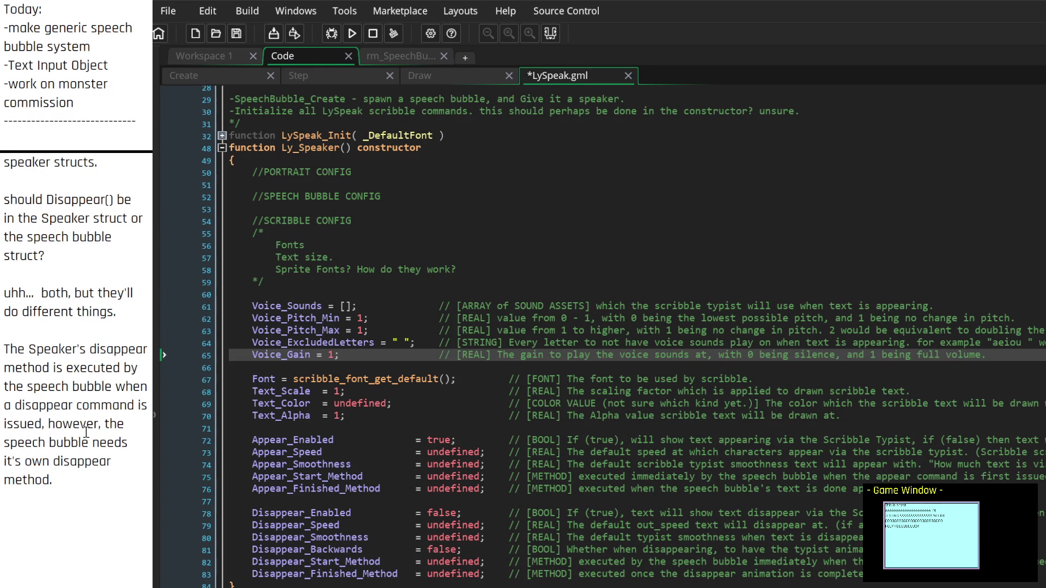
{"action": "scroll", "coordinate": [86, 433], "scroll_direction": "up", "scroll_amount": 3}
{"action": "scroll", "coordinate": [76, 413], "scroll_direction": "down", "scroll_amount": 4}
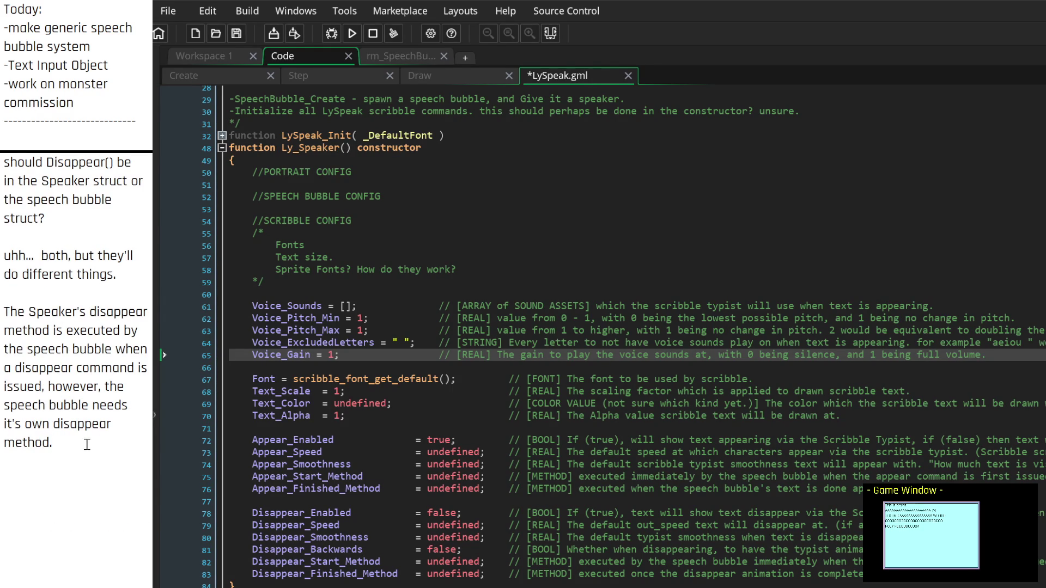
{"action": "scroll", "coordinate": [86, 443], "scroll_direction": "up", "scroll_amount": 3}
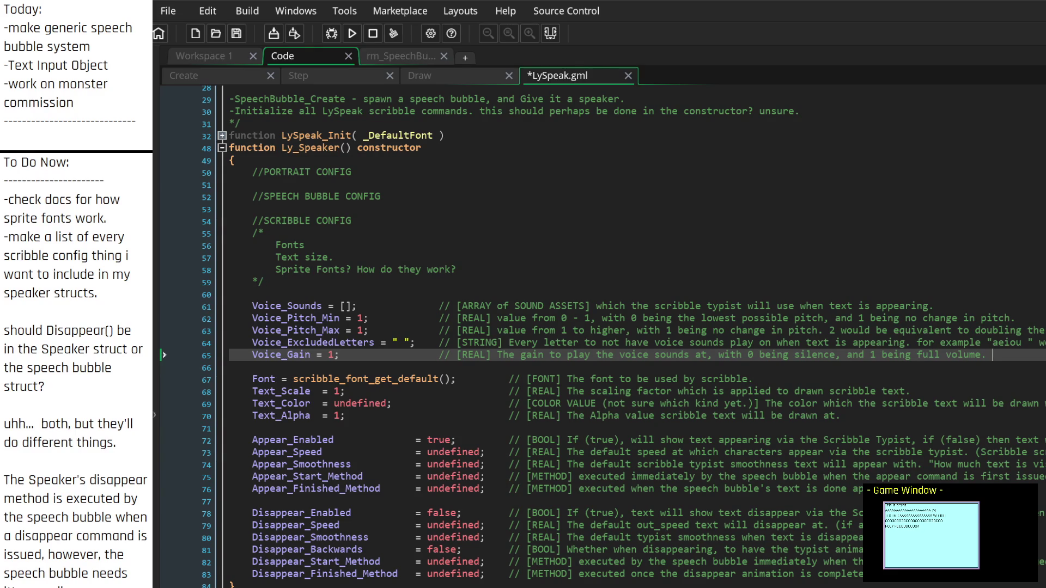
{"action": "scroll", "coordinate": [76, 371], "scroll_direction": "down", "scroll_amount": 1}
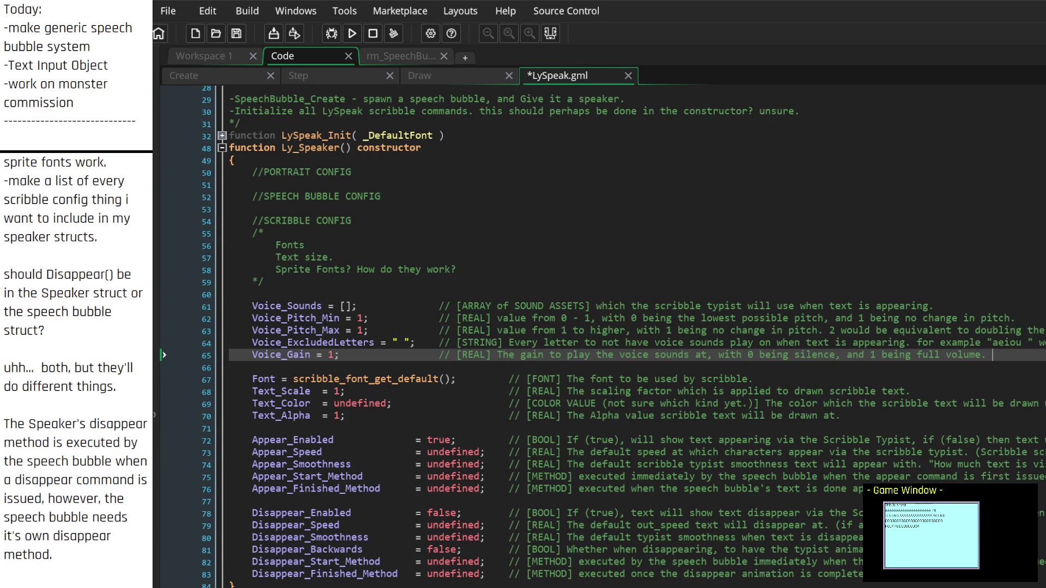
{"action": "scroll", "coordinate": [129, 294], "scroll_direction": "up", "scroll_amount": 1}
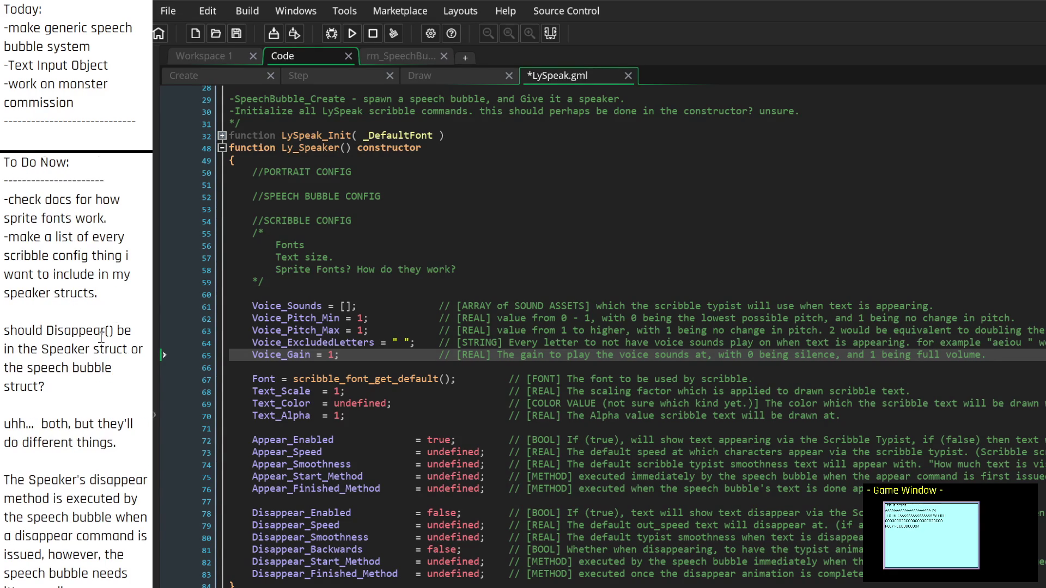
{"action": "left_click_drag", "start_coordinate": [109, 294], "coordinate": [5, 202]}
Step: Swap the old To Do Now items for '-find if there are any scribble config properties i want to include in the speaker struct.'
{"action": "key", "text": "BackSpace"}
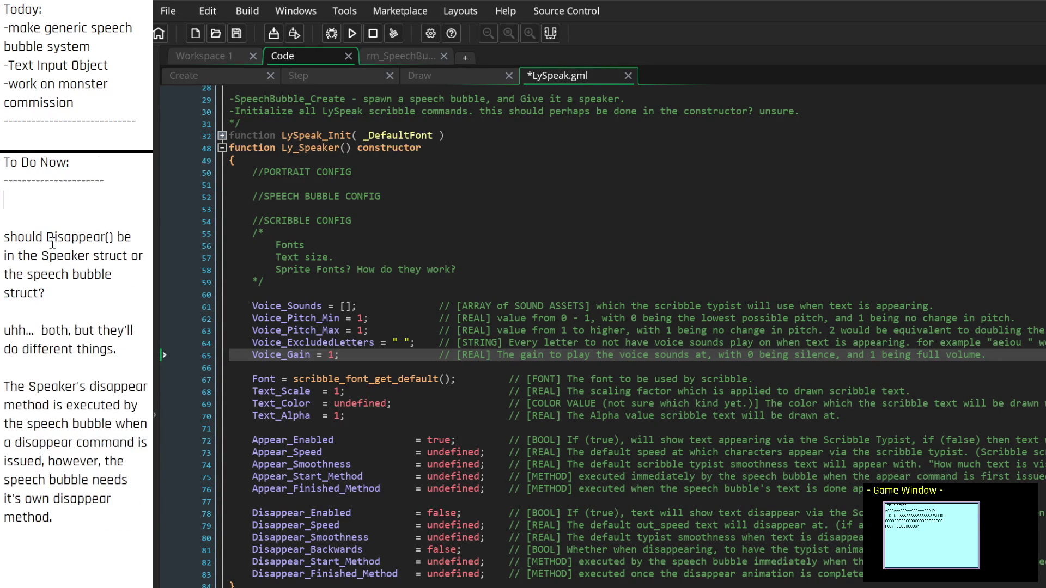
{"action": "key", "text": "Return"}
{"action": "key", "text": "Return"}
{"action": "key", "text": "Return"}
{"action": "key", "text": "Return"}
{"action": "key", "text": "Return"}
{"action": "left_click", "coordinate": [54, 193]}
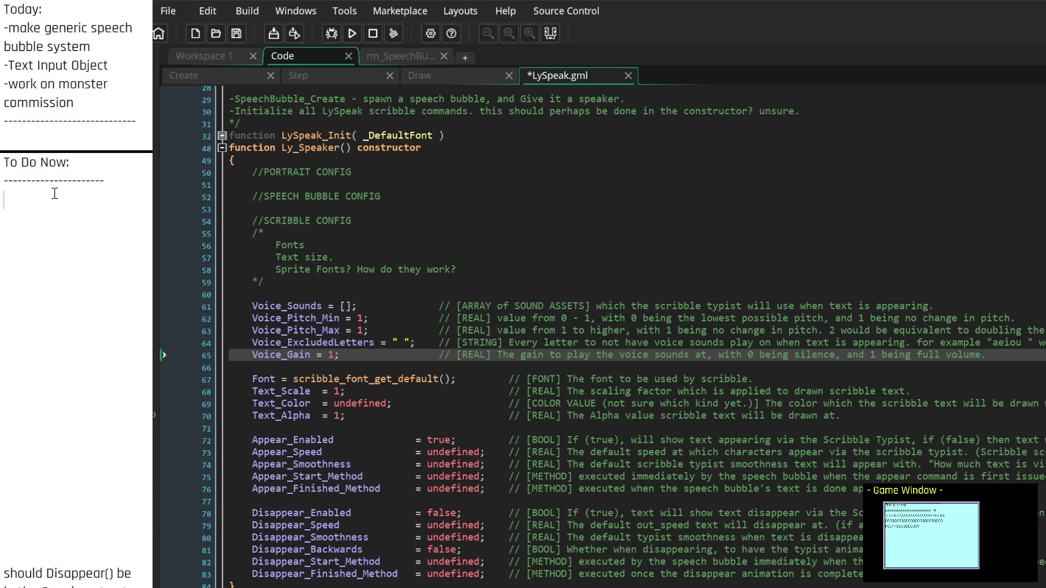
{"action": "type", "text": "-"}
{"action": "type", "text": "find if there "}
{"action": "type", "text": "are any "}
{"action": "type", "text": "sc"}
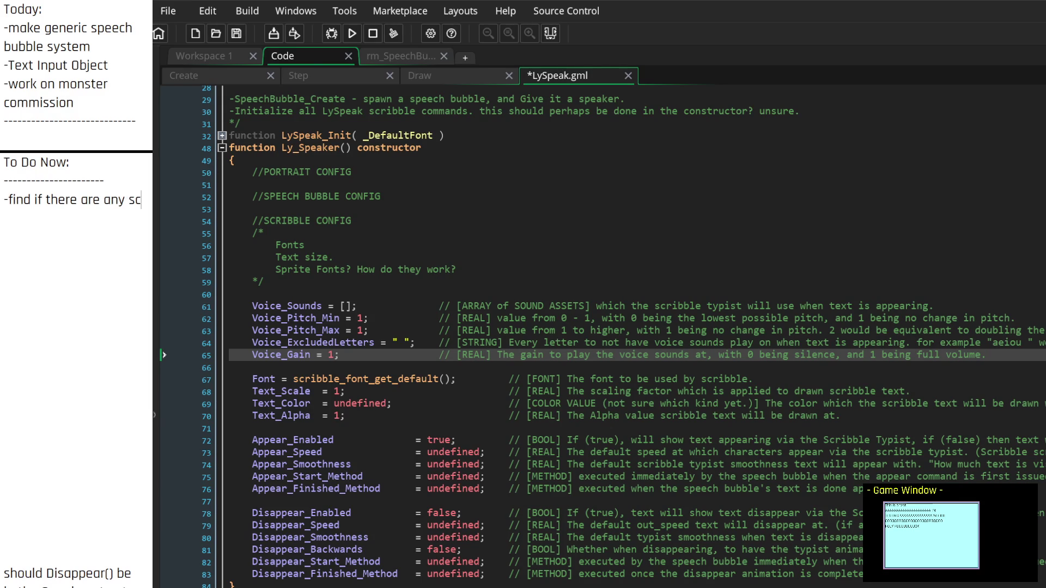
{"action": "type", "text": "ribble config "}
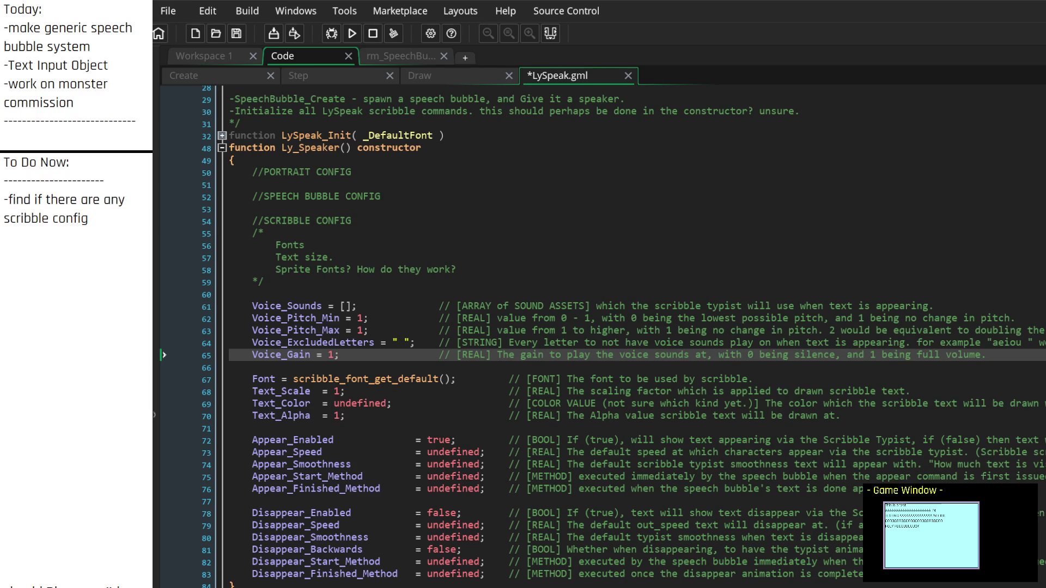
{"action": "type", "text": "properties"}
{"action": "type", "text": " i want t"}
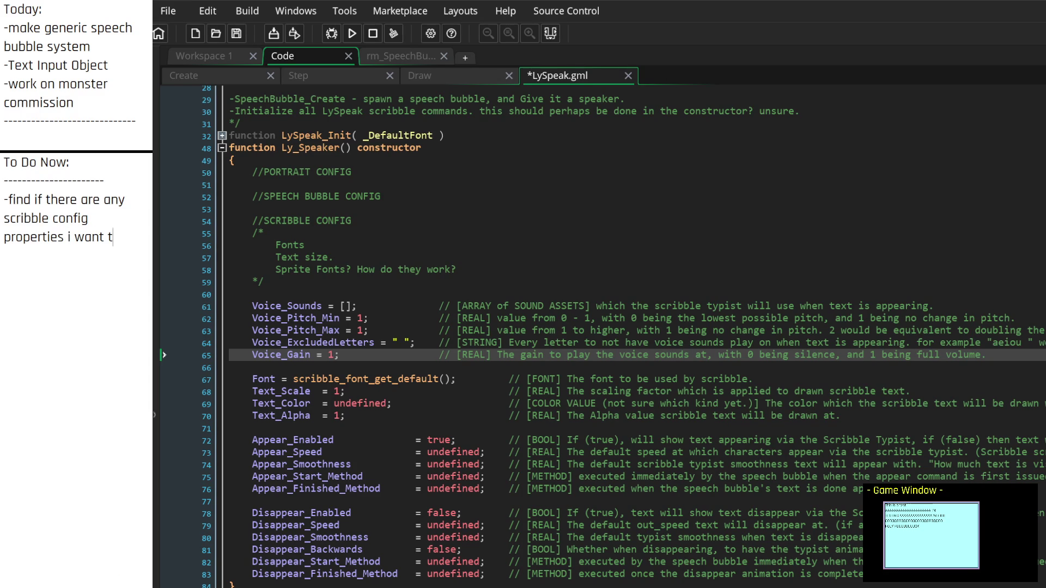
{"action": "type", "text": "o include in the speae"}
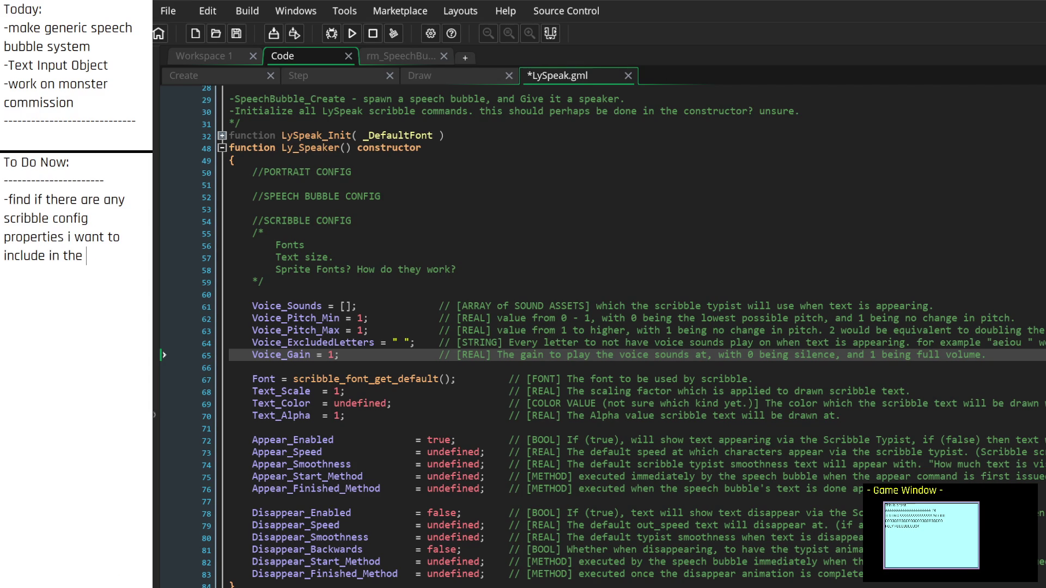
{"action": "key", "text": "BackSpace"}
{"action": "type", "text": "ker "}
{"action": "type", "text": "struct."}
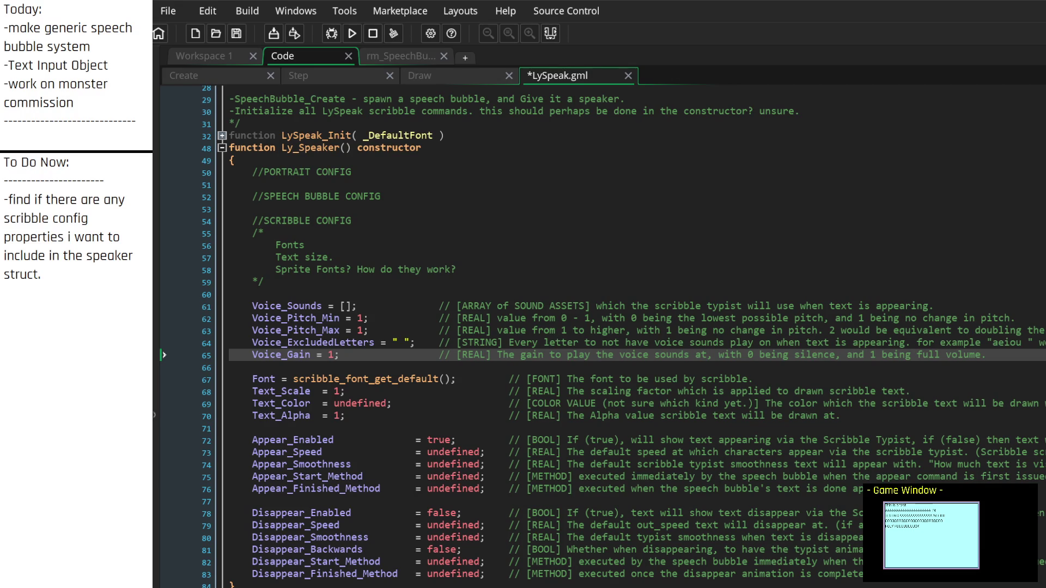
Step: Insert Voice_Enabled = true; above Voice_Sounds with a [BOOL] comment on playing speech bubble sounds
{"action": "left_click", "coordinate": [343, 294]}
{"action": "key", "text": "Return"}
{"action": "type", "text": "Voice+"}
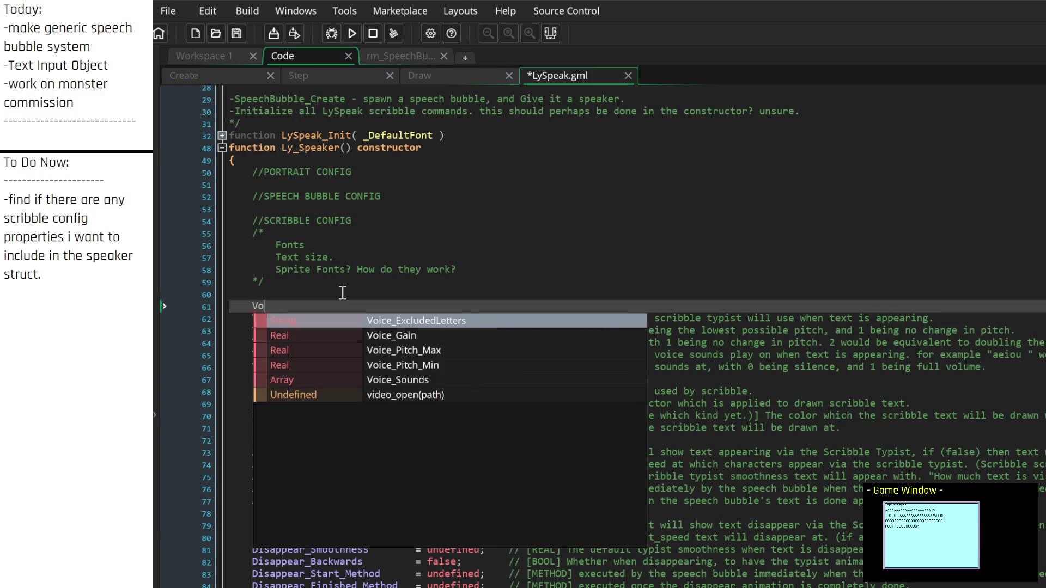
{"action": "key", "text": "BackSpace"}
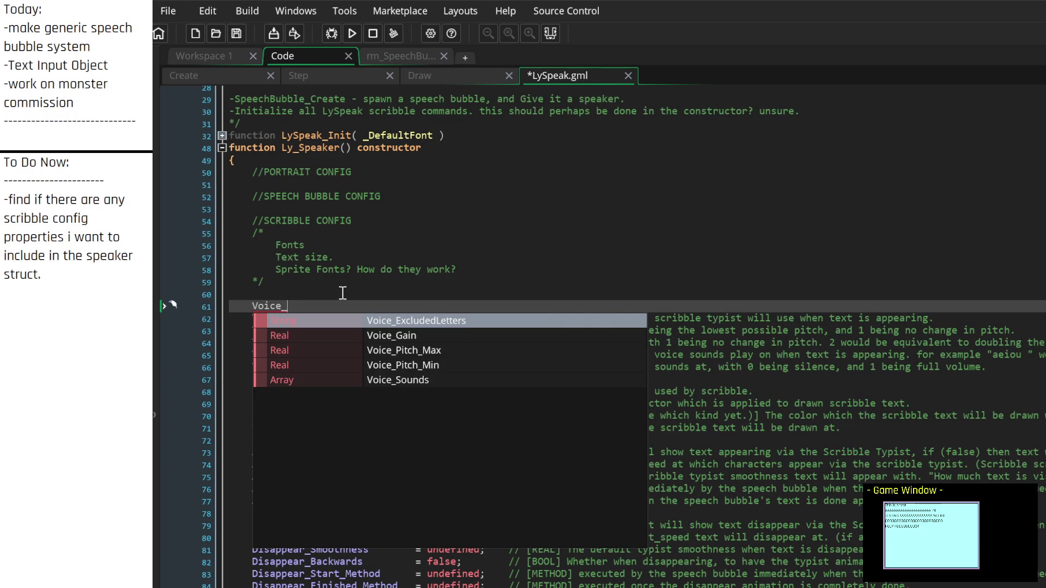
{"action": "type", "text": "_Enabled ="}
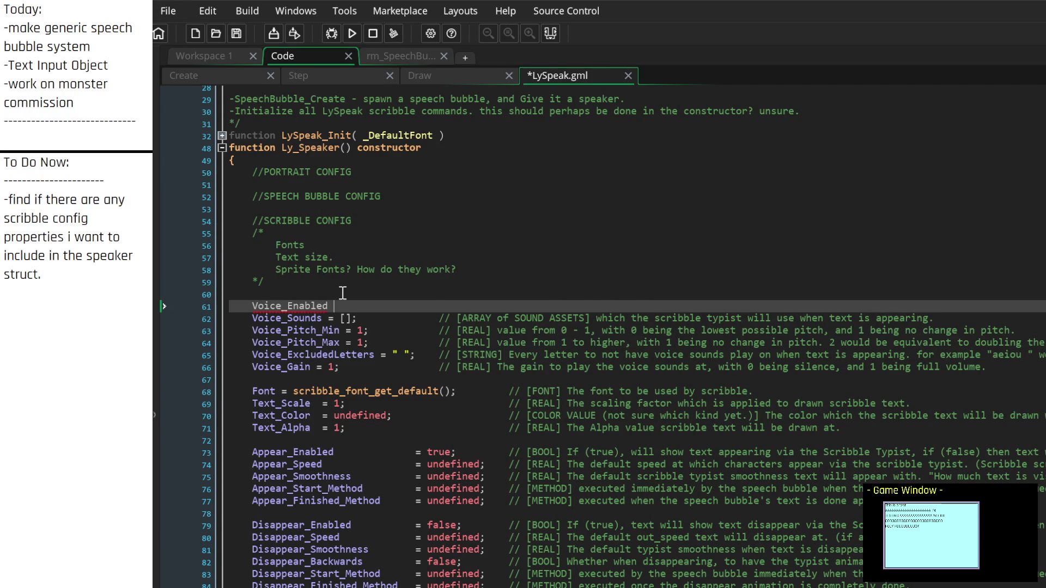
{"action": "type", "text": " true;"}
{"action": "key", "text": "Tab"}
{"action": "key", "text": "Tab"}
{"action": "key", "text": "Tab"}
{"action": "type", "text": "//"}
{"action": "type", "text": "[]"}
{"action": "type", "text": "BOOL] "}
{"action": "type", "text": "whether or not w"}
{"action": "type", "text": "e should pla"}
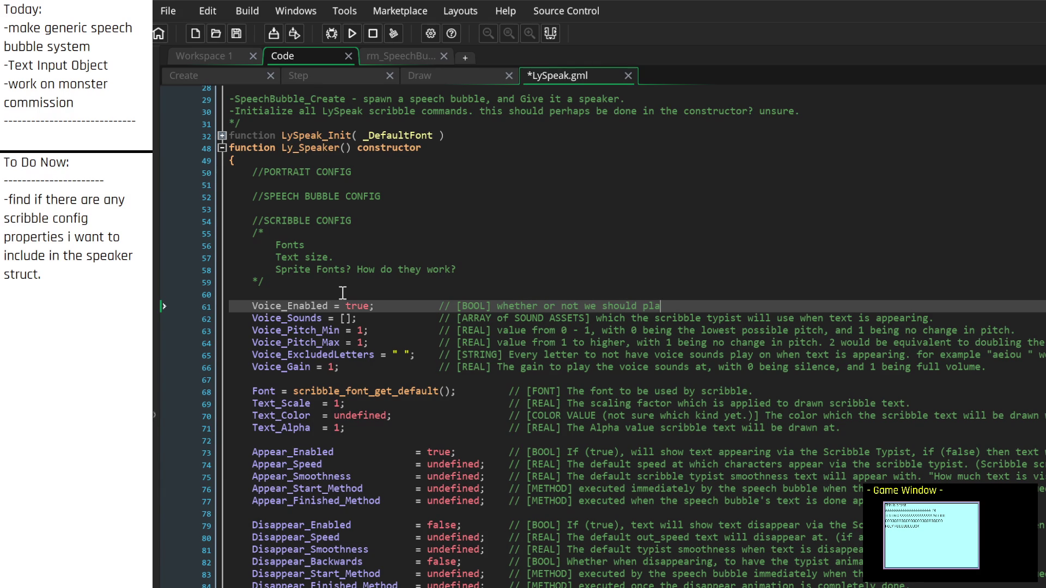
{"action": "type", "text": "y sounds when "}
{"action": "type", "text": "the speec"}
{"action": "type", "text": "h bubble is"}
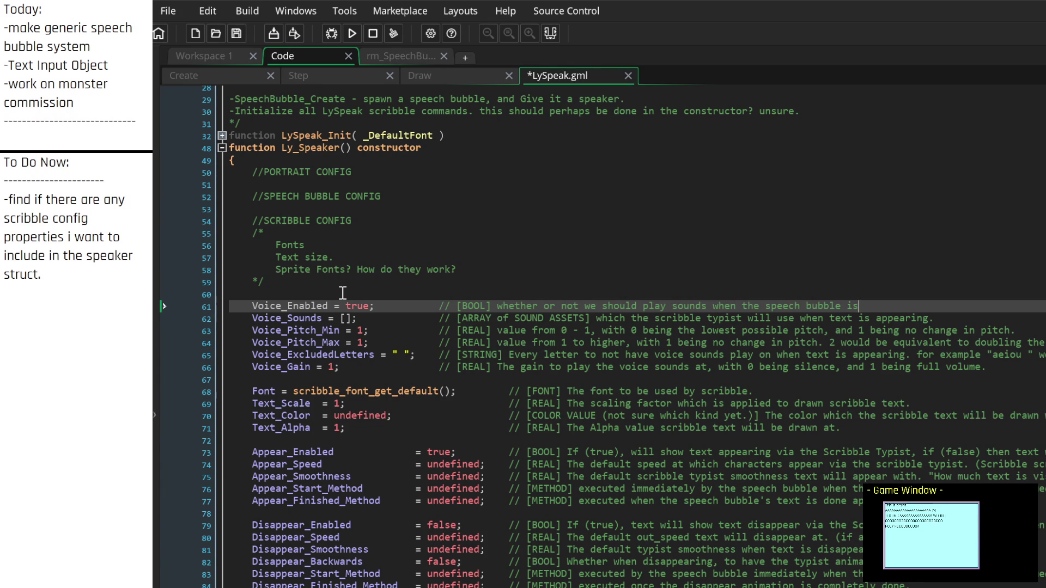
{"action": "type", "text": " speaking."}
{"action": "left_click", "coordinate": [435, 330]}
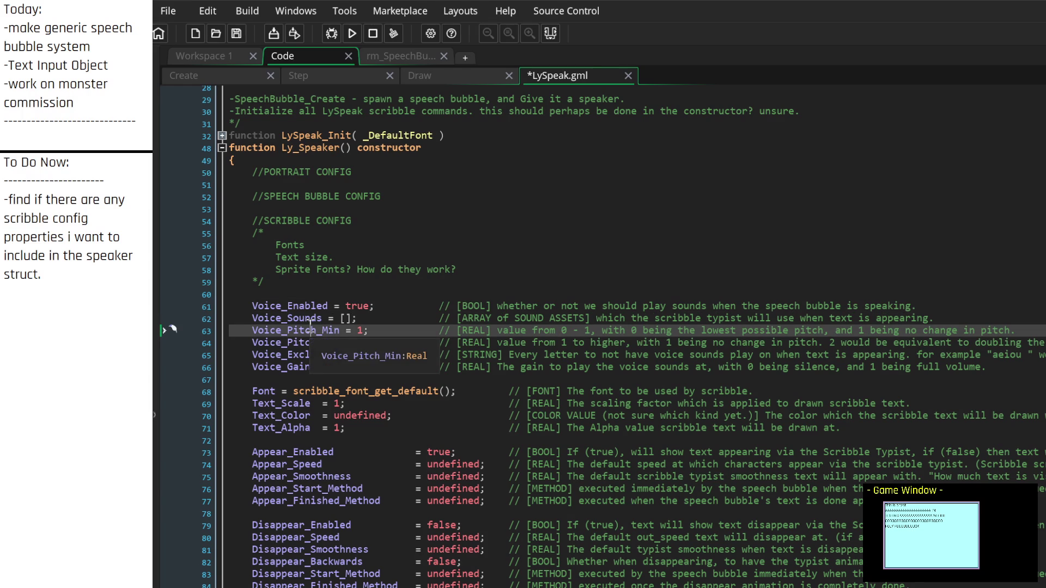
{"action": "left_click", "coordinate": [355, 293]}
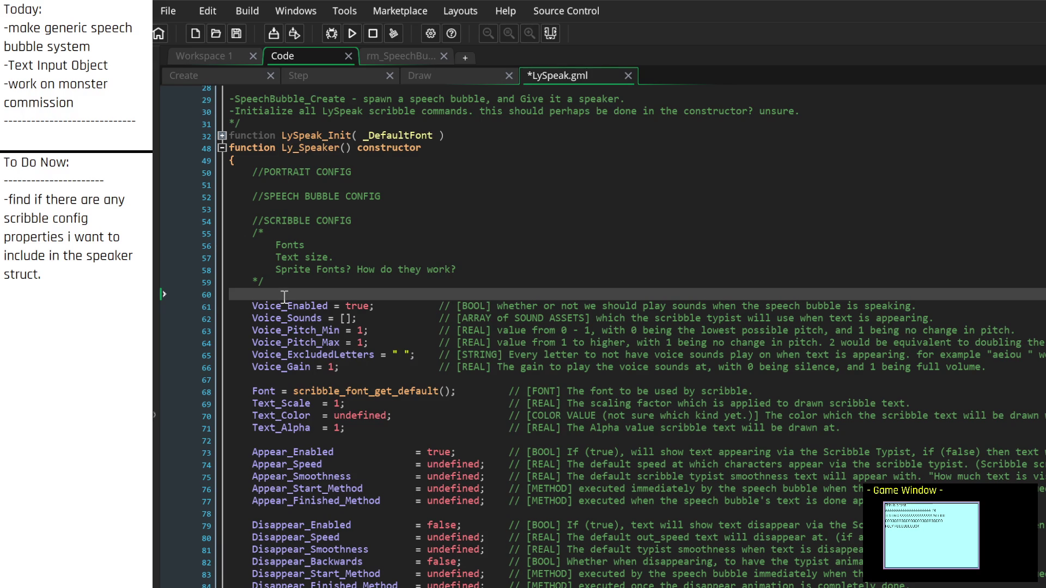
{"action": "scroll", "coordinate": [334, 388], "scroll_direction": "down", "scroll_amount": 4}
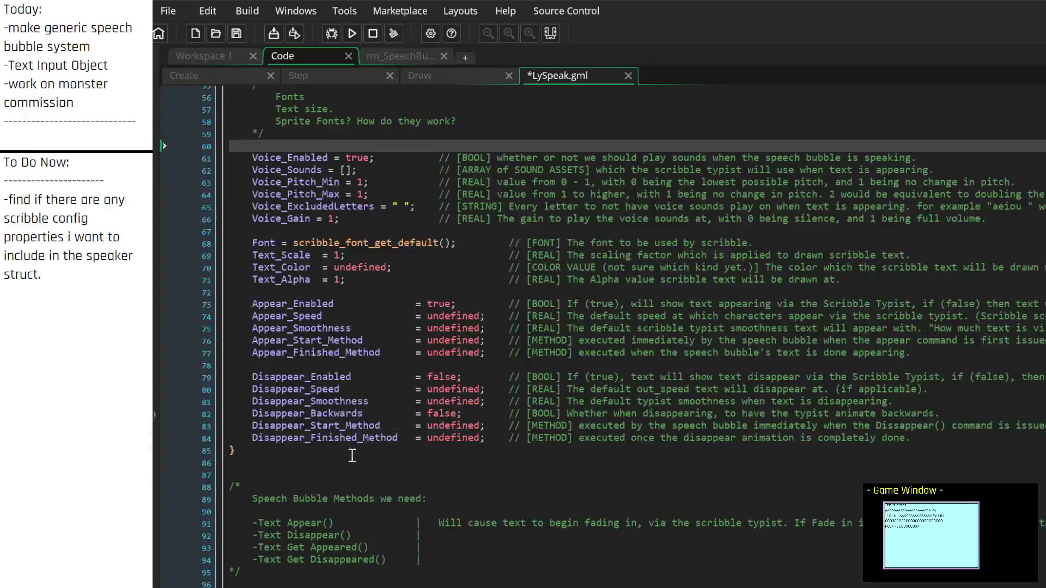
{"action": "scroll", "coordinate": [352, 456], "scroll_direction": "up", "scroll_amount": 4}
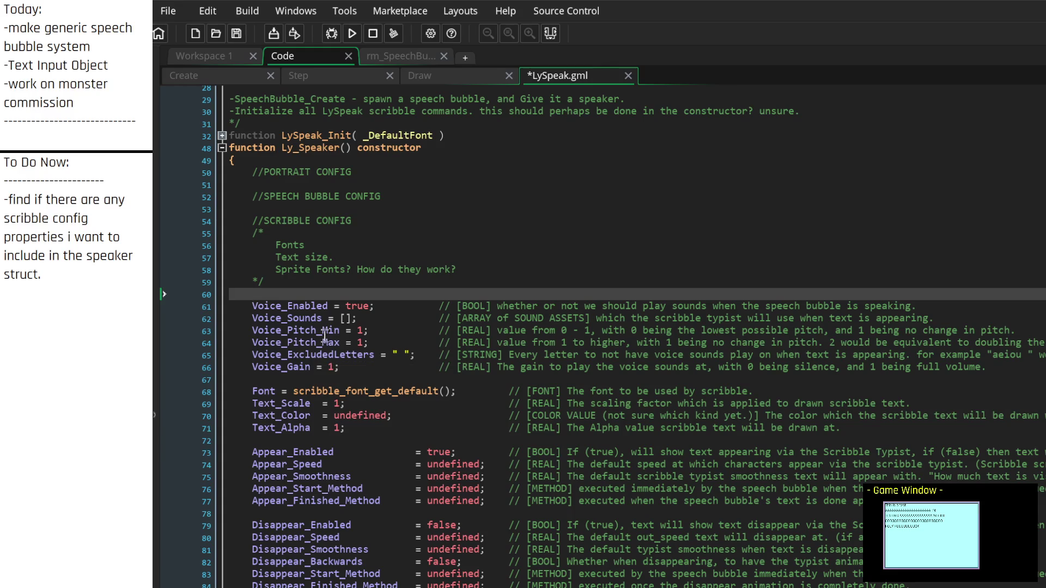
{"action": "scroll", "coordinate": [313, 361], "scroll_direction": "down", "scroll_amount": 4}
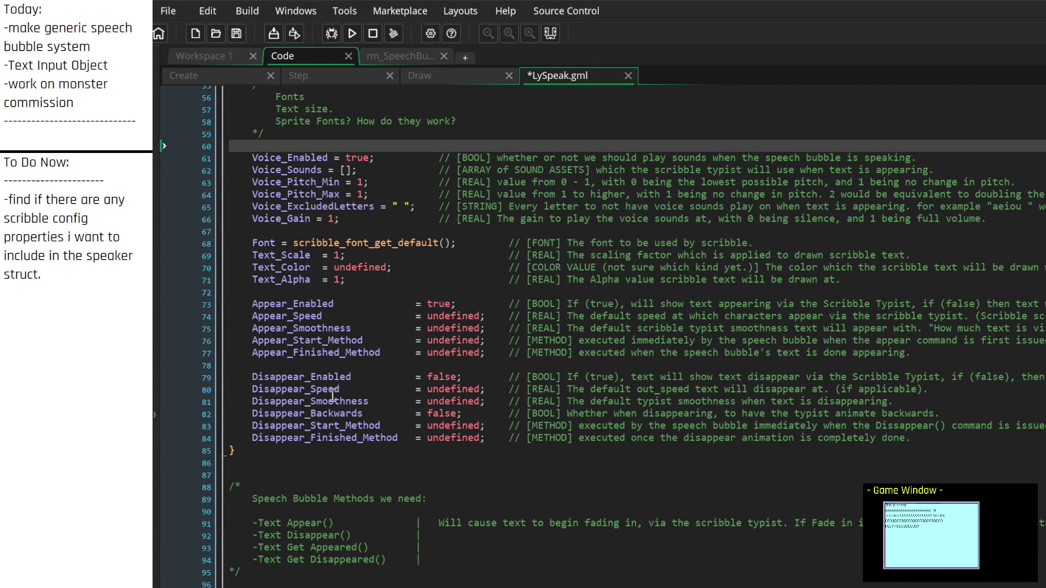
{"action": "scroll", "coordinate": [423, 444], "scroll_direction": "up", "scroll_amount": 5}
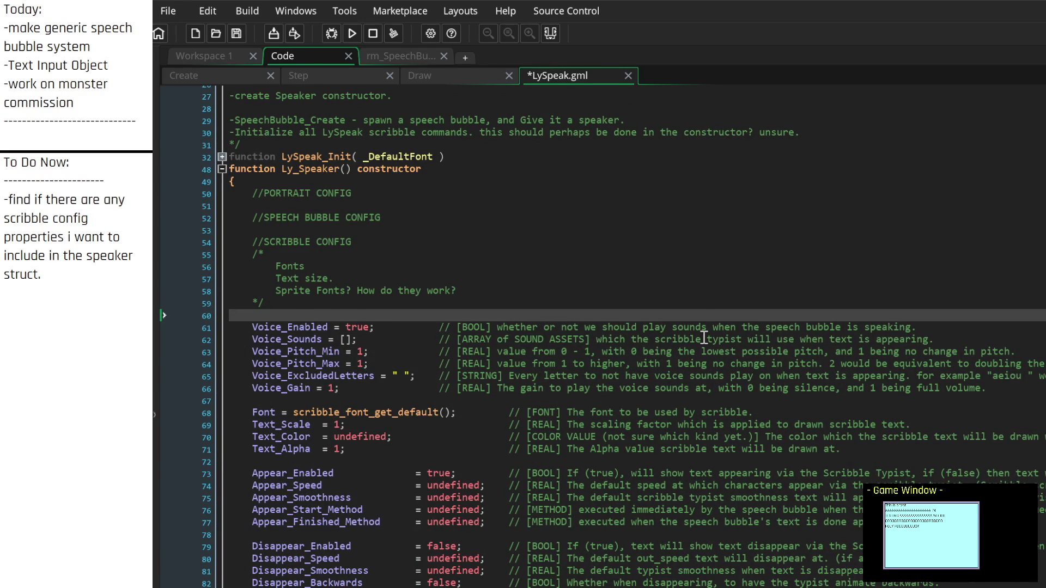
{"action": "left_click", "coordinate": [942, 327]}
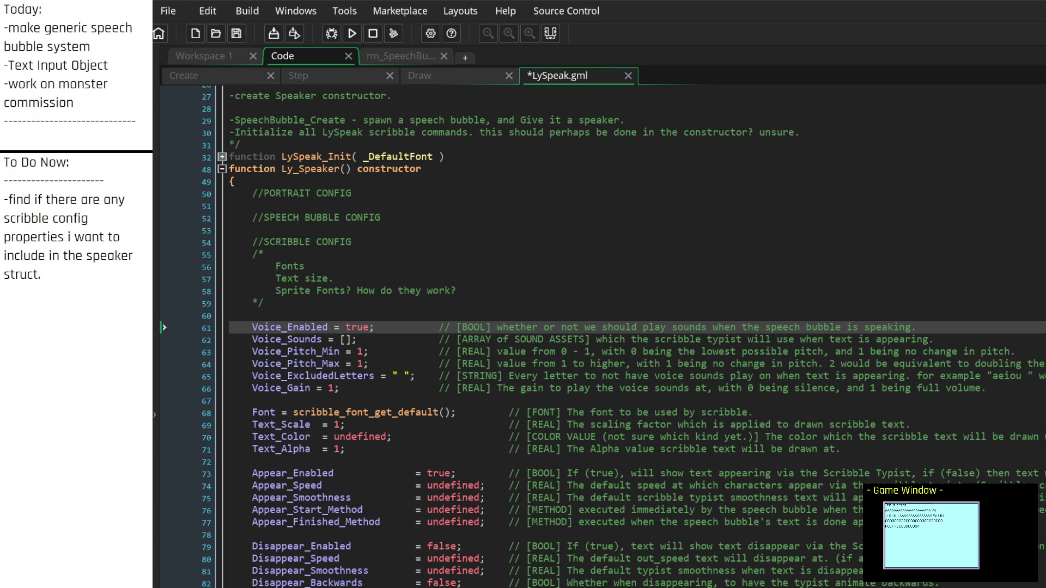
Step: Add a Method_ExecutionScope = undefined; assignment after the last Disappear setting
{"action": "left_click", "coordinate": [297, 352]}
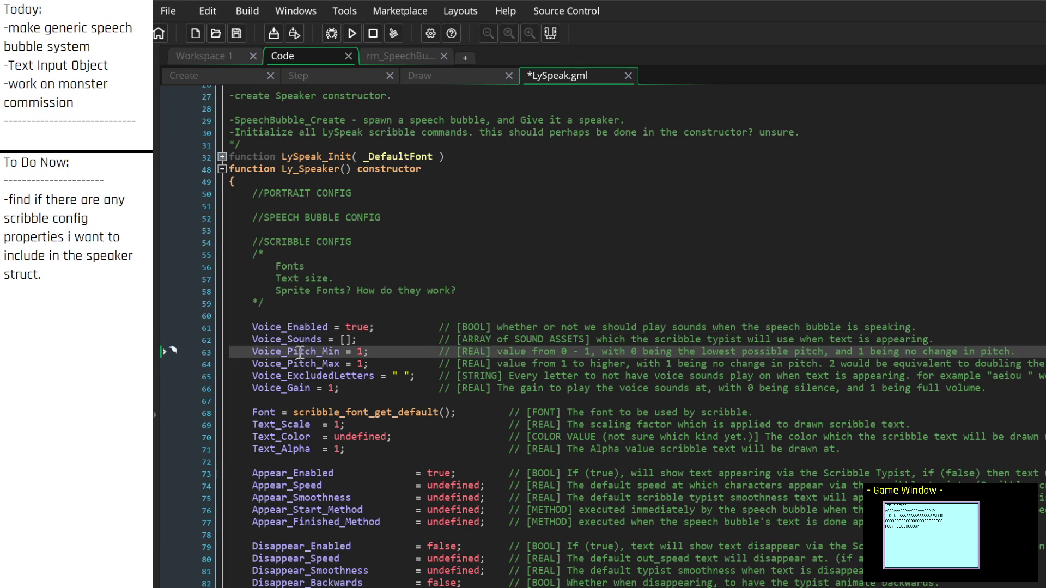
{"action": "scroll", "coordinate": [378, 407], "scroll_direction": "down", "scroll_amount": 5}
{"action": "scroll", "coordinate": [378, 407], "scroll_direction": "up", "scroll_amount": 4}
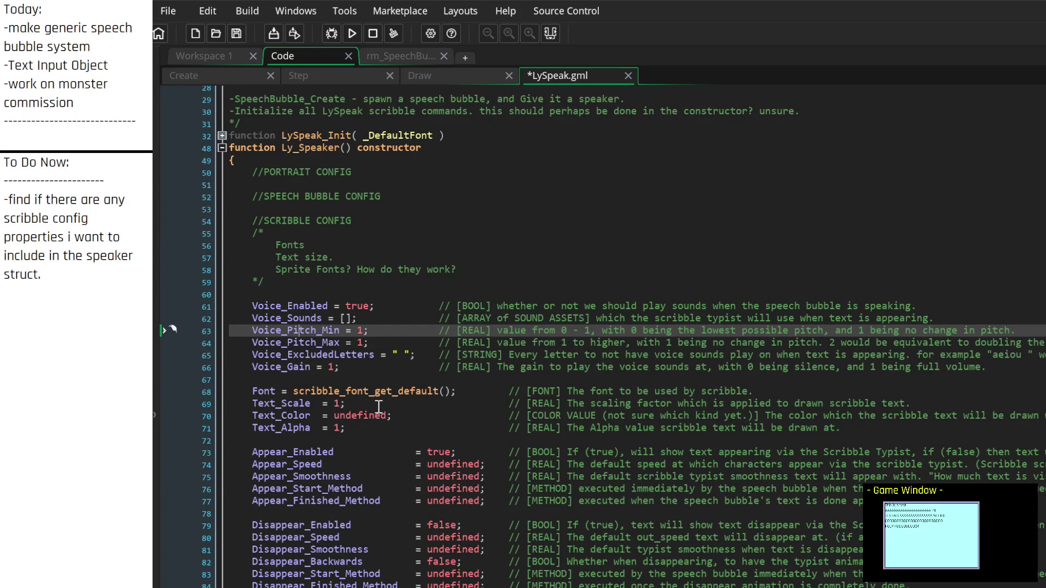
{"action": "scroll", "coordinate": [379, 407], "scroll_direction": "down", "scroll_amount": 4}
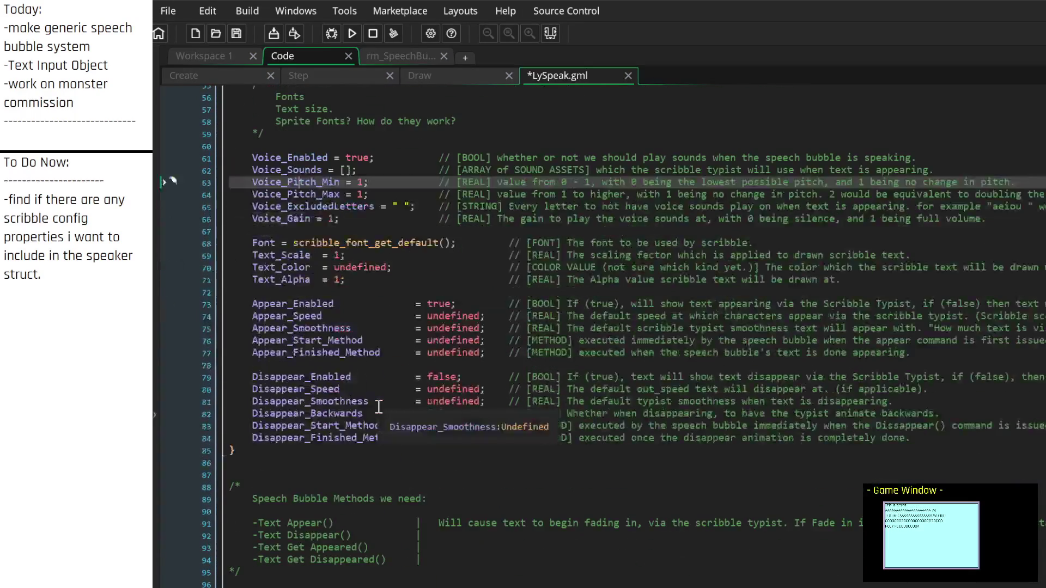
{"action": "left_click", "coordinate": [228, 451]}
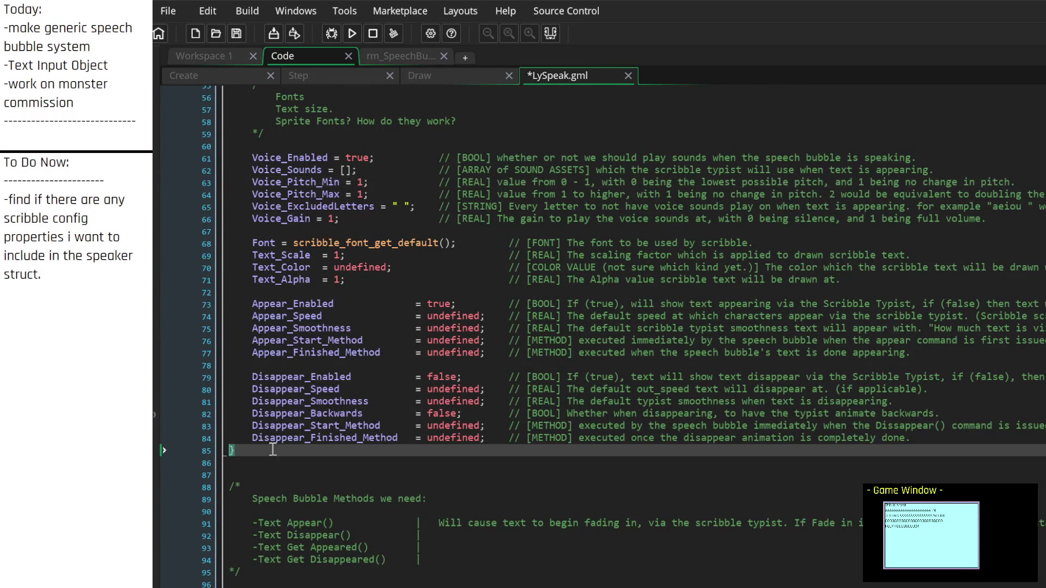
{"action": "scroll", "coordinate": [401, 427], "scroll_direction": "up", "scroll_amount": 1}
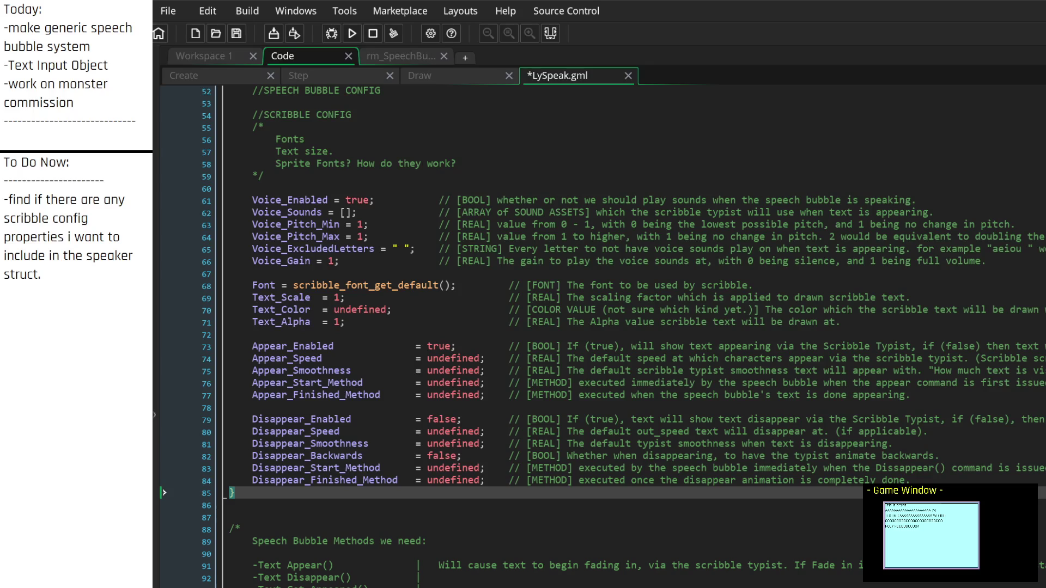
{"action": "left_click", "coordinate": [934, 482]}
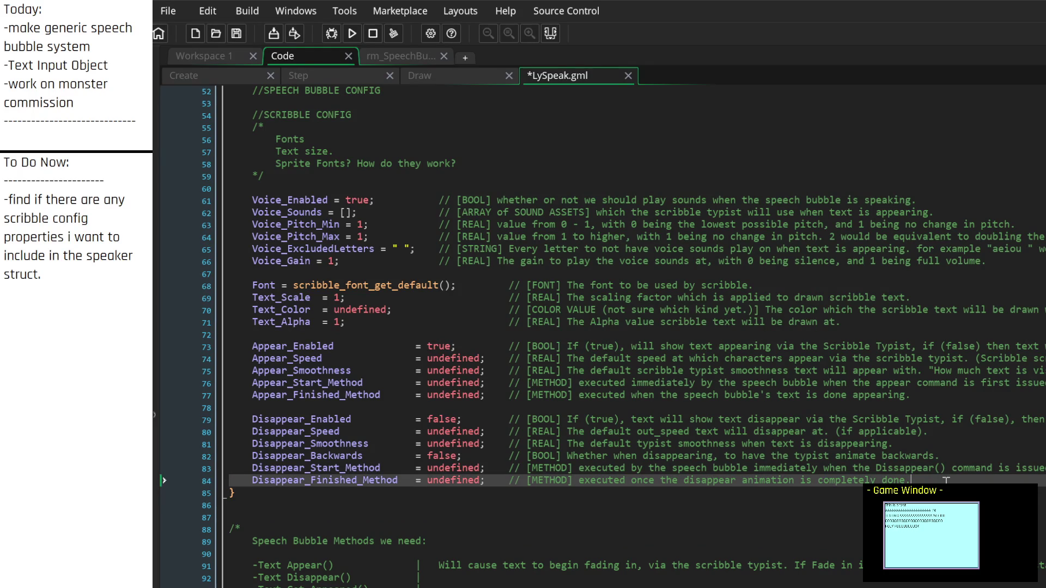
{"action": "key", "text": "Return"}
{"action": "key", "text": "Return"}
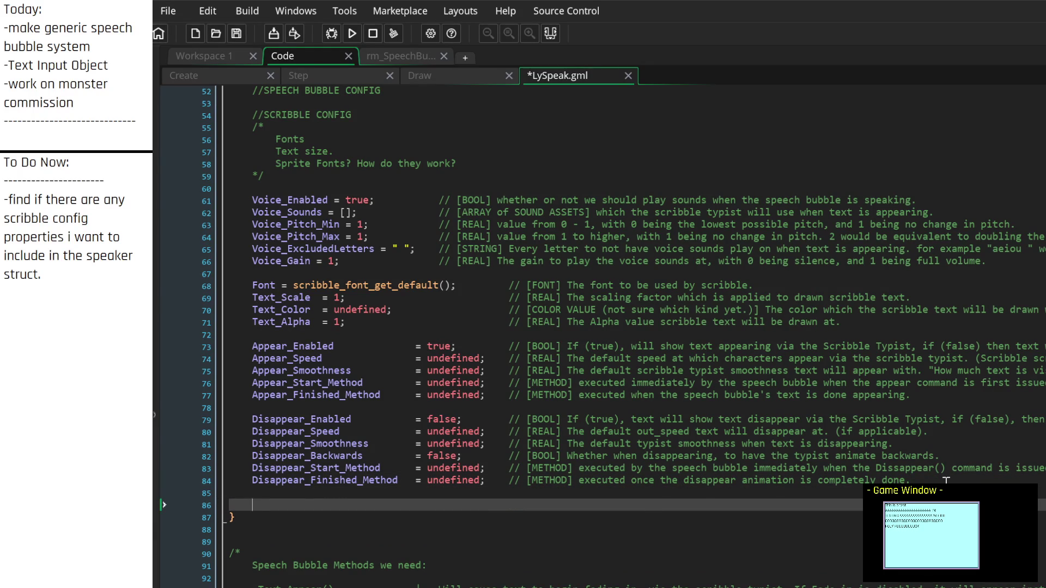
{"action": "type", "text": "Method_"}
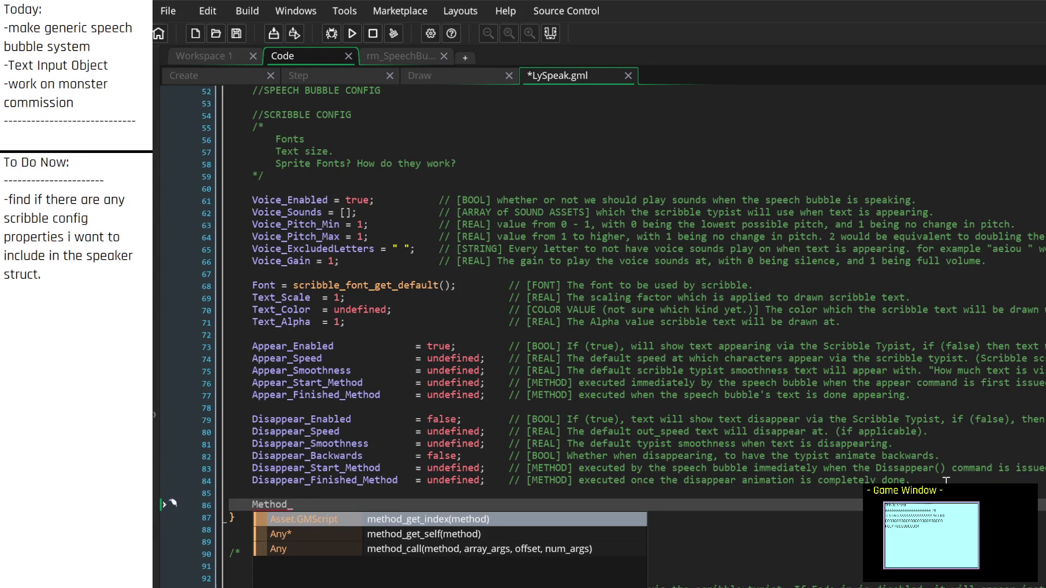
{"action": "type", "text": "ExecutionSco"}
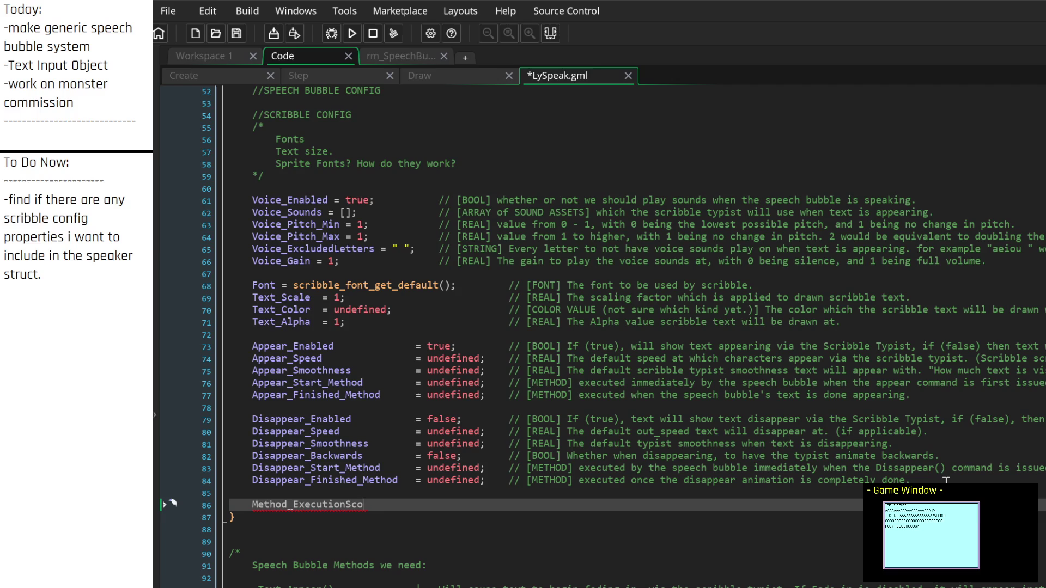
{"action": "type", "text": "pe"}
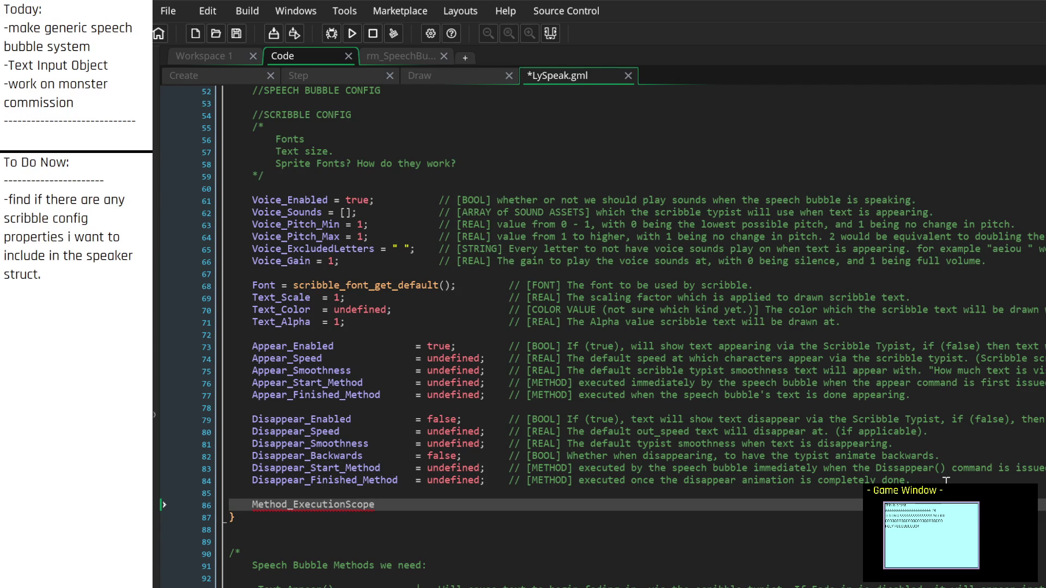
{"action": "key", "text": "Tab"}
{"action": "key", "text": "Tab"}
{"action": "type", "text": "= undefined;"}
Step: Comment it as '// [Instance ID / Struct]' and rename the variable to Scribble_ExecutionScope
{"action": "key", "text": "Tab"}
{"action": "type", "text": "// ["}
{"action": "type", "text": "ObjectID] "}
{"action": "type", "text": "The"}
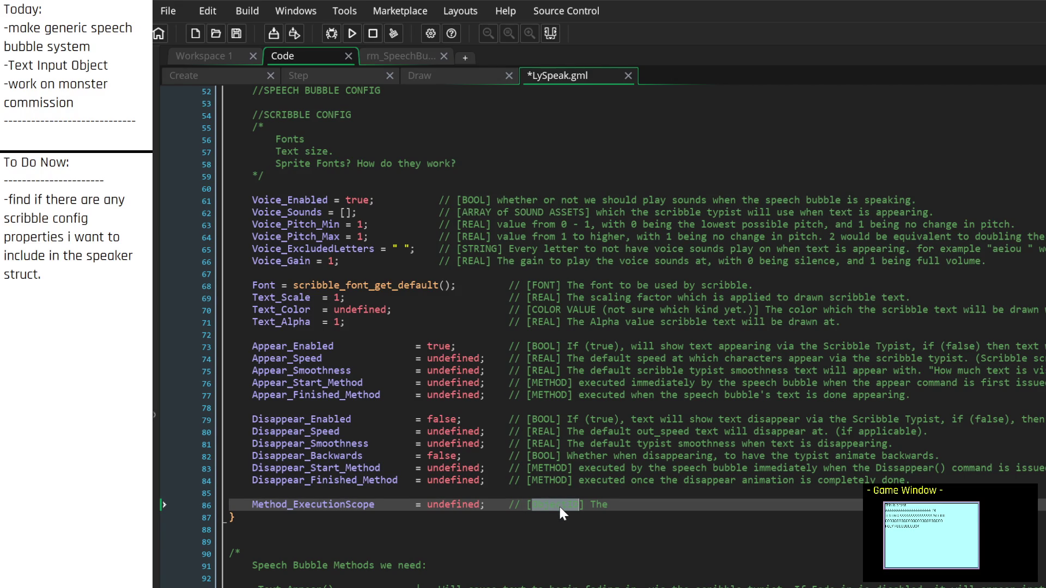
{"action": "key", "text": "BackSpace"}
{"action": "type", "text": "Instance ID / Struct"}
{"action": "key", "text": "End"}
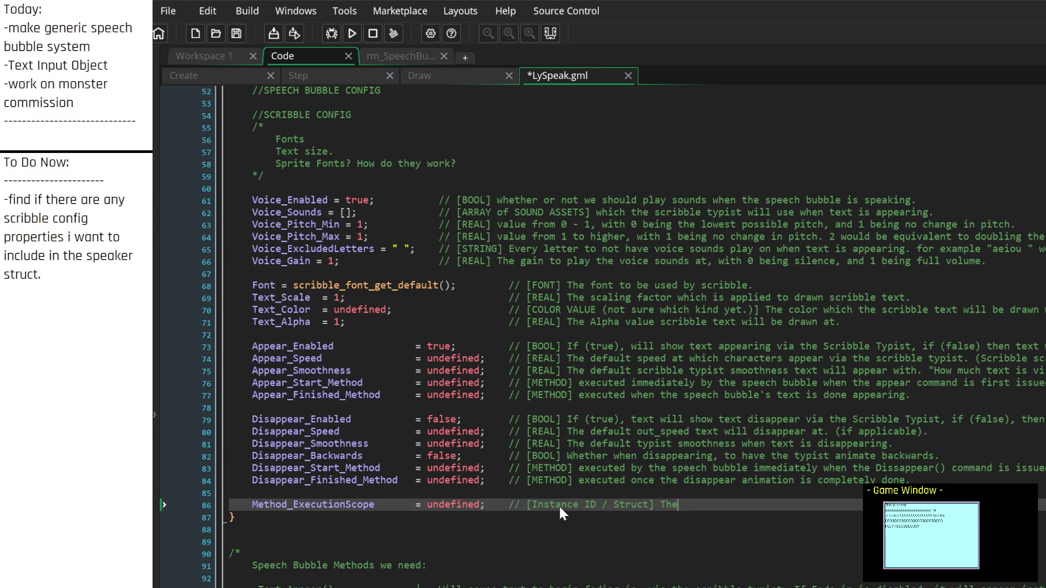
{"action": "type", "text": "instance ID or Struct we want t"}
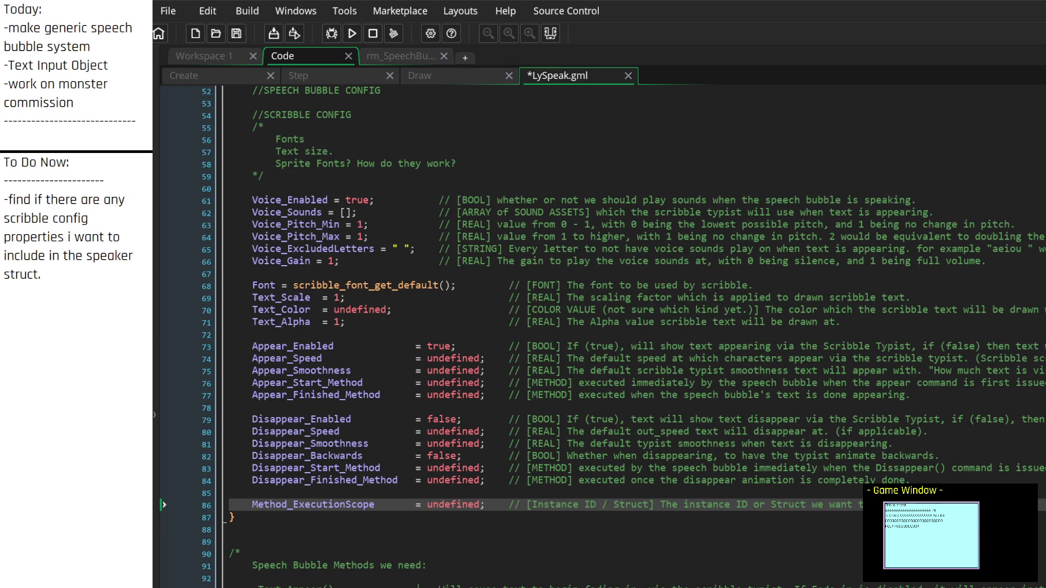
{"action": "mouse_move", "coordinate": [253, 504]}
{"action": "type", "text": "Scribble"}
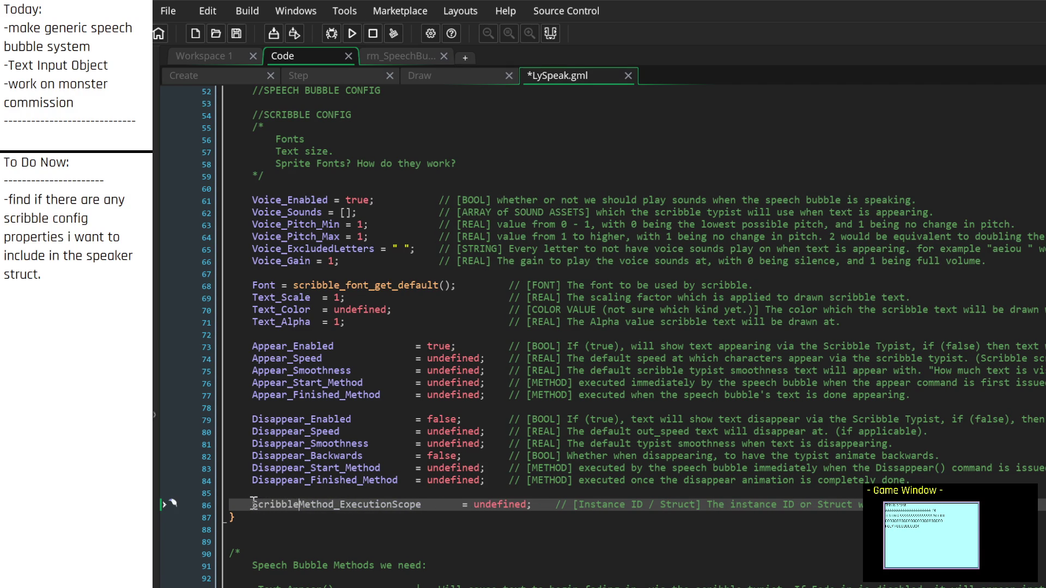
{"action": "key", "text": "Delete"}
{"action": "key", "text": "Delete"}
{"action": "key", "text": "Delete"}
{"action": "key", "text": "Delete"}
{"action": "key", "text": "Delete"}
{"action": "key", "text": "Delete"}
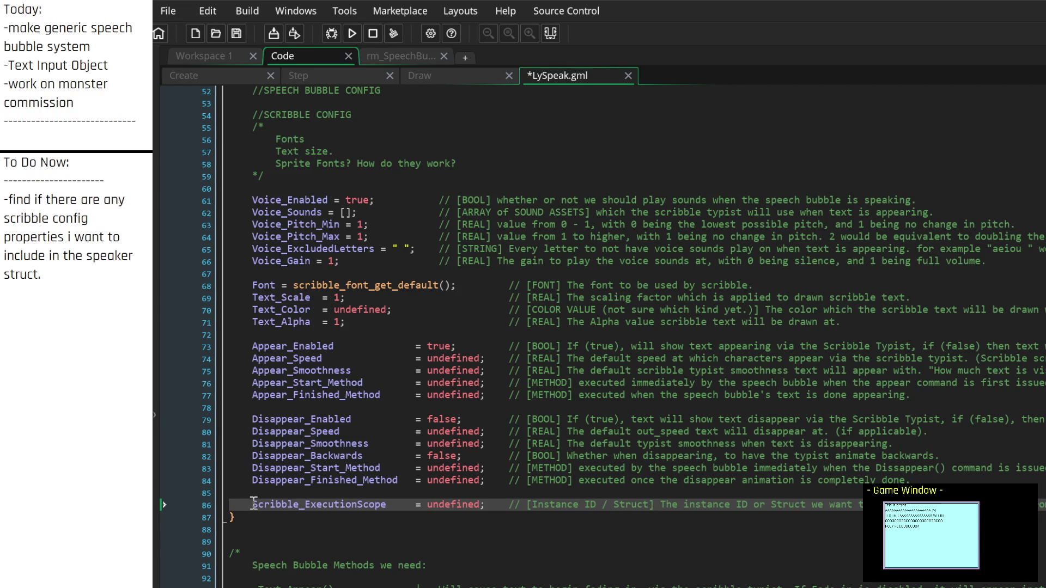
{"action": "scroll", "coordinate": [452, 460], "scroll_direction": "up", "scroll_amount": 2}
Step: Delete the Fonts / Text size / Sprite Fonts note lines under //SCRIBBLE CONFIG
{"action": "scroll", "coordinate": [451, 474], "scroll_direction": "down", "scroll_amount": 2}
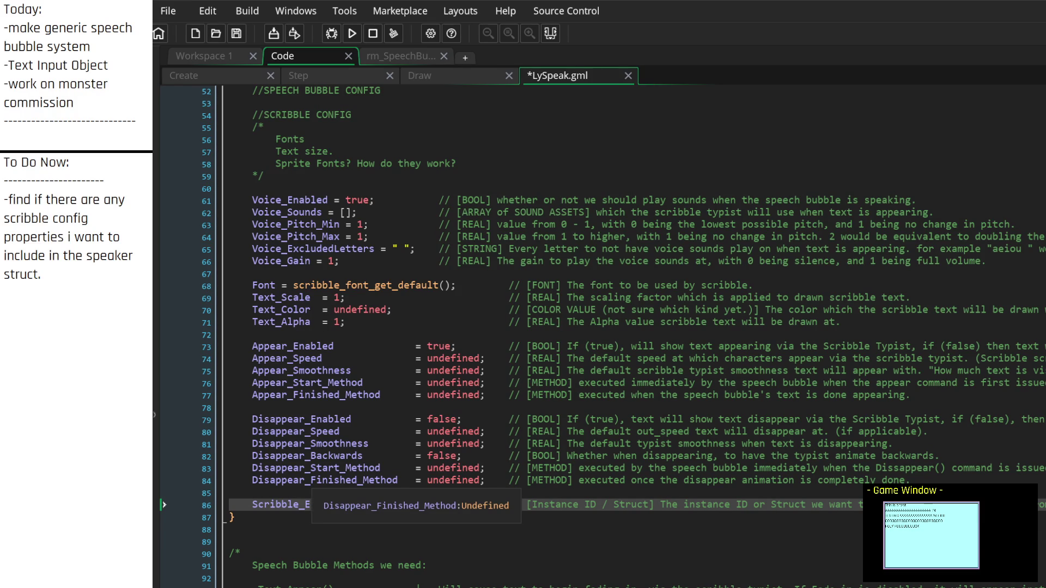
{"action": "left_click", "coordinate": [265, 469]}
{"action": "scroll", "coordinate": [327, 353], "scroll_direction": "up", "scroll_amount": 3}
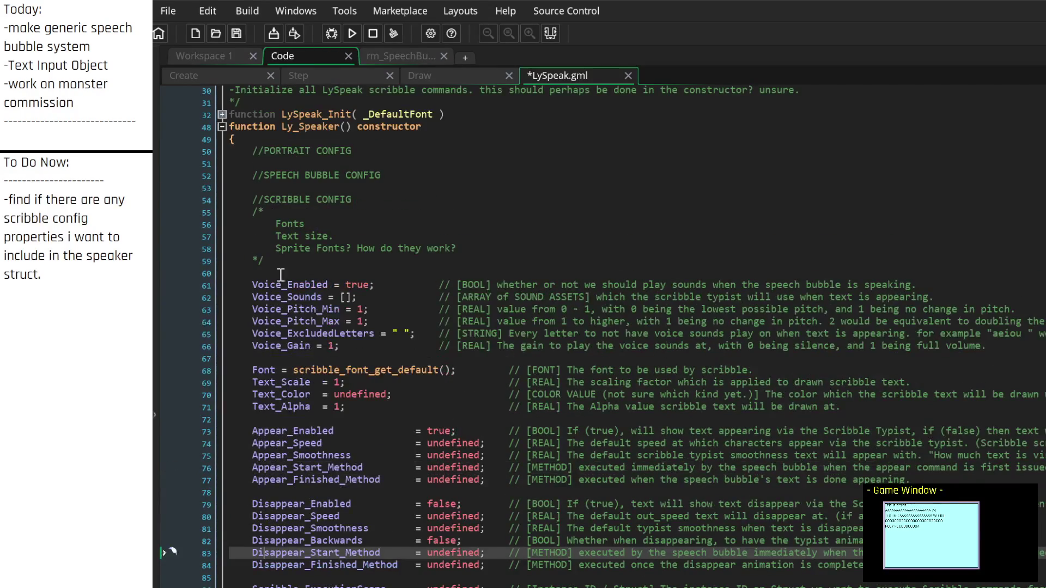
{"action": "scroll", "coordinate": [312, 272], "scroll_direction": "up", "scroll_amount": 3}
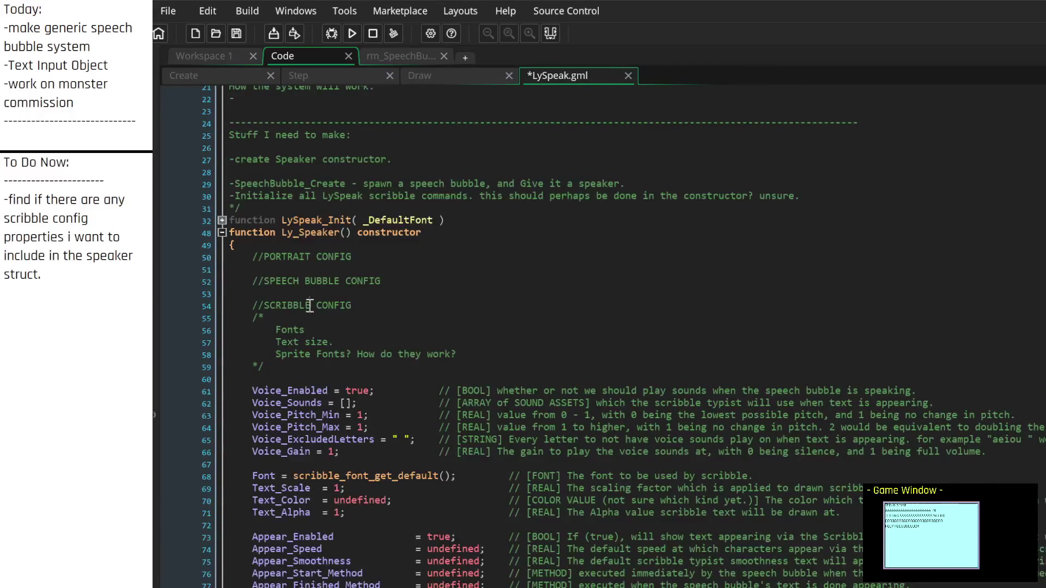
{"action": "left_click", "coordinate": [294, 377]}
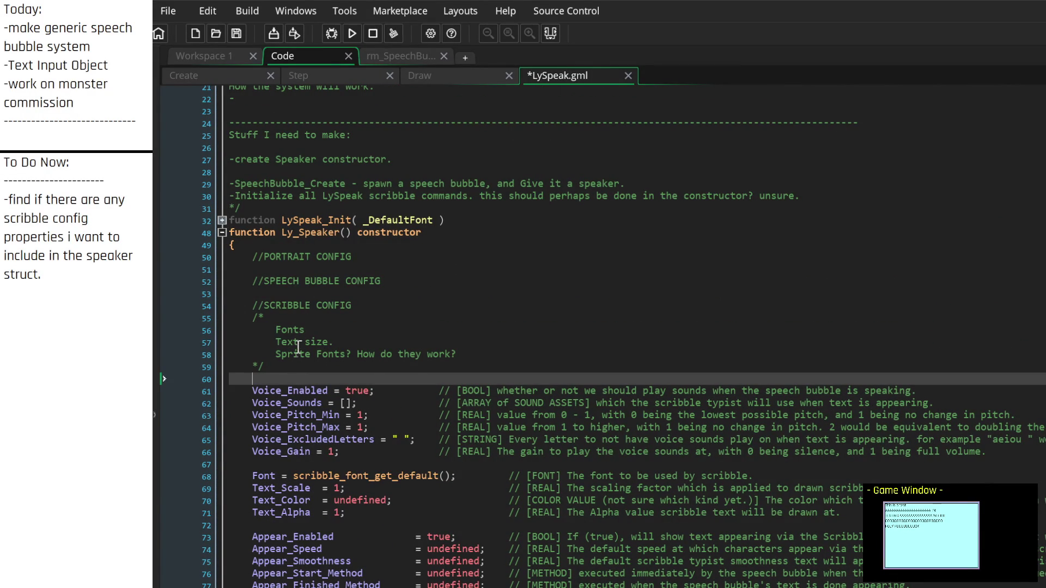
{"action": "left_click", "coordinate": [472, 355]}
{"action": "left_click_drag", "start_coordinate": [471, 355], "coordinate": [201, 323]}
{"action": "left_click_drag", "start_coordinate": [305, 369], "coordinate": [229, 318]}
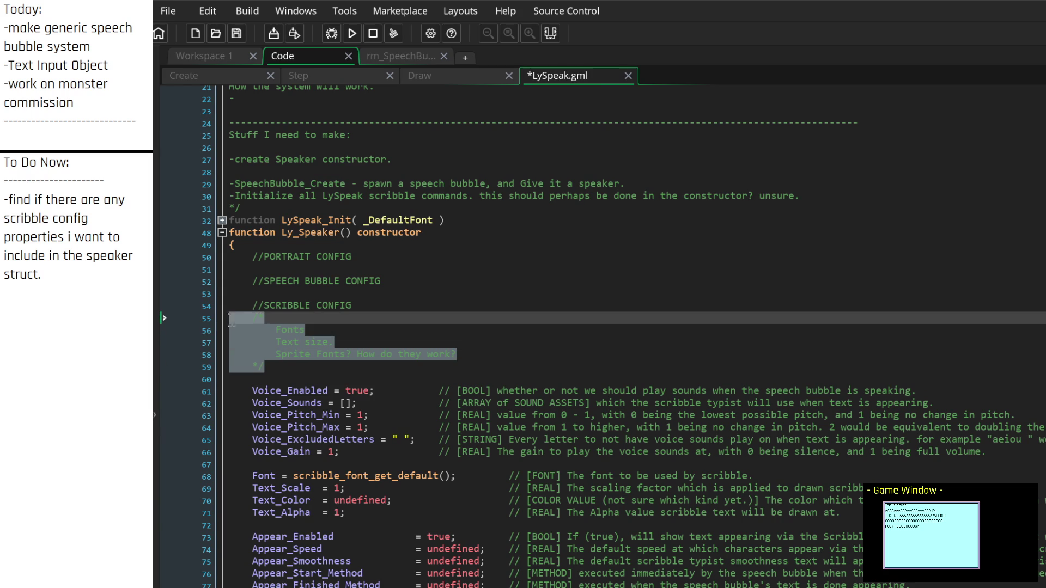
{"action": "left_click", "coordinate": [471, 355]}
{"action": "scroll", "coordinate": [475, 352], "scroll_direction": "up", "scroll_amount": 4}
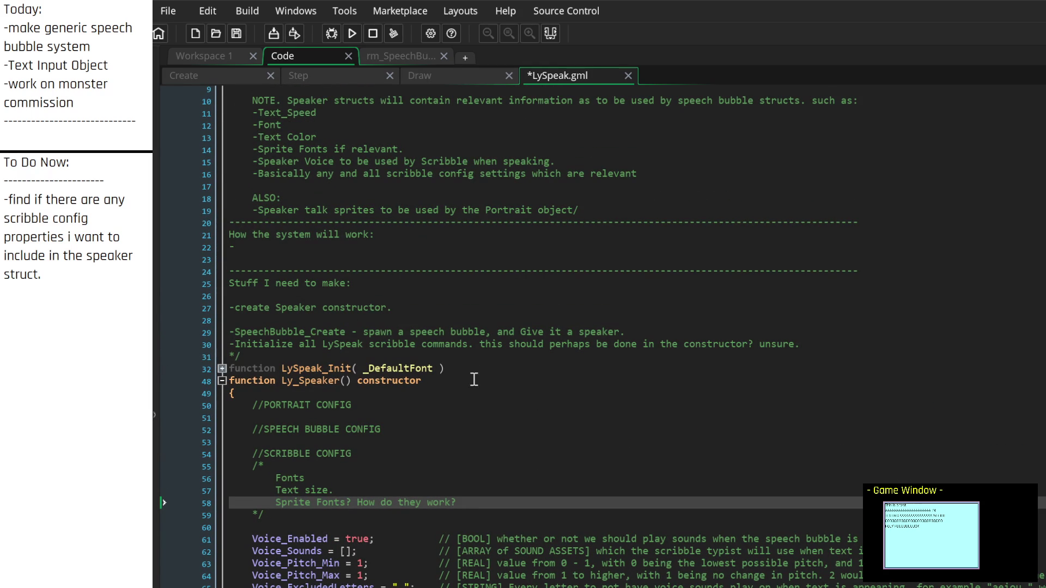
{"action": "mouse_move", "coordinate": [463, 502]}
{"action": "left_mouse_down"}
{"action": "mouse_move", "coordinate": [210, 493]}
{"action": "mouse_move", "coordinate": [203, 473]}
{"action": "left_mouse_up"}
{"action": "key", "text": "BackSpace"}
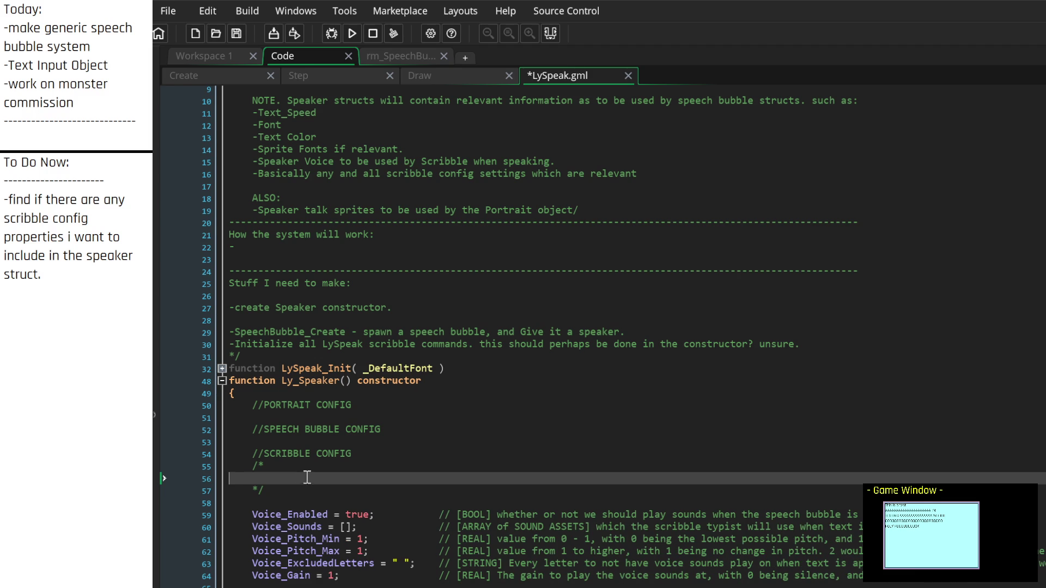
Step: Clear the leftover comment markers and blank lines, then extend the heading with a dashed divider
{"action": "left_click", "coordinate": [312, 488]}
{"action": "left_click_drag", "start_coordinate": [312, 487], "coordinate": [213, 462]}
{"action": "key", "text": "BackSpace"}
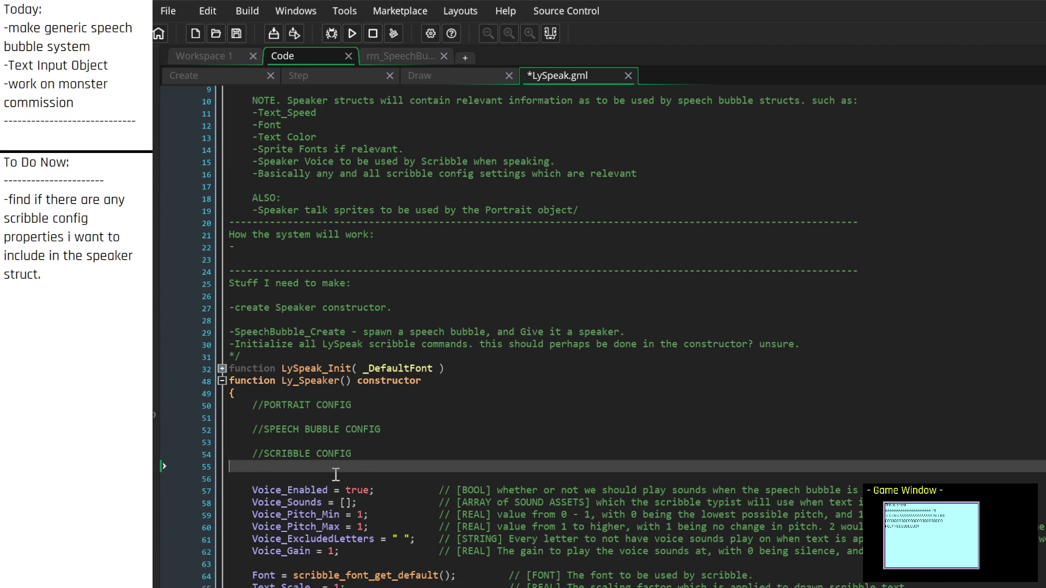
{"action": "left_click", "coordinate": [335, 477]}
{"action": "key", "text": "BackSpace"}
{"action": "key", "text": "BackSpace"}
{"action": "type", "text": "----------------"}
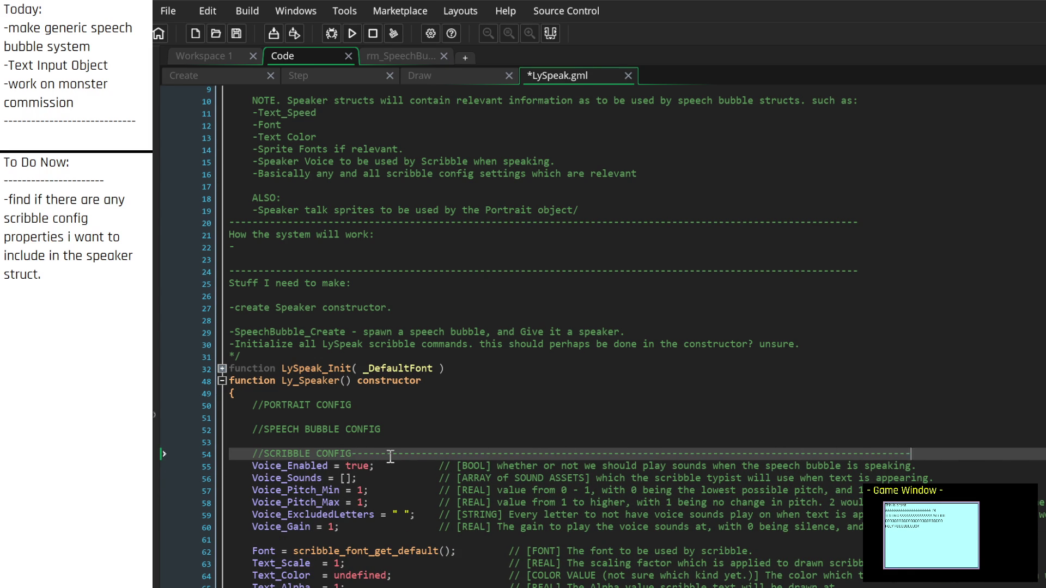
{"action": "type", "text": "-------------------------------------------------------------"}
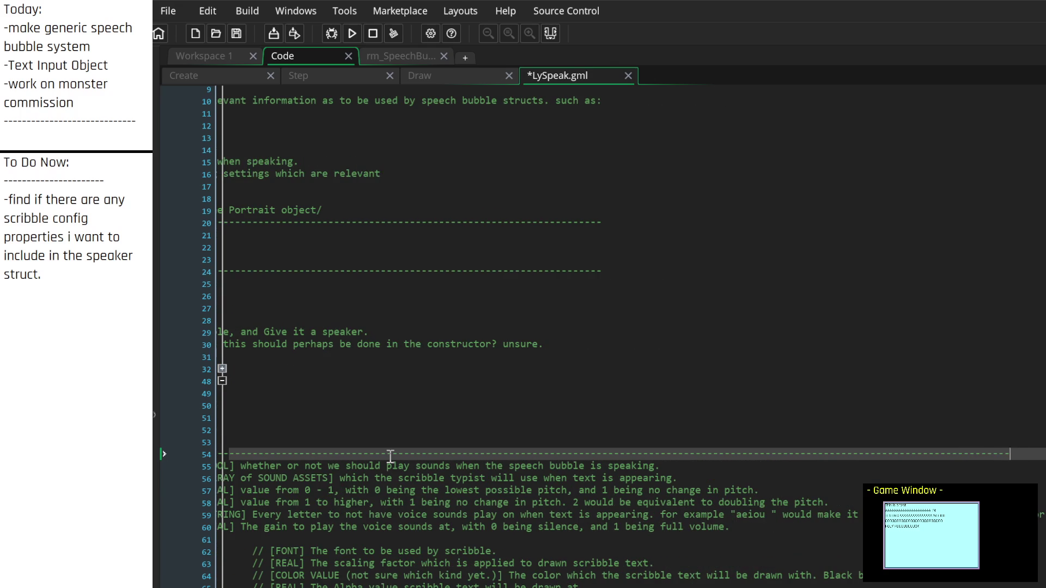
Step: Highlight an undefined value to review its occurrences in the constructor
{"action": "key", "text": "Home"}
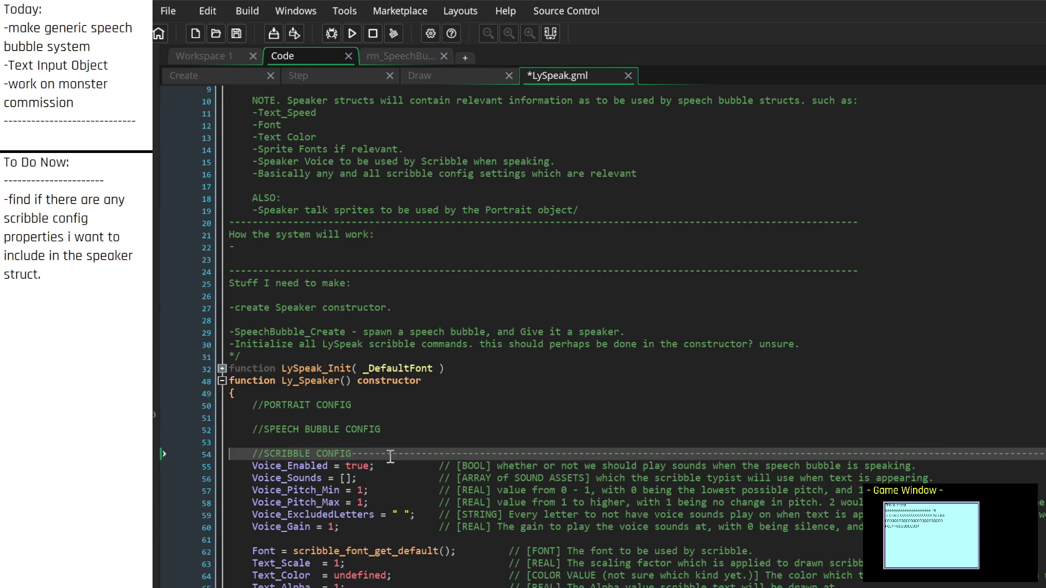
{"action": "key", "text": "Down"}
{"action": "scroll", "coordinate": [405, 487], "scroll_direction": "down", "scroll_amount": 4}
{"action": "scroll", "coordinate": [403, 480], "scroll_direction": "down", "scroll_amount": 4}
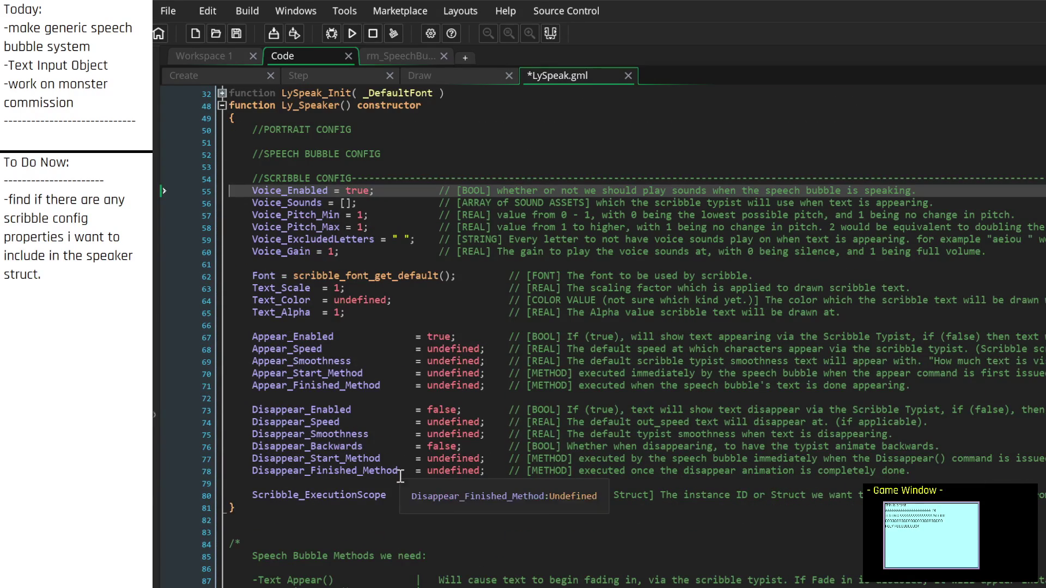
{"action": "double_click", "coordinate": [442, 420]}
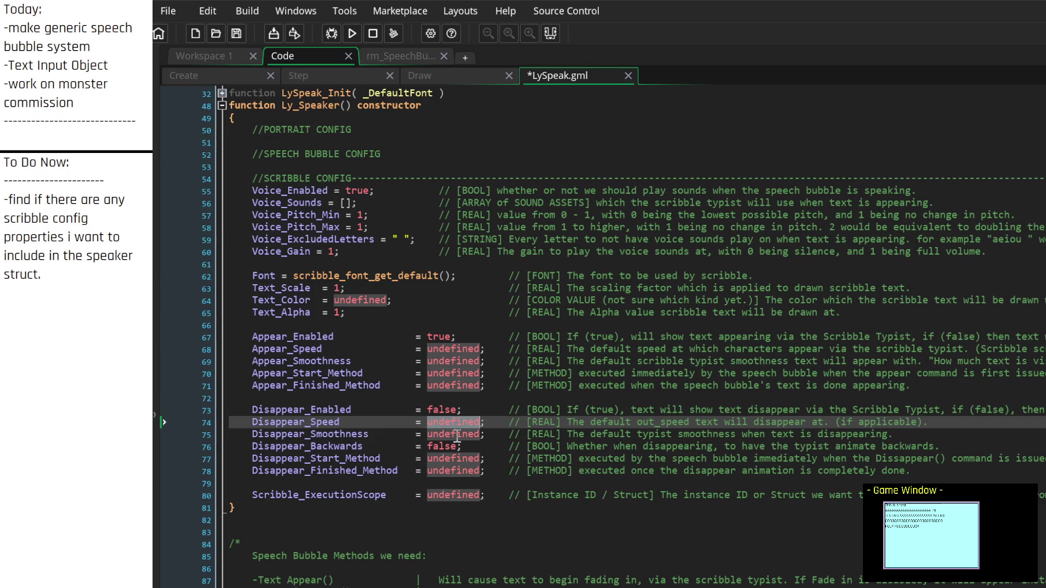
{"action": "left_click", "coordinate": [456, 434]}
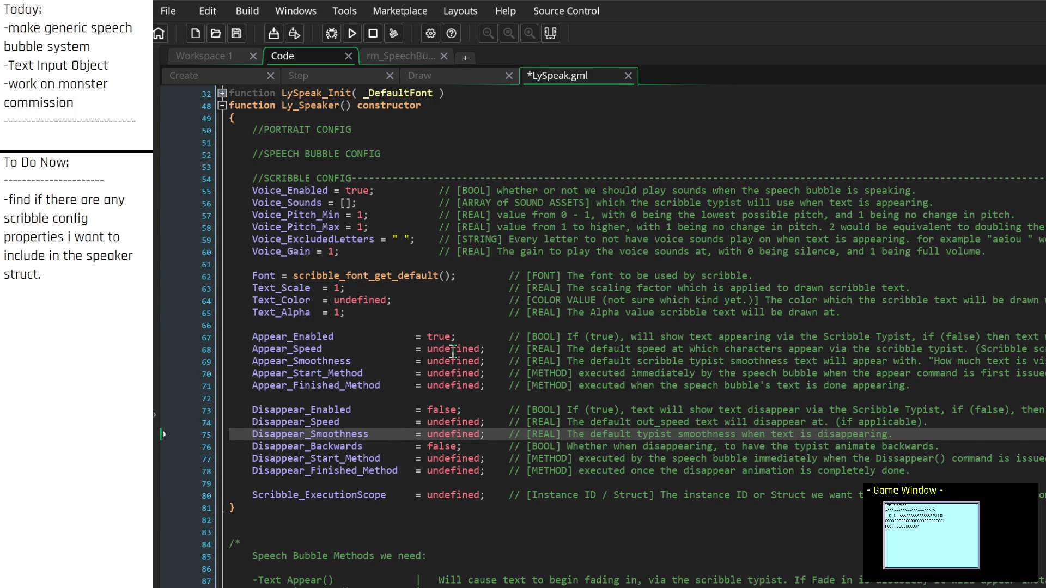
{"action": "scroll", "coordinate": [425, 444], "scroll_direction": "up", "scroll_amount": 3}
{"action": "scroll", "coordinate": [398, 476], "scroll_direction": "up", "scroll_amount": 2}
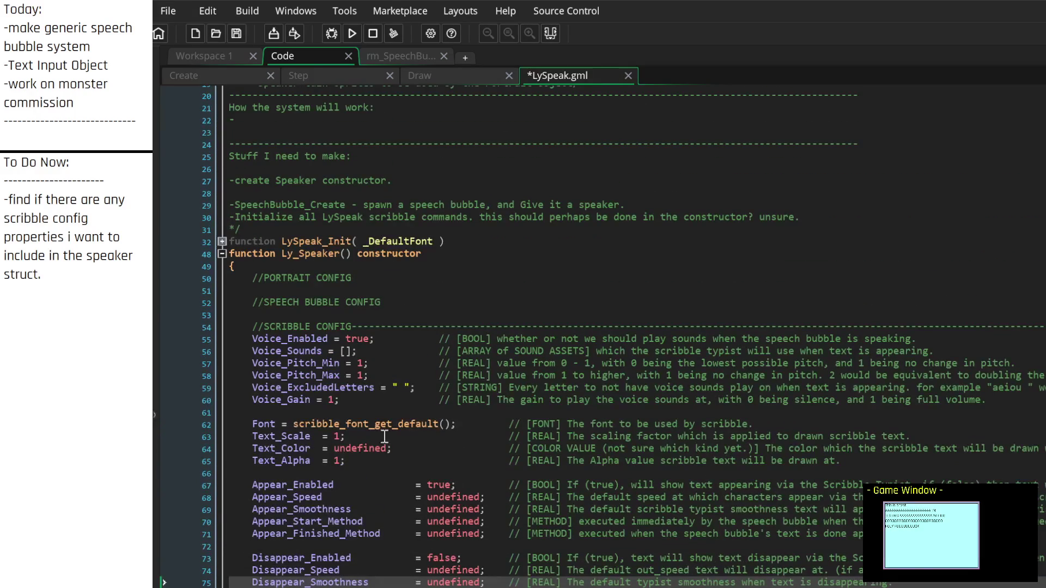
Step: Remove the blank line after //SPEECH BUBBLE CONFIG and open new lines under //PORTRAIT CONFIG
{"action": "left_click", "coordinate": [417, 306]}
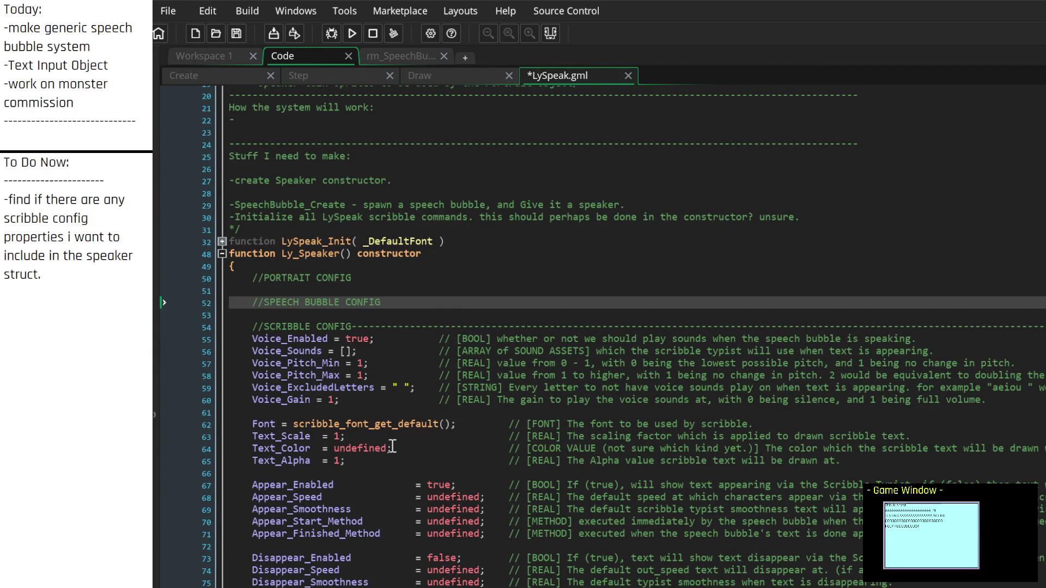
{"action": "scroll", "coordinate": [392, 441], "scroll_direction": "up", "scroll_amount": 2}
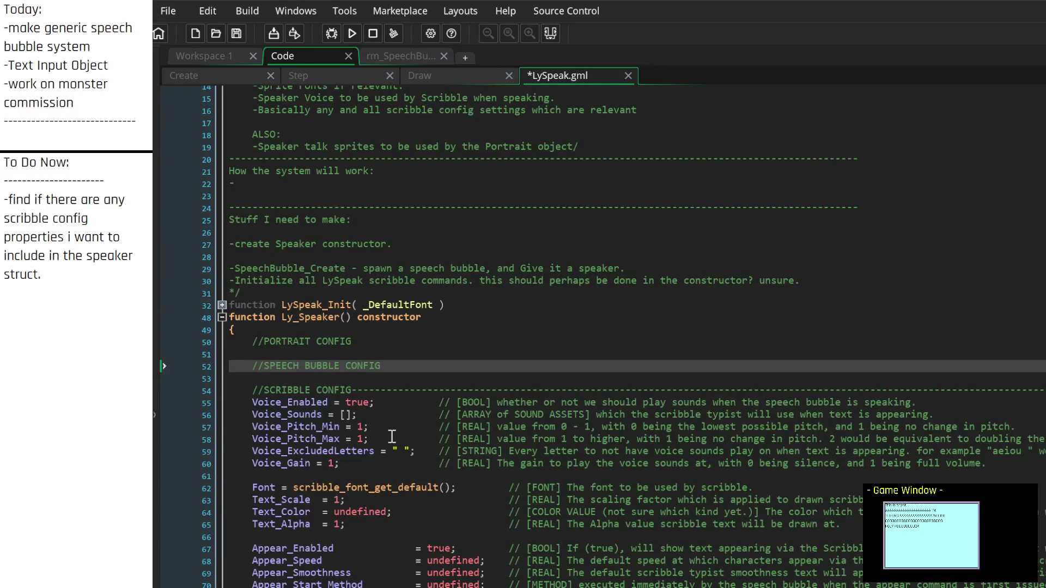
{"action": "key", "text": "Return"}
{"action": "key", "text": "Return"}
{"action": "key", "text": "Return"}
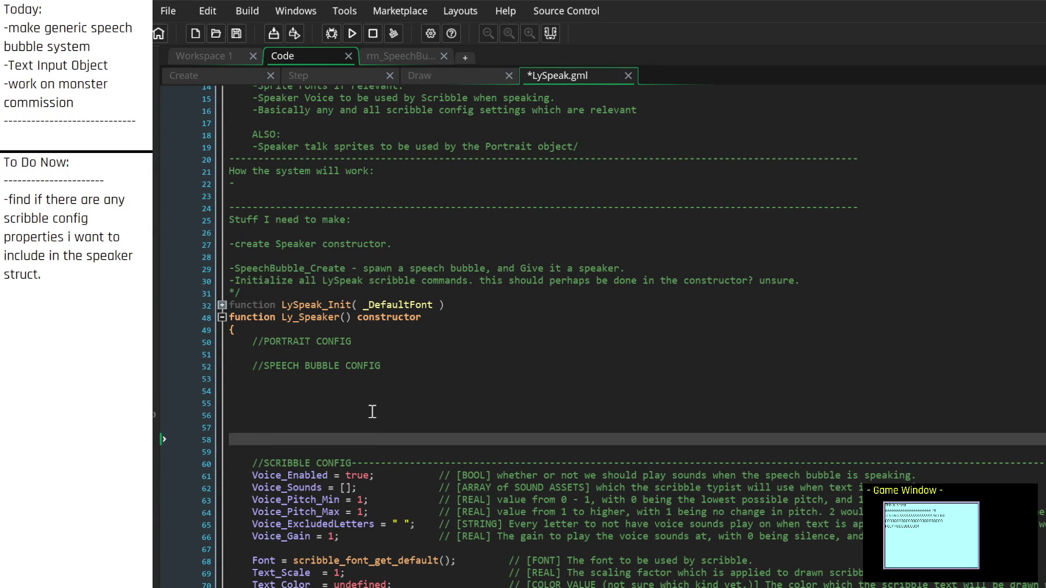
{"action": "key", "text": "BackSpace"}
{"action": "key", "text": "BackSpace"}
{"action": "key", "text": "BackSpace"}
{"action": "key", "text": "BackSpace"}
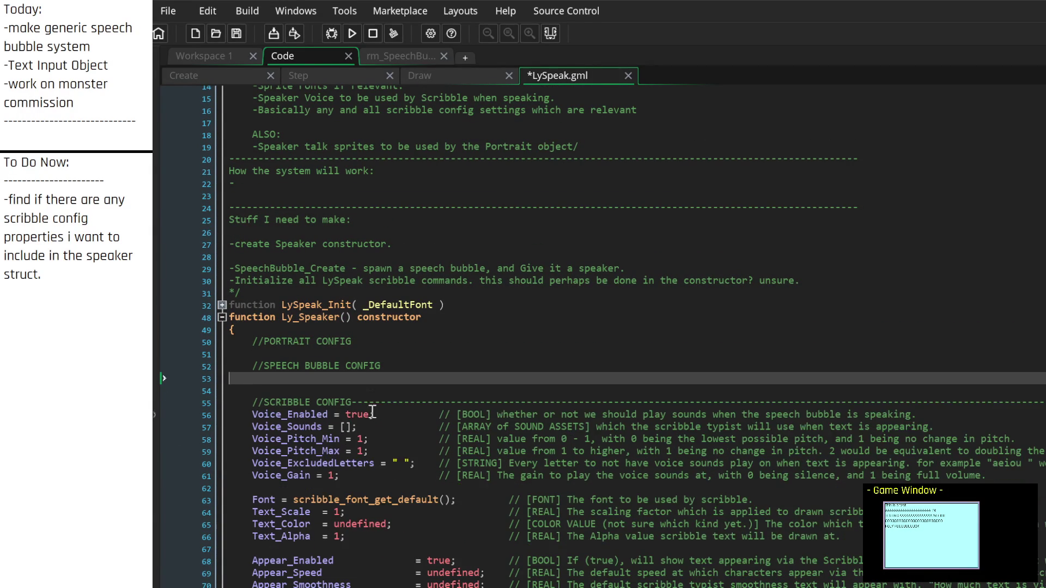
{"action": "left_click", "coordinate": [364, 380]}
{"action": "key", "text": "BackSpace"}
{"action": "left_click", "coordinate": [387, 353]}
{"action": "key", "text": "Return"}
{"action": "key", "text": "Return"}
{"action": "key", "text": "Return"}
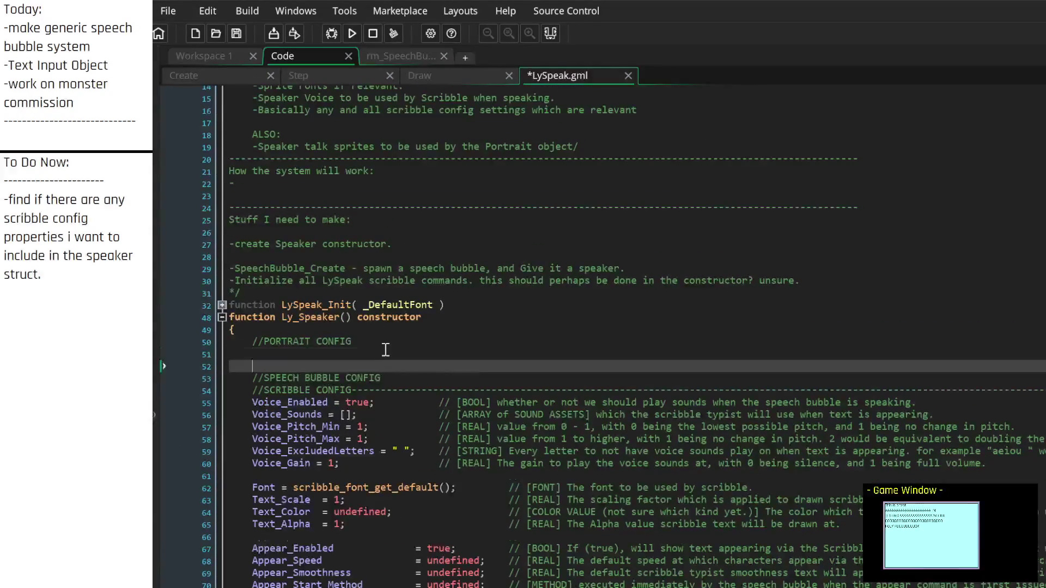
{"action": "left_click", "coordinate": [382, 344]}
{"action": "key", "text": "Return"}
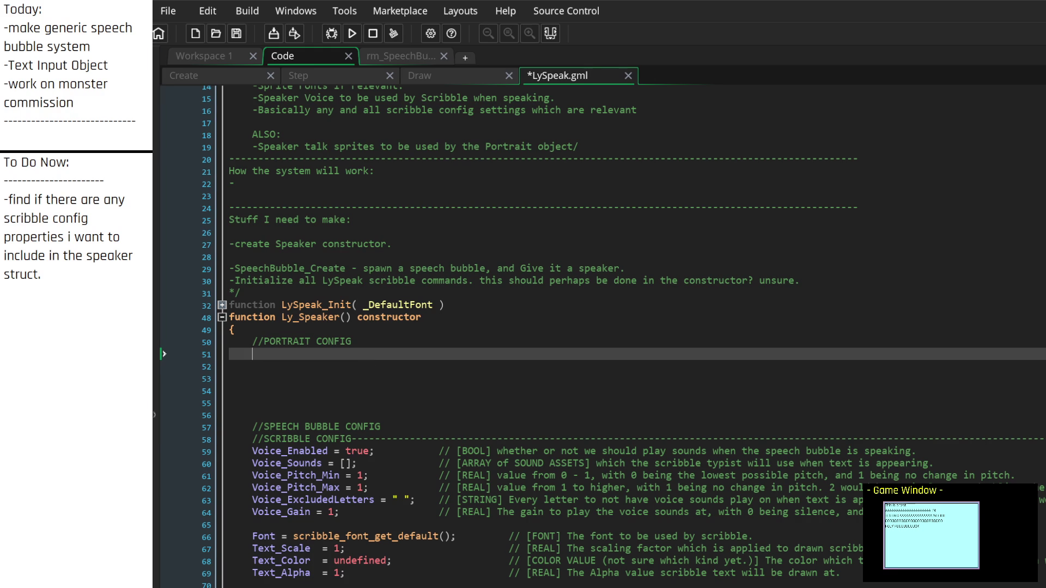
{"action": "mouse_move", "coordinate": [103, 294]}
{"action": "left_mouse_down"}
{"action": "mouse_move", "coordinate": [5, 218]}
{"action": "mouse_move", "coordinate": [10, 204]}
{"action": "left_mouse_up"}
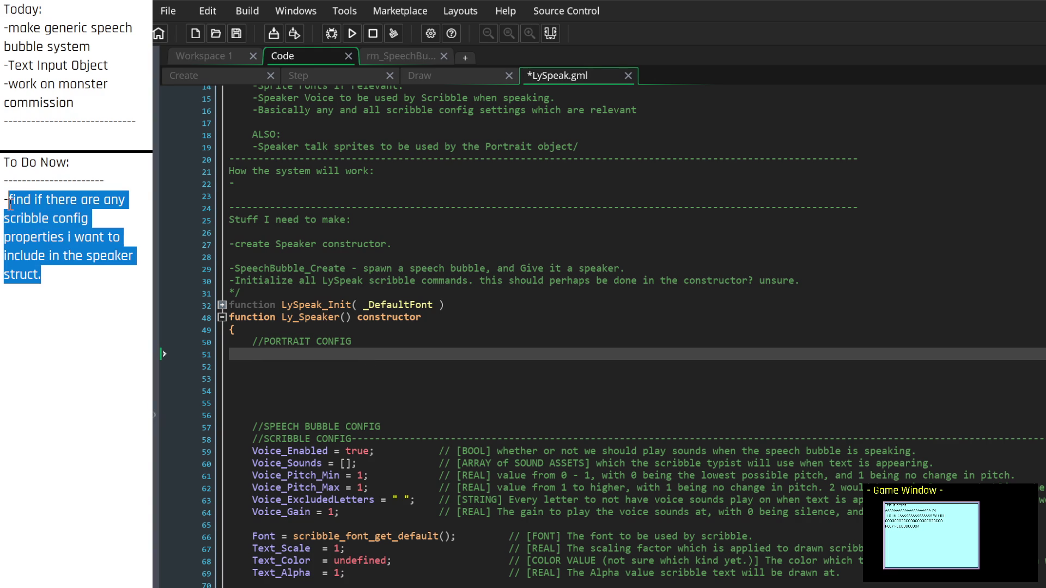
Step: Replace the old to-do with 'we should have a "speaking" variable that dictates whether or not the'
{"action": "key", "text": "BackSpace"}
{"action": "key", "text": "BackSpace"}
{"action": "type", "text": "for"}
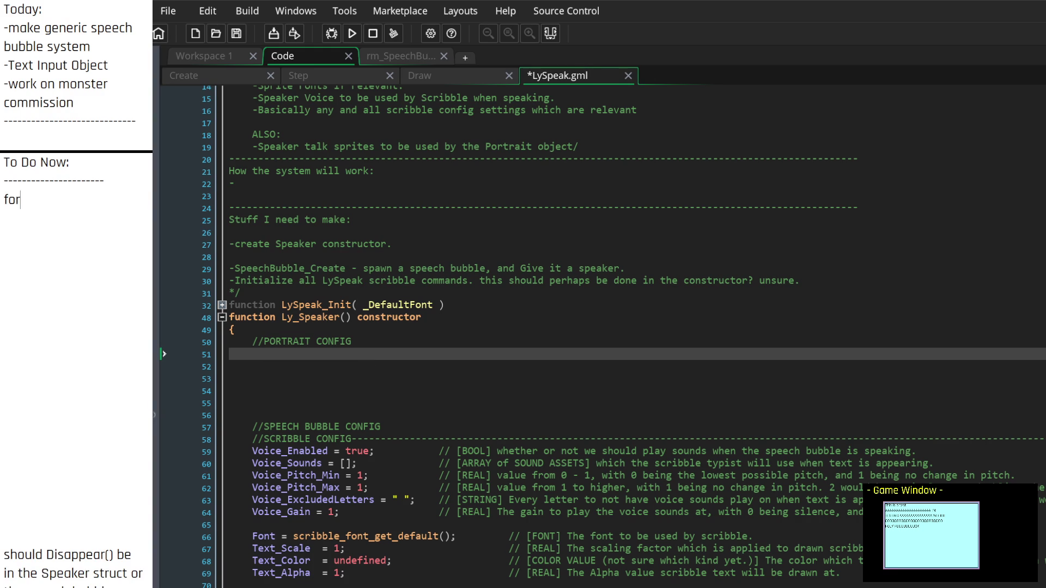
{"action": "type", "text": " portraits, should"}
{"action": "type", "text": "n't we al"}
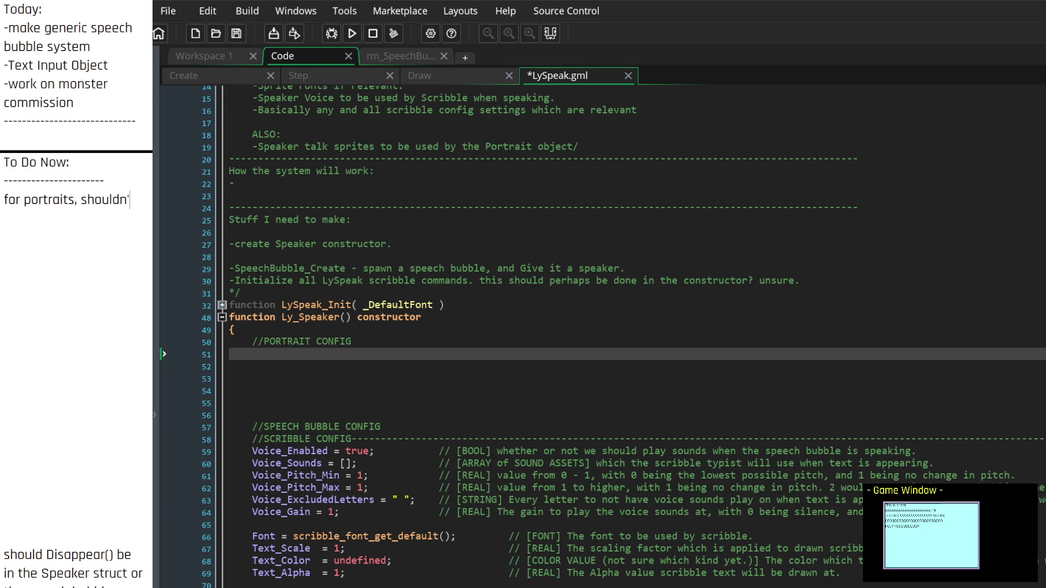
{"action": "type", "text": "low for"}
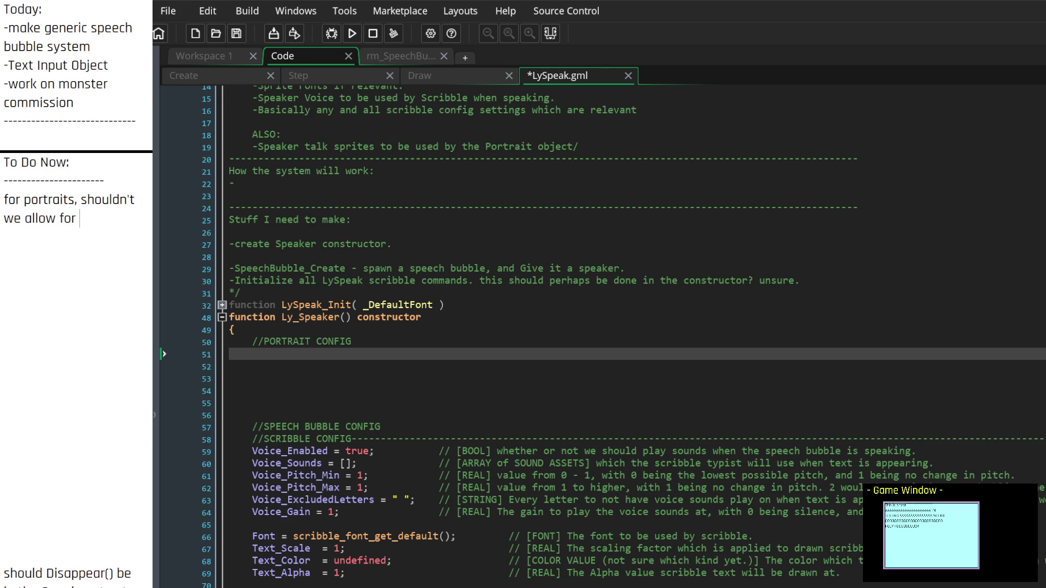
{"action": "key", "text": "BackSpace"}
{"action": "key", "text": "BackSpace"}
{"action": "key", "text": "BackSpace"}
{"action": "key", "text": "BackSpace"}
{"action": "key", "text": "BackSpace"}
{"action": "key", "text": "BackSpace"}
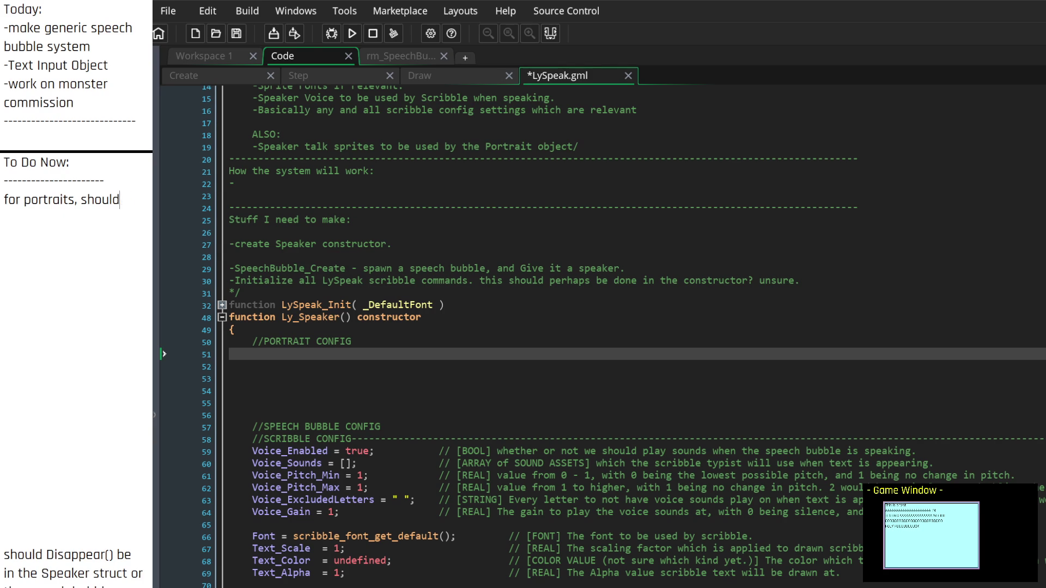
{"action": "key", "text": "BackSpace"}
{"action": "key", "text": "BackSpace"}
{"action": "type", "text": "we shou"}
{"action": "type", "text": "ld have a "}
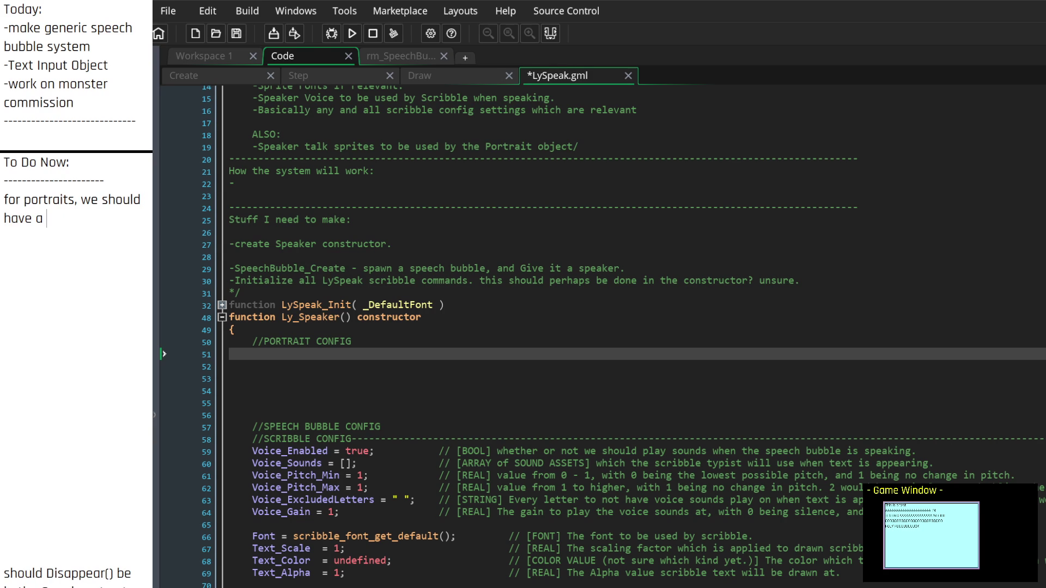
{"action": "type", "text": "\"speaking\" vari"}
{"action": "type", "text": "ab"}
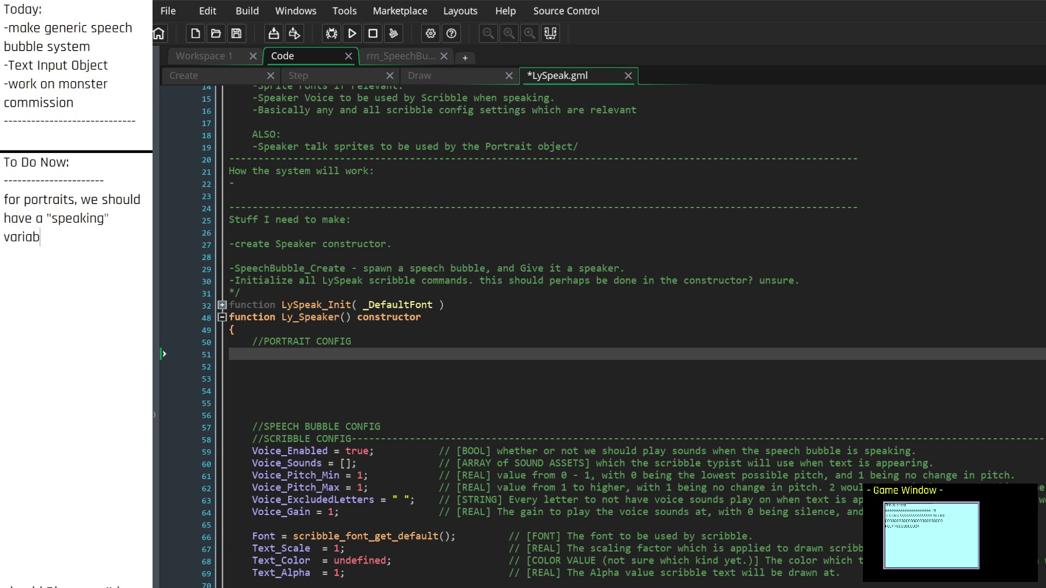
{"action": "type", "text": "le that dictates"}
{"action": "type", "text": " whete"}
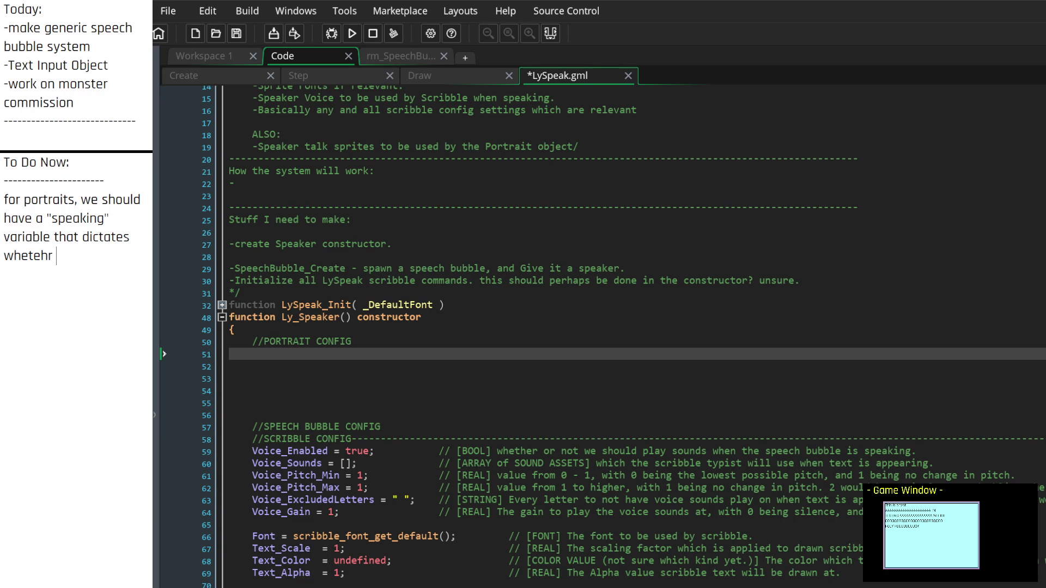
{"action": "key", "text": "BackSpace"}
{"action": "type", "text": "her or not"}
{"action": "type", "text": "the"}
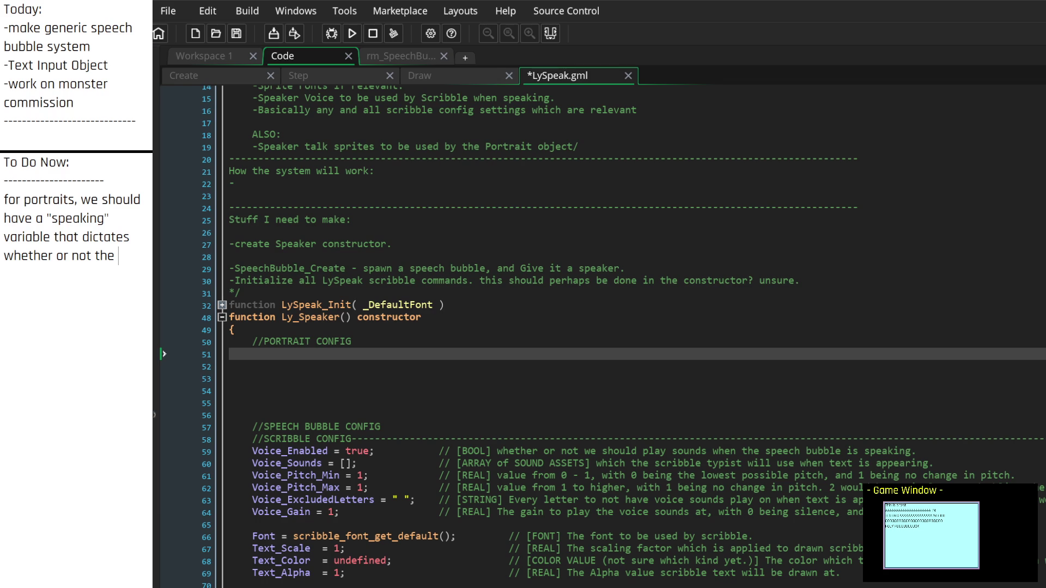
Step: Continue the note: talk sprite animated as talking via a callback that updates the sprite
{"action": "left_click", "coordinate": [133, 269]}
{"action": "type", "text": "talk sprit"}
{"action": "type", "text": "e shou"}
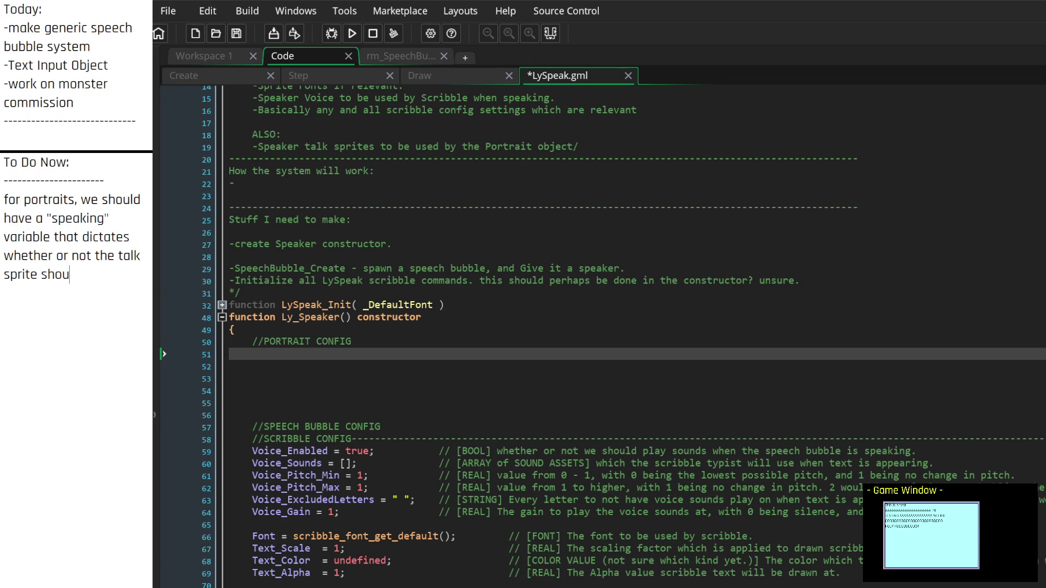
{"action": "type", "text": "ld be animated "}
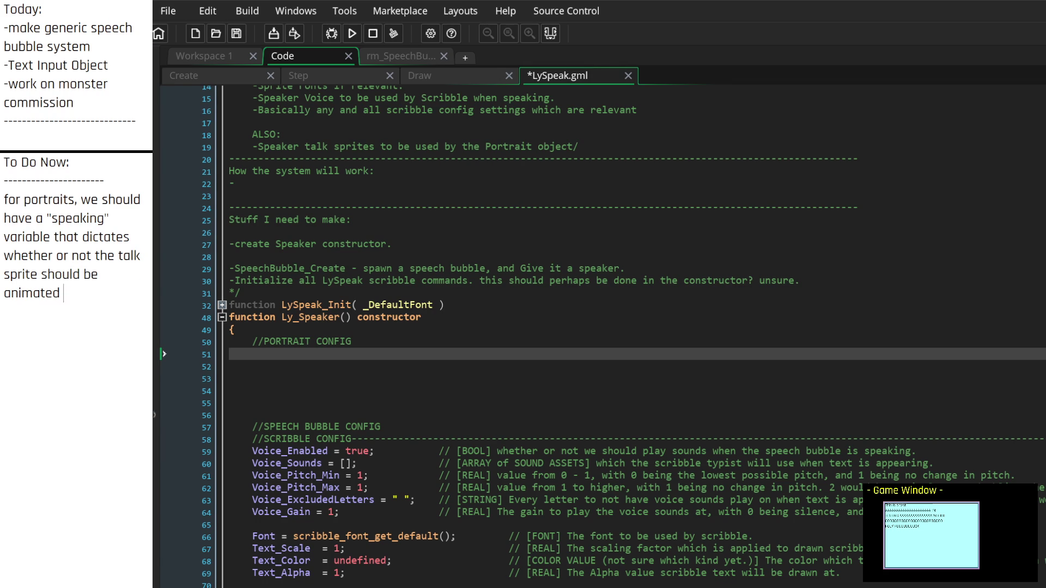
{"action": "type", "text": "as talking.  "}
{"action": "type", "text": "We coul"}
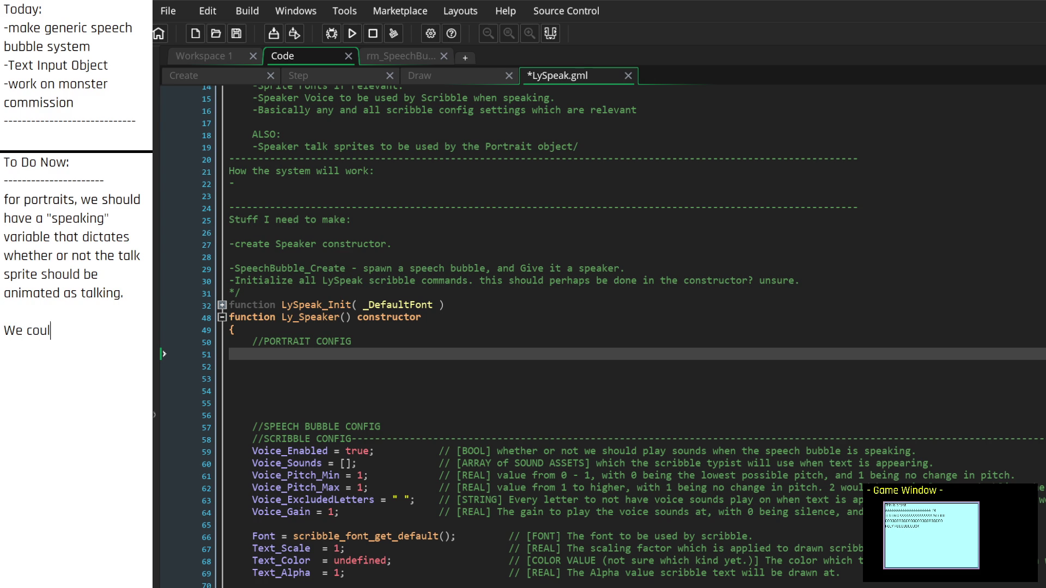
{"action": "type", "text": "d do this via a "}
{"action": "type", "text": "cal"}
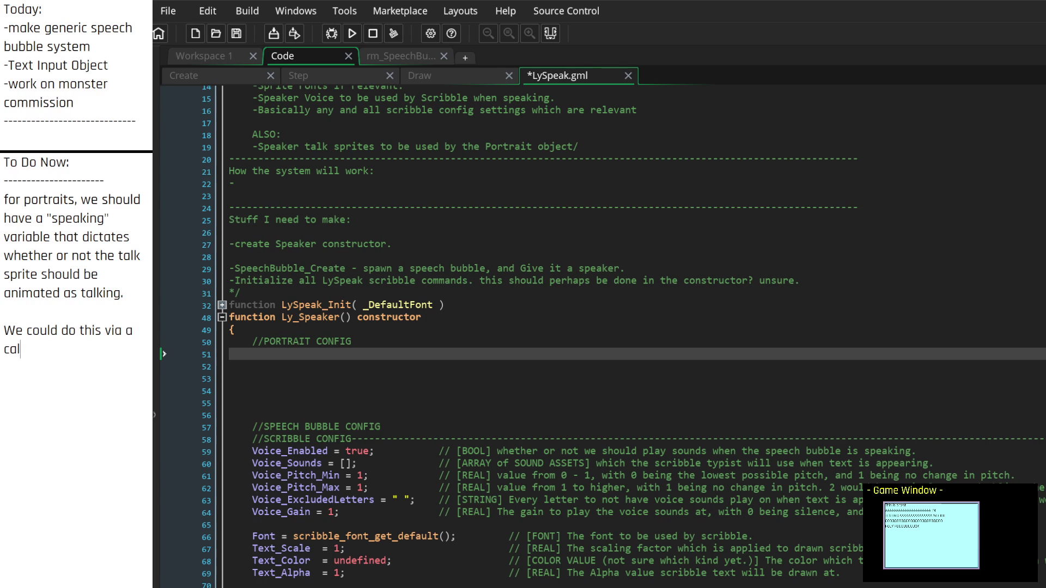
{"action": "type", "text": "lback function"}
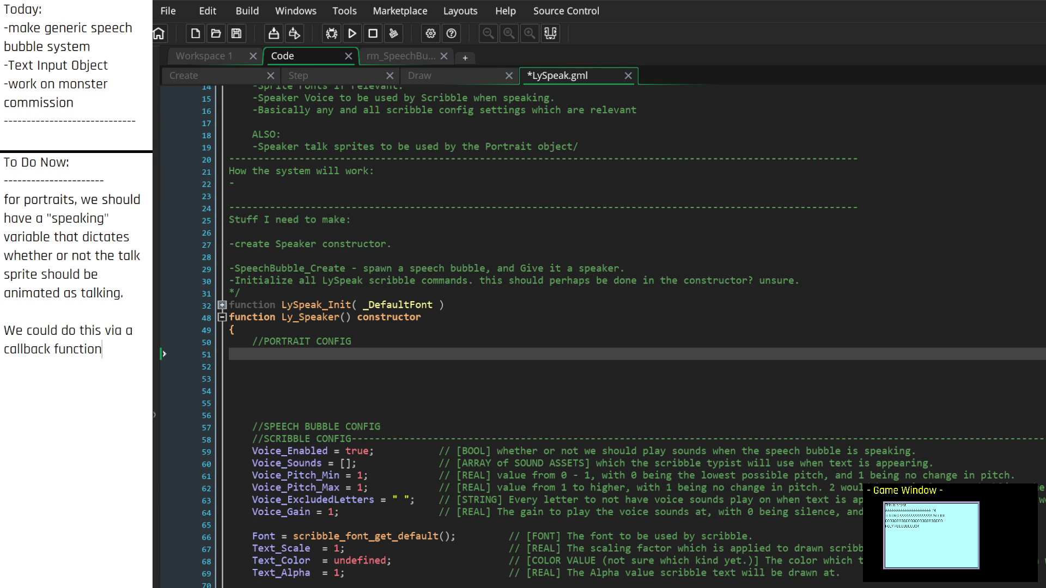
{"action": "type", "text": " in scribble tha"}
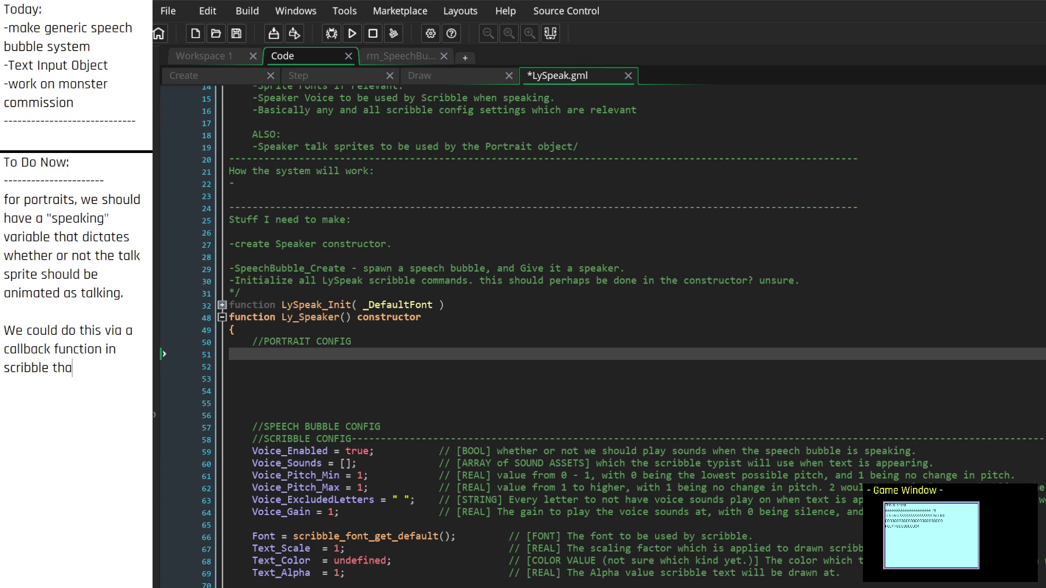
{"action": "type", "text": "t checks fo"}
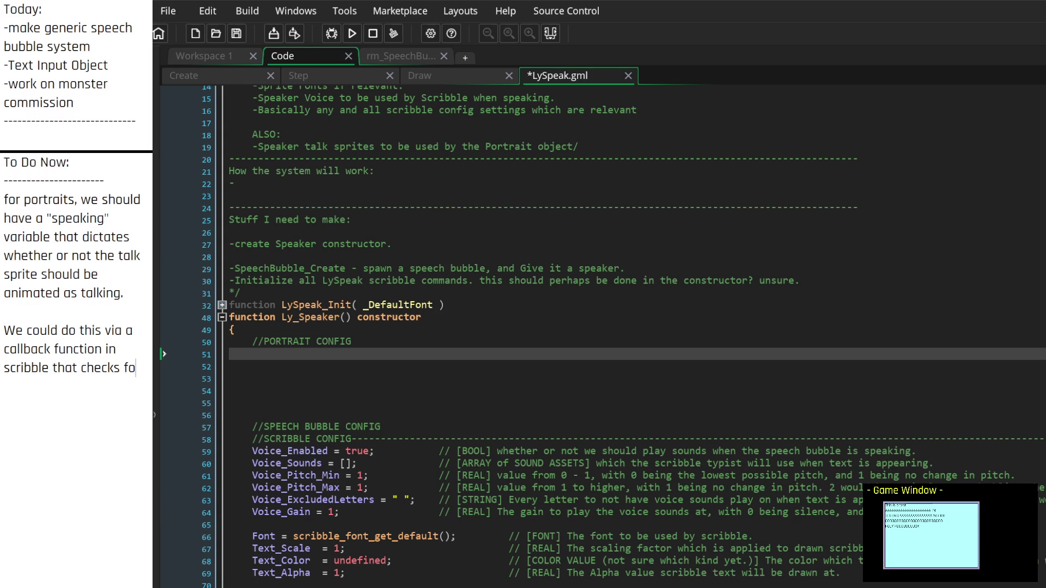
{"action": "type", "text": "r spoken charac"}
{"action": "type", "text": "ters?"}
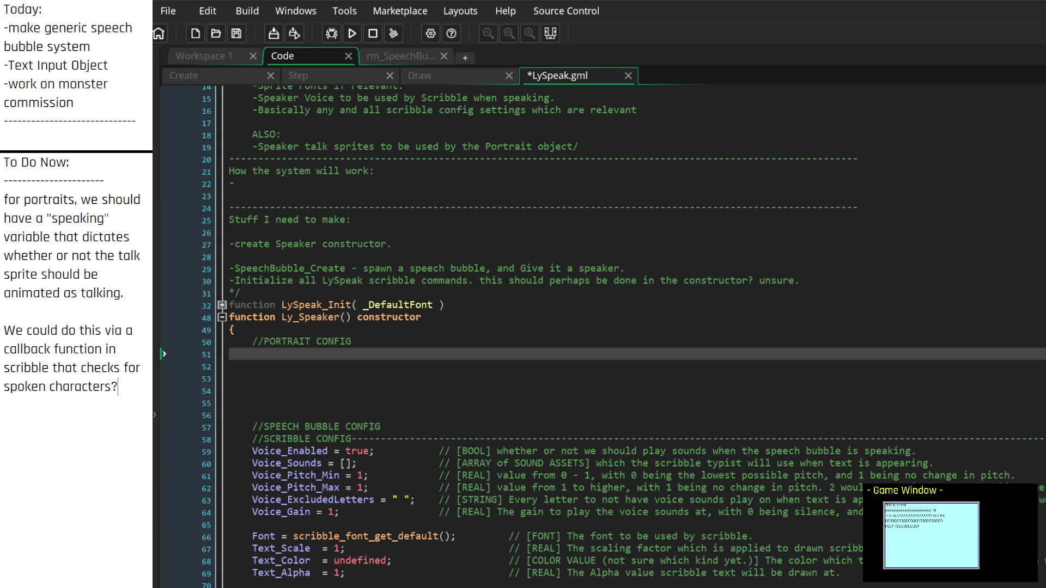
{"action": "key", "text": "BackSpace"}
{"action": "type", "text": ", and updates"}
{"action": "key", "text": "Up"}
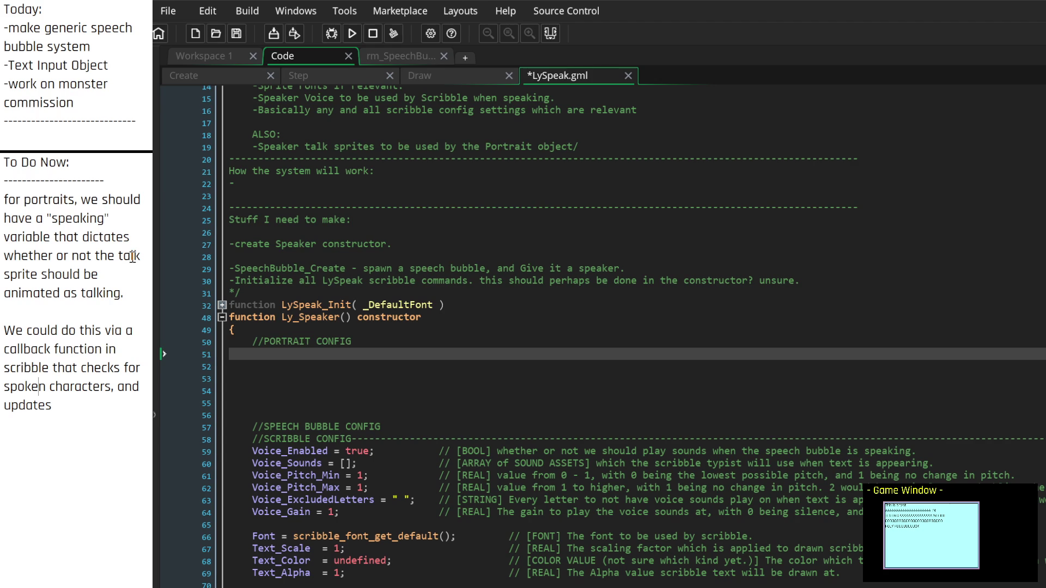
{"action": "key", "text": "Up"}
{"action": "key", "text": "End"}
{"action": "type", "text": "the current"}
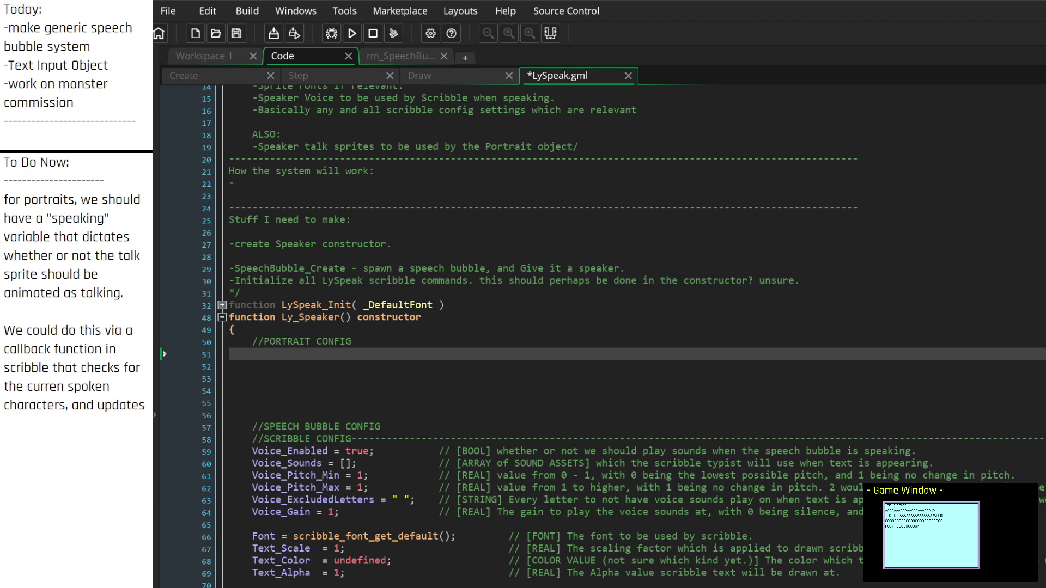
{"action": "key", "text": "Down"}
{"action": "key", "text": "Left"}
{"action": "key", "text": "Left"}
{"action": "key", "text": "Left"}
{"action": "key", "text": "BackSpace"}
{"action": "key", "text": "Right"}
{"action": "key", "text": "Right"}
{"action": "key", "text": "Right"}
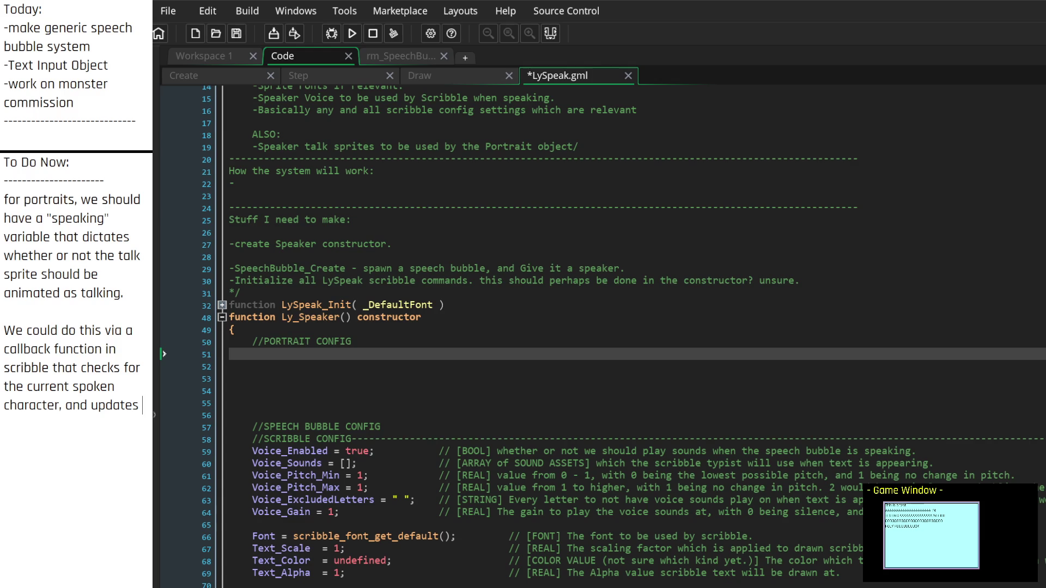
{"action": "type", "text": "the sprite."}
Step: Insert '/current animation' after sprite and begin a new line 'alternatively we could'
{"action": "left_click", "coordinate": [93, 429]}
{"action": "left_click", "coordinate": [62, 427]}
{"action": "type", "text": "/current animation."}
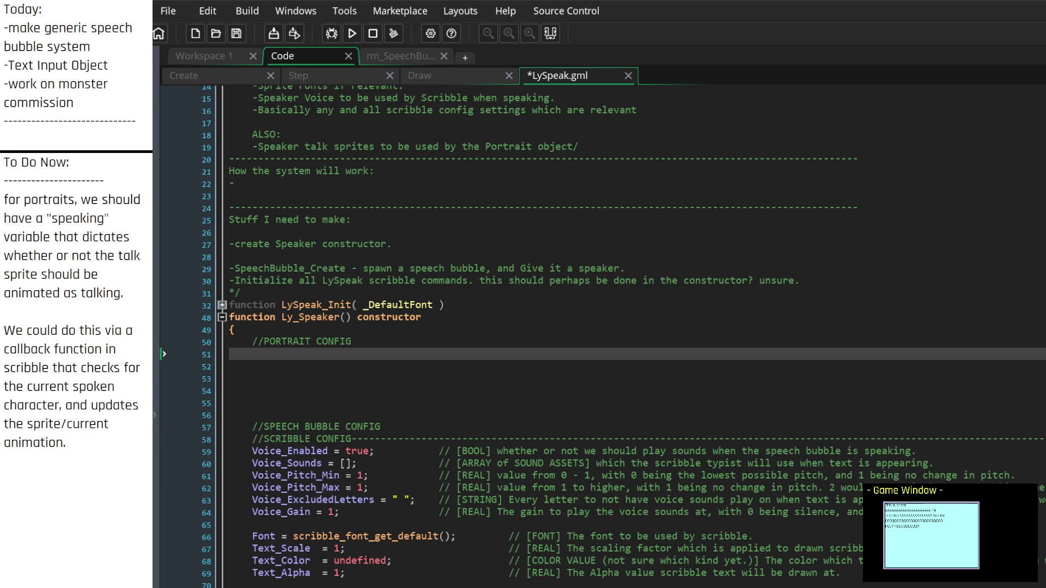
{"action": "left_click", "coordinate": [4, 442]}
{"action": "key", "text": "Up"}
{"action": "key", "text": "Up"}
{"action": "key", "text": "Up"}
{"action": "left_click", "coordinate": [5, 479]}
{"action": "type", "text": "alternatively we could"}
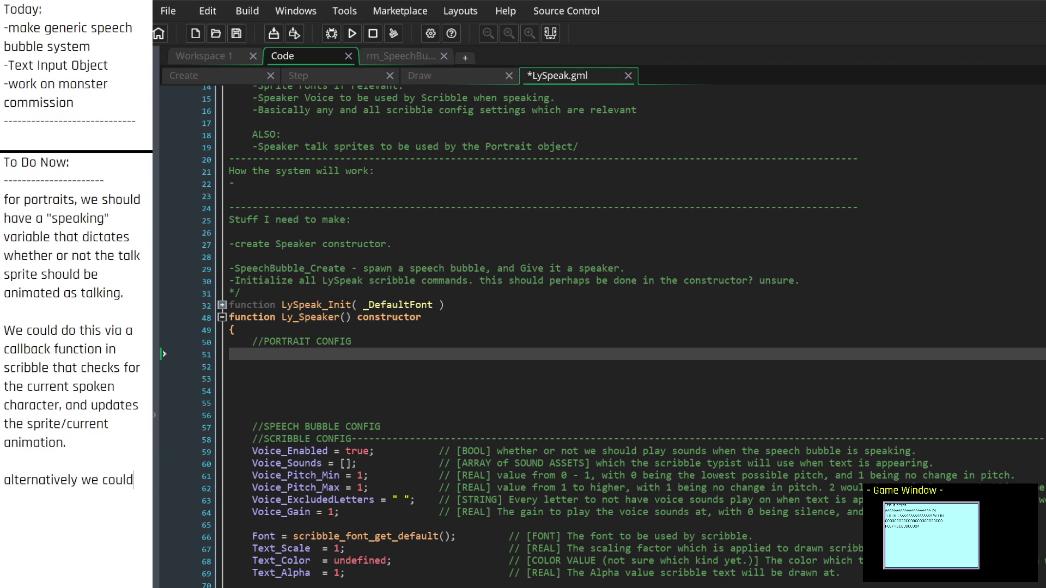
Step: Reword the line to 'actually, we don't need to do that. instead, we just need a "Speaking start"'
{"action": "key", "text": "BackSpace"}
{"action": "key", "text": "BackSpace"}
{"action": "key", "text": "BackSpace"}
{"action": "type", "text": "actual"}
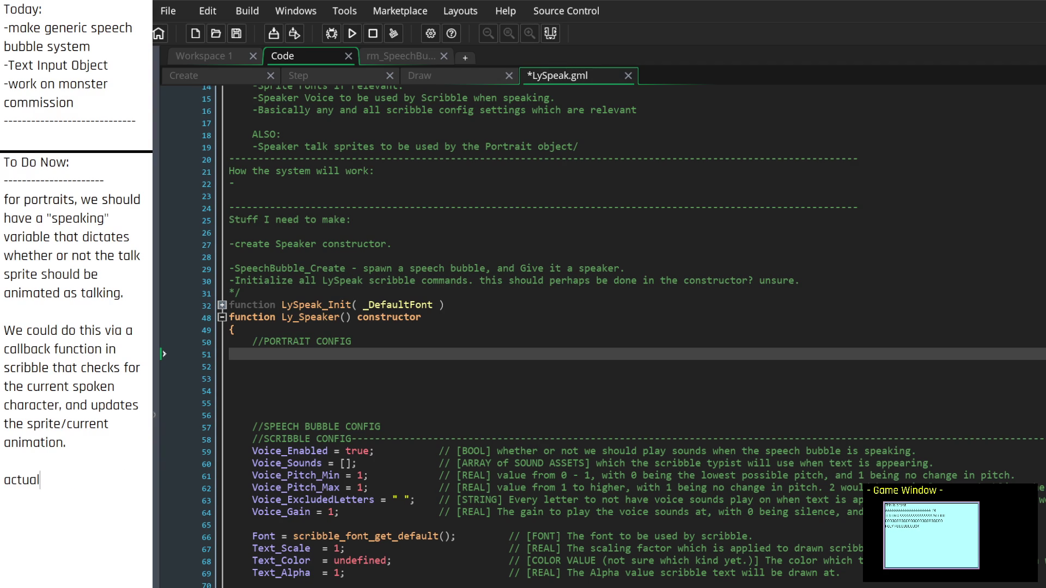
{"action": "type", "text": "ly, we don't need to do tha"}
{"action": "type", "text": "t"}
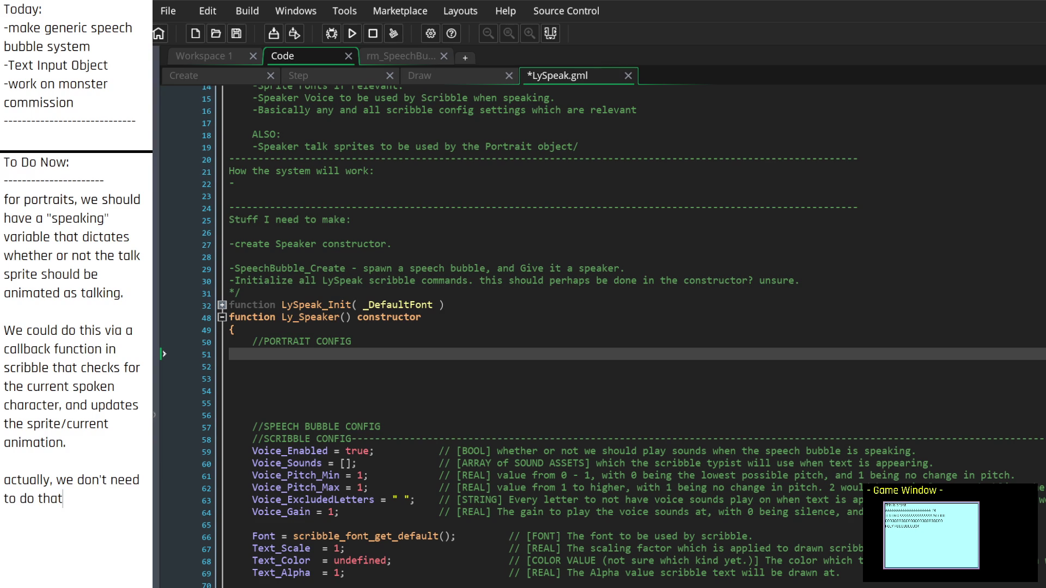
{"action": "scroll", "coordinate": [83, 293], "scroll_direction": "down", "scroll_amount": 3}
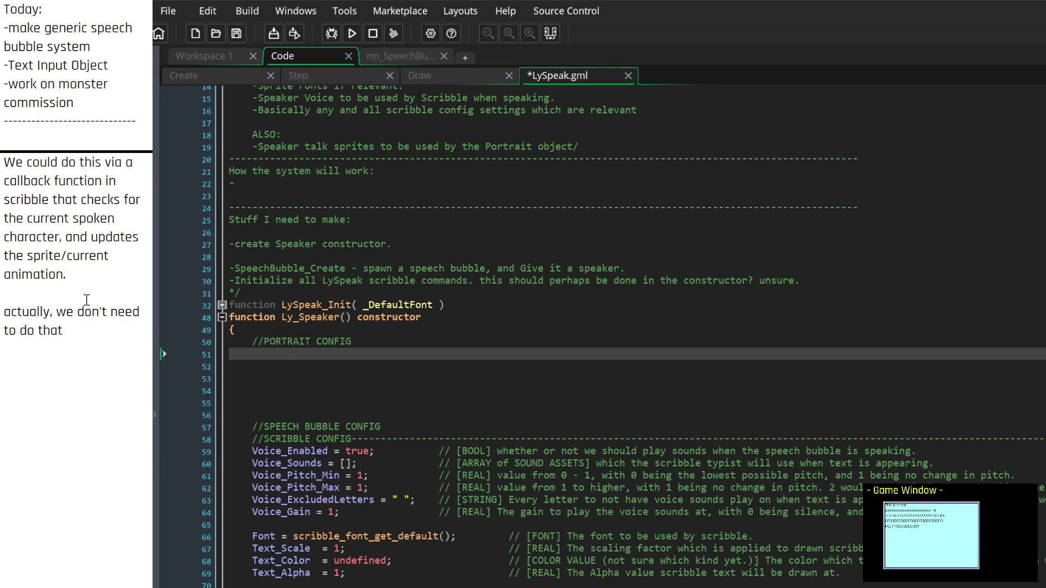
{"action": "key", "text": "Return"}
{"action": "key", "text": "Return"}
{"action": "key", "text": "Return"}
{"action": "key", "text": "Return"}
{"action": "type", "text": ". instead"}
{"action": "type", "text": ", we just need "}
{"action": "type", "text": "a \"Speaking start\""}
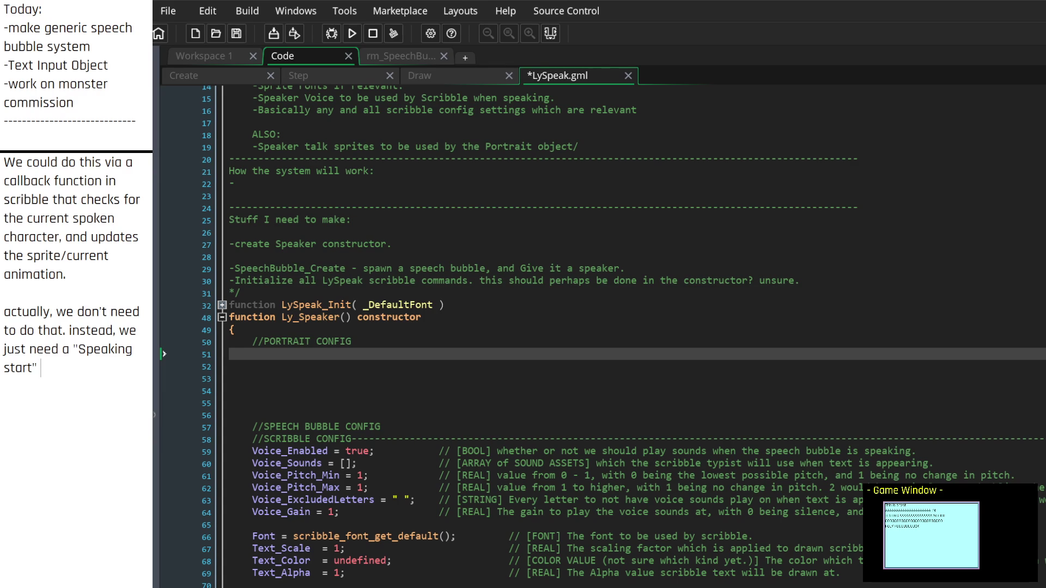
Step: List "Speaking started", "Speaking" and "Speaking End" methods, then start a 'Speaking -' entry
{"action": "key", "text": "BackSpace"}
{"action": "key", "text": "BackSpace"}
{"action": "type", "text": "ted\" met"}
{"action": "type", "text": "hod and"}
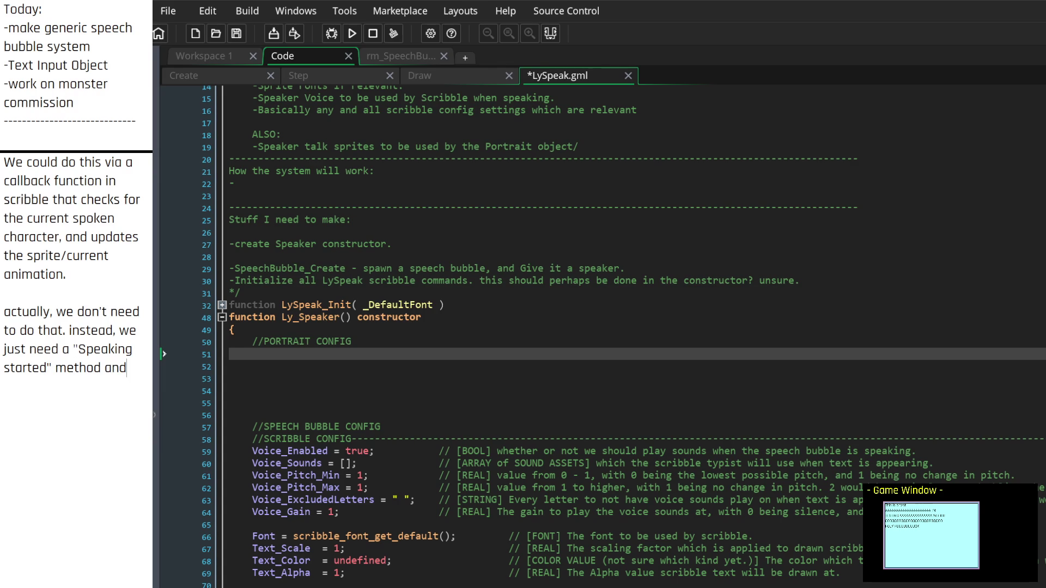
{"action": "key", "text": "BackSpace"}
{"action": "key", "text": "BackSpace"}
{"action": "key", "text": "BackSpace"}
{"action": "type", "text": ", a "}
{"action": "type", "text": "\"Speaking"}
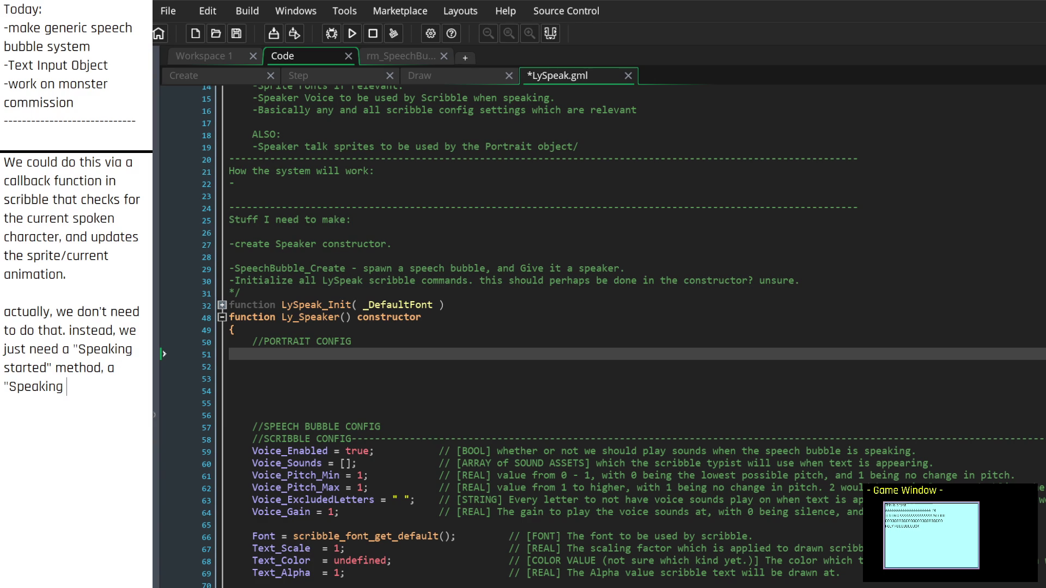
{"action": "key", "text": "BackSpace"}
{"action": "key", "text": "BackSpace"}
{"action": "key", "text": "BackSpace"}
{"action": "type", "text": "nd a \"Speaking E"}
{"action": "key", "text": "BackSpace"}
{"action": "key", "text": "BackSpace"}
{"action": "key", "text": "BackSpace"}
{"action": "type", "text": "a :"}
{"action": "type", "text": "\"Speaking"}
{"action": "type", "text": "\" method, "}
{"action": "type", "text": "and a "}
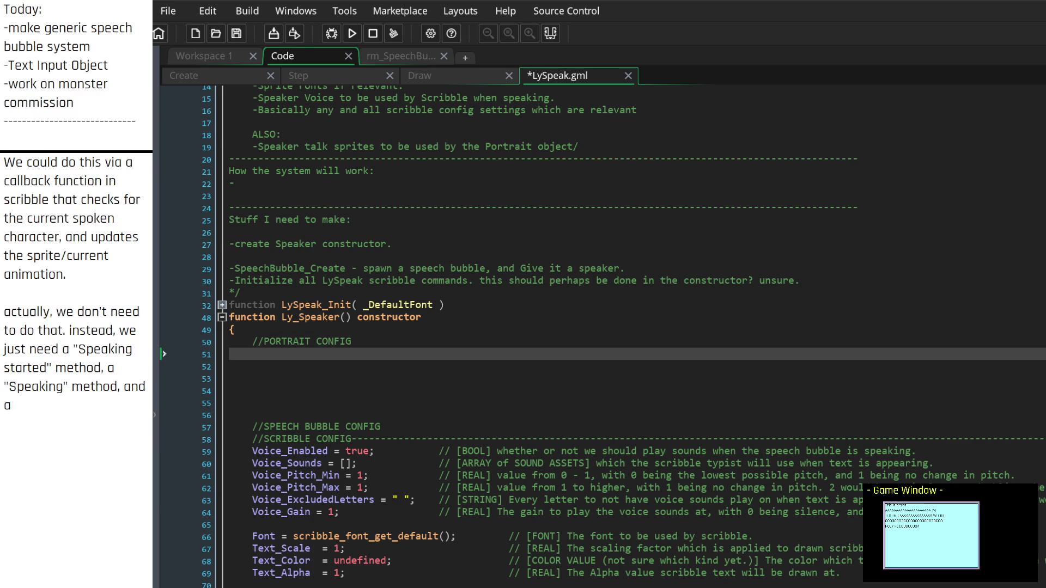
{"action": "type", "text": "\"Speaking End"}
{"action": "type", "text": "\" method."}
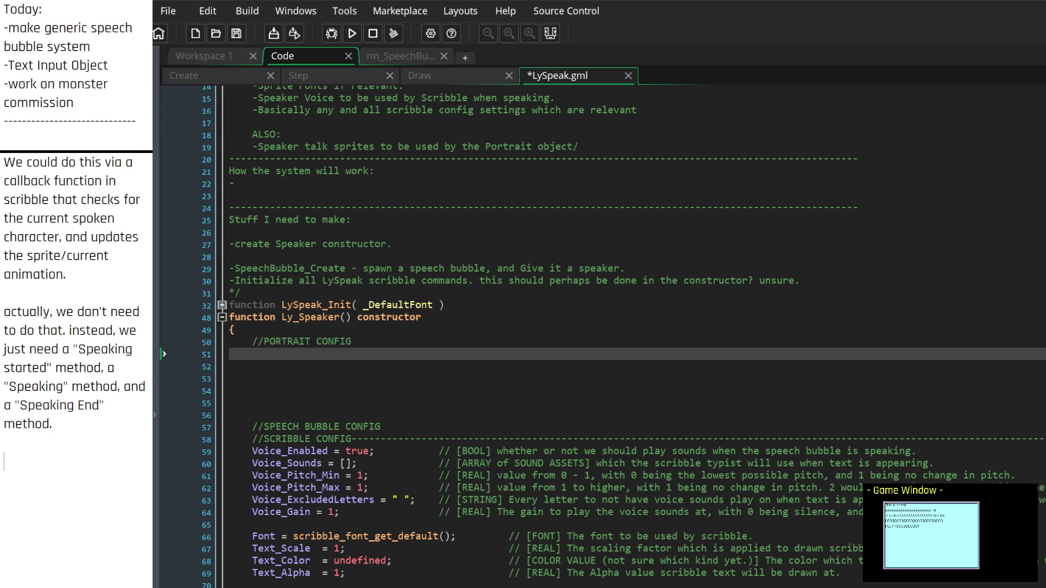
{"action": "type", "text": "Speaking"}
{"action": "type", "text": "- Exect"}
Step: Describe Speaking as executed every frame / update and add a Speaking_Started entry above it
{"action": "key", "text": "BackSpace"}
{"action": "type", "text": "uted every frame / update."}
{"action": "left_click", "coordinate": [5, 442]}
{"action": "key", "text": "Return"}
{"action": "type", "text": "Speak"}
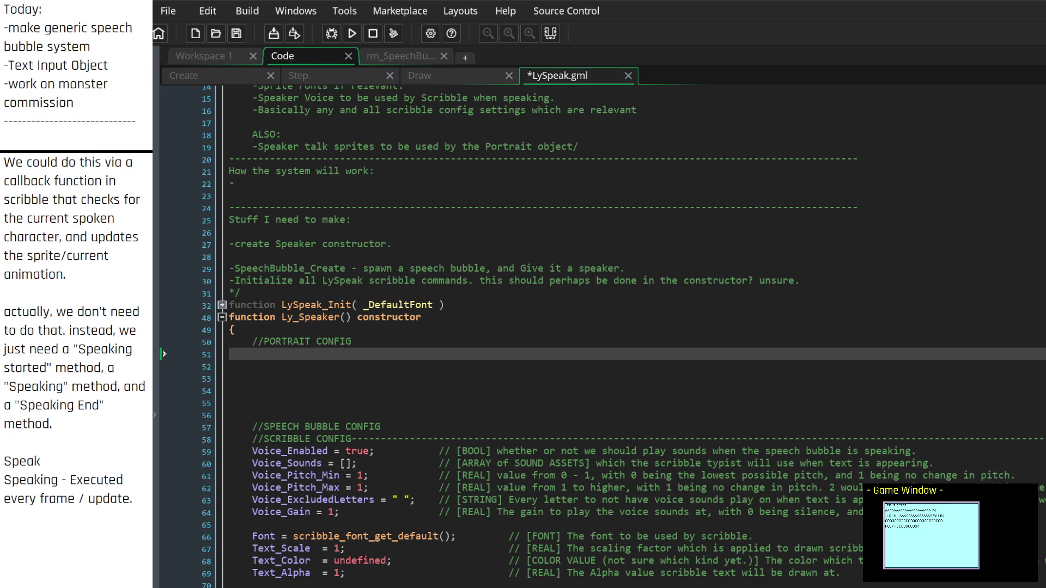
{"action": "type", "text": "ing_Started"}
{"action": "type", "text": " - Exec"}
{"action": "type", "text": "uted once we"}
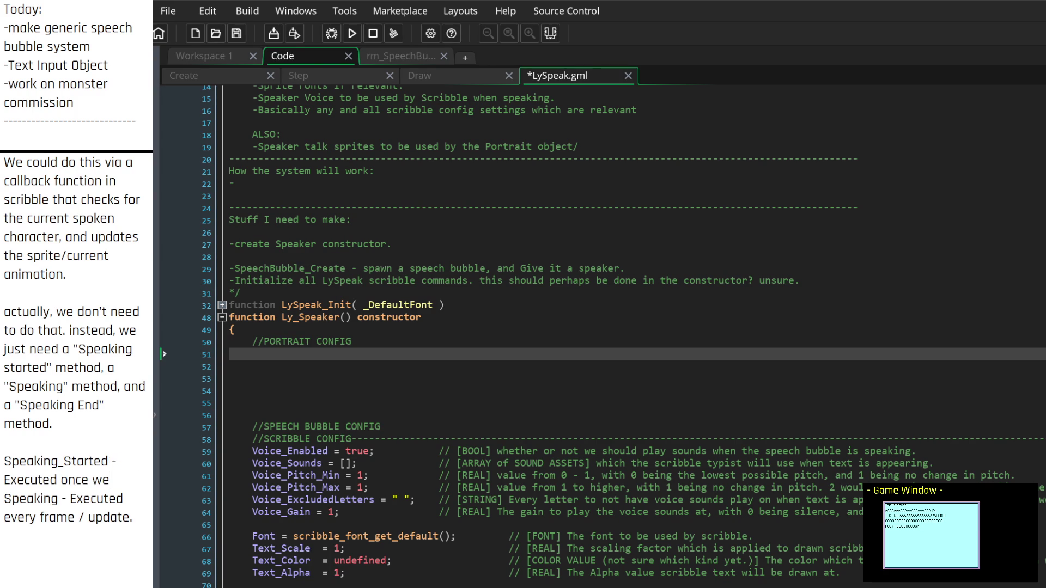
{"action": "type", "text": " enter t"}
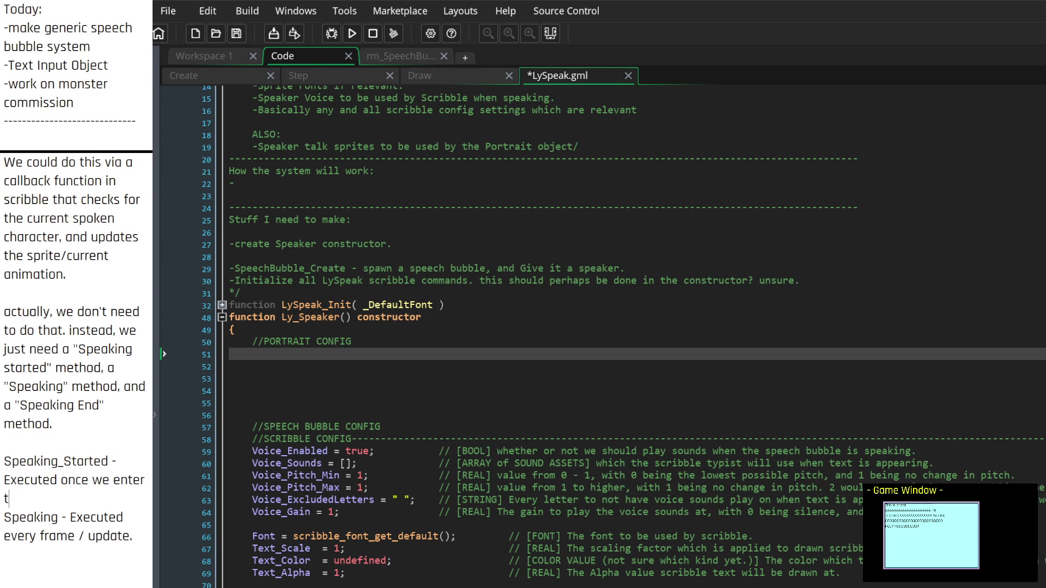
{"action": "type", "text": "he speaking state."}
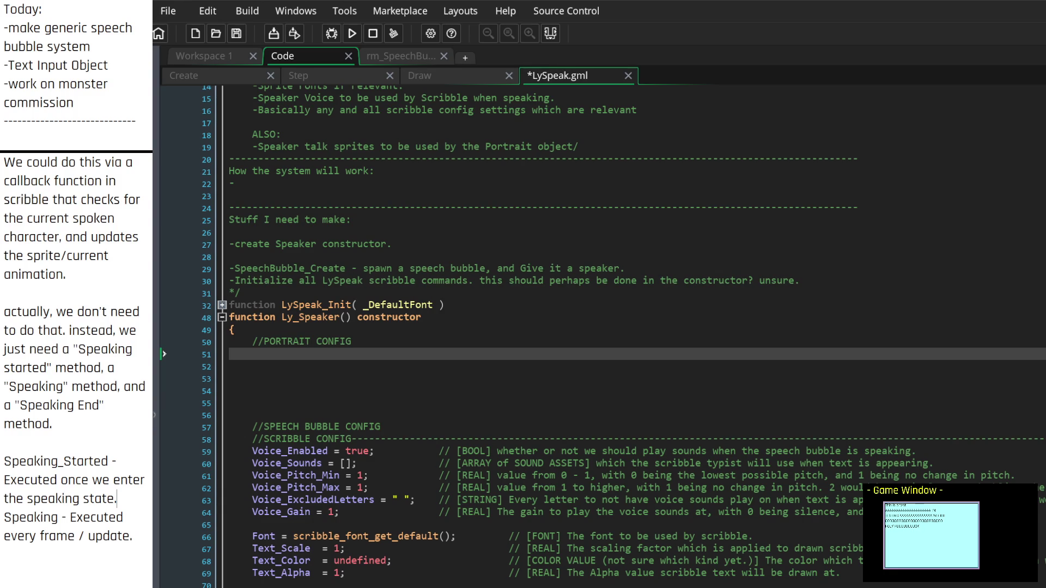
Step: Reword Speaking_Started to run once speaking is true, and begin a Speaking_End entry
{"action": "key", "text": "BackSpace"}
{"action": "key", "text": "BackSpace"}
{"action": "key", "text": "BackSpace"}
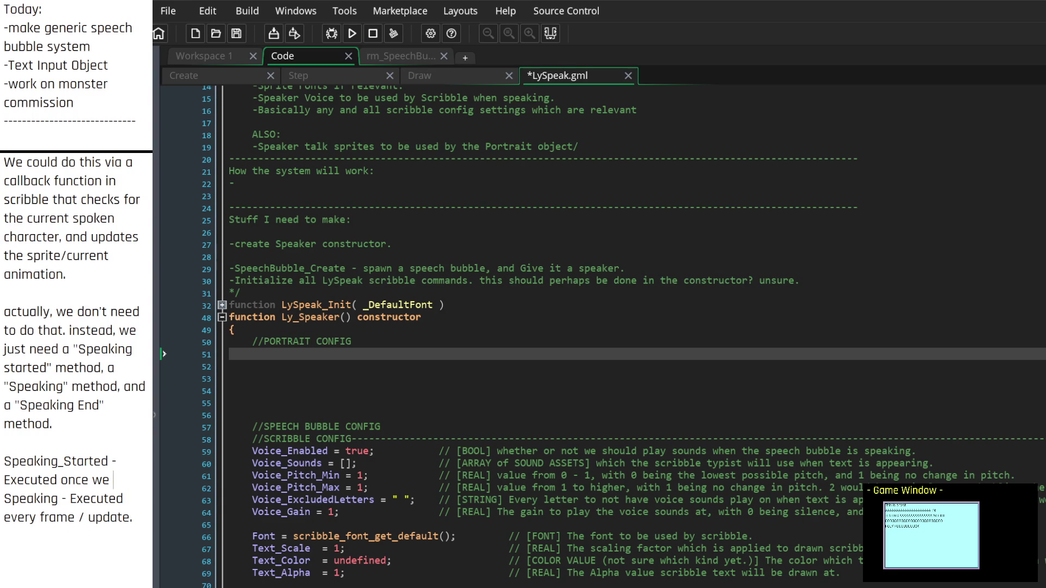
{"action": "type", "text": "are"}
{"action": "key", "text": "BackSpace"}
{"action": "key", "text": "BackSpace"}
{"action": "key", "text": "BackSpace"}
{"action": "key", "text": "BackSpace"}
{"action": "key", "text": "BackSpace"}
{"action": "key", "text": "BackSpace"}
{"action": "type", "text": "speaking is true."}
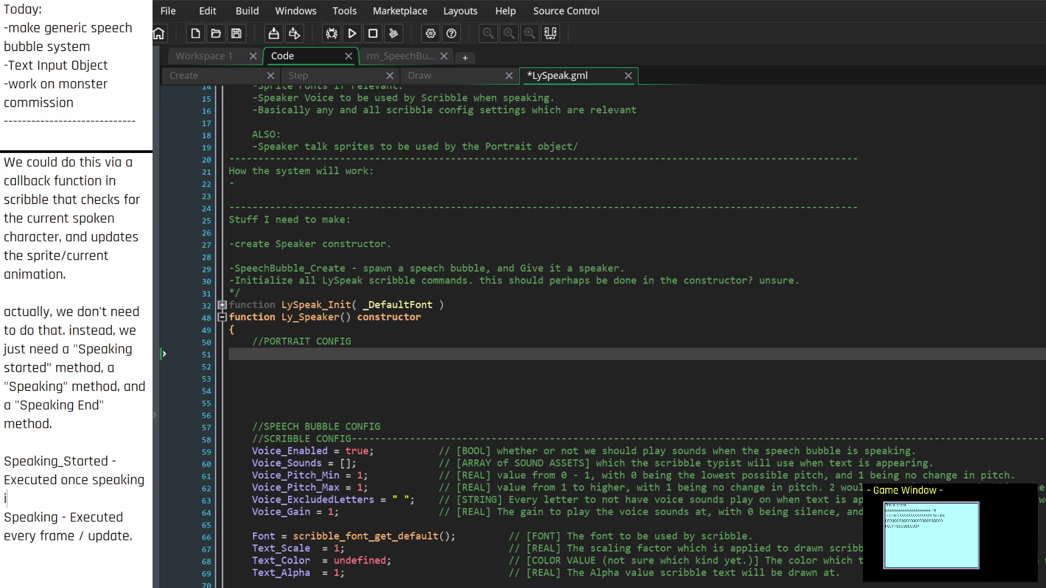
{"action": "key", "text": "Down"}
{"action": "key", "text": "Down"}
{"action": "type", "text": "Speaking"}
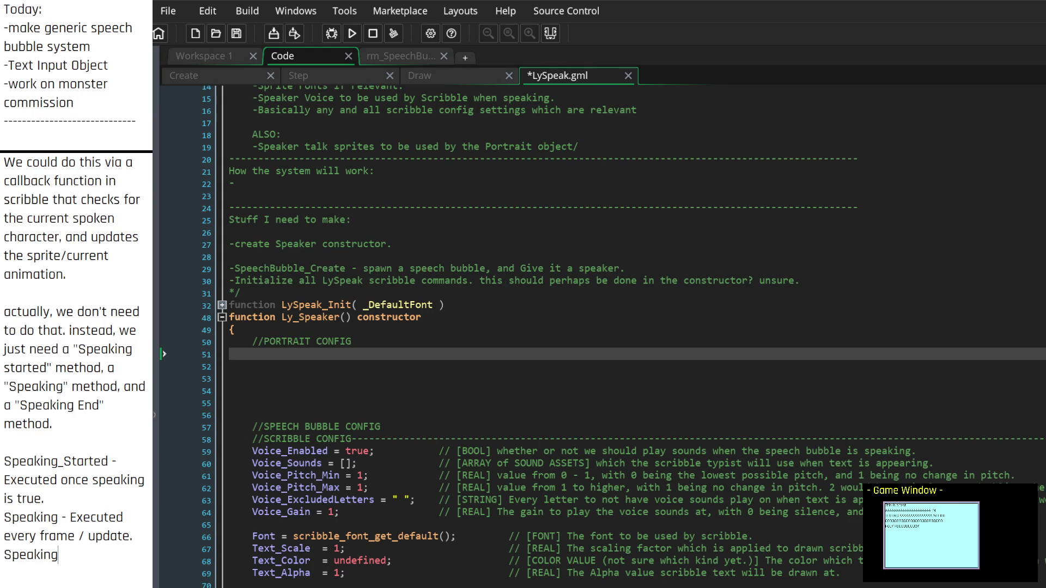
{"action": "type", "text": "_E"}
{"action": "type", "text": "nd - Exec"}
{"action": "type", "text": "uted whe"}
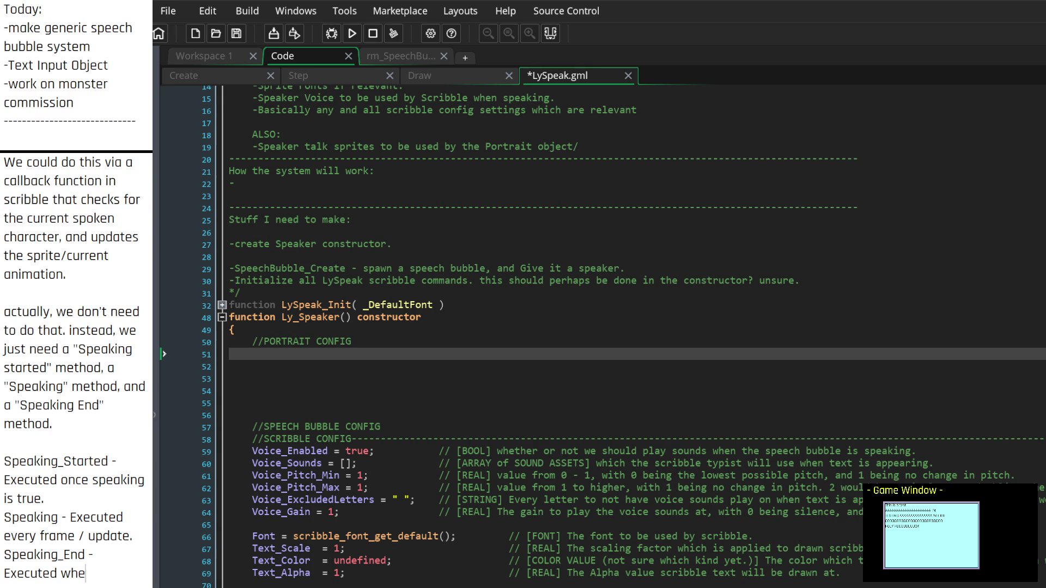
{"action": "type", "text": "n speaking"}
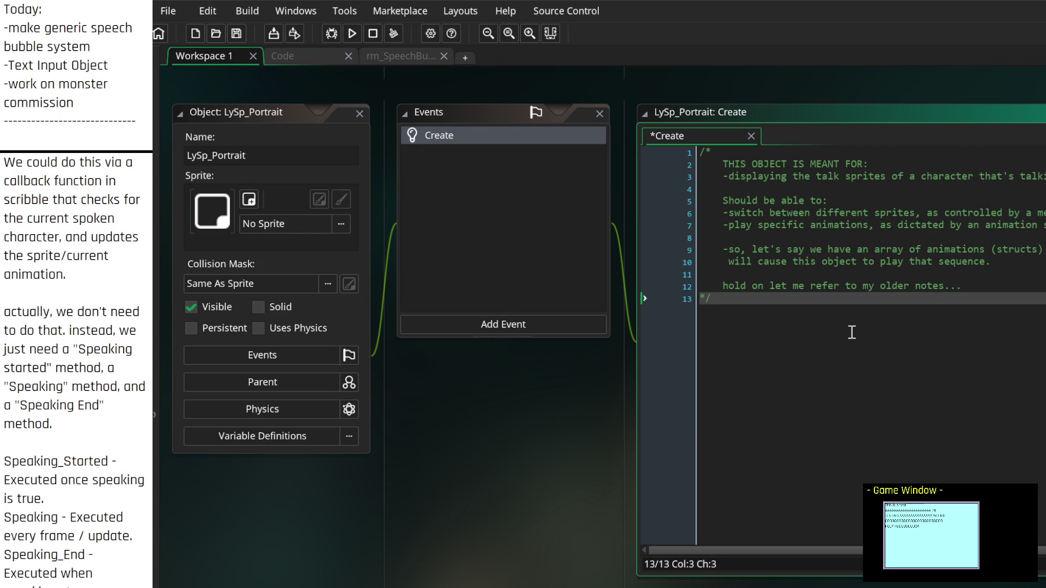
Step: Add a dashed divider line before the comment block's closing line, then start a new line below it
{"action": "key", "text": "Home"}
{"action": "key", "text": "Return"}
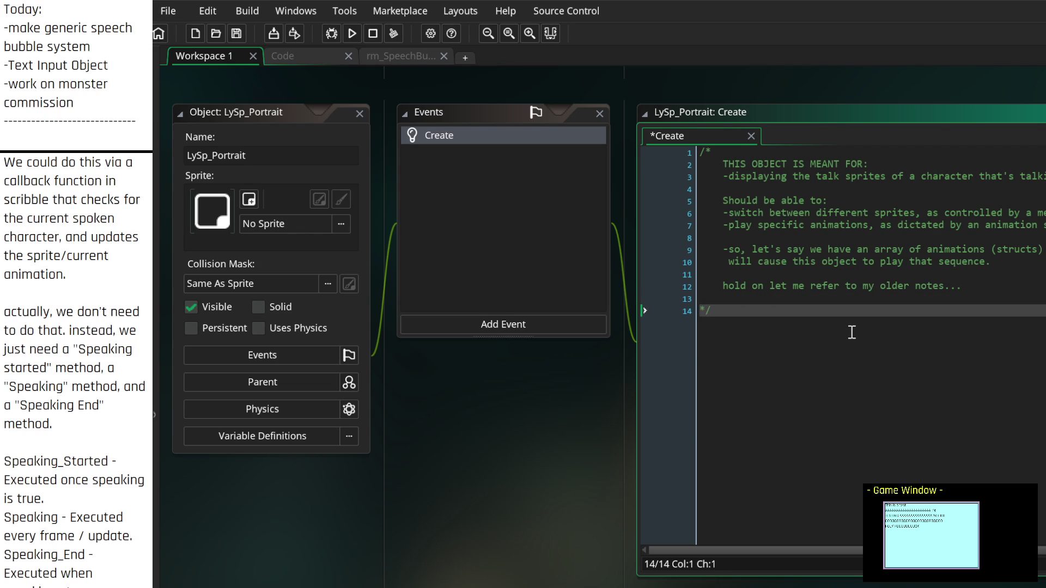
{"action": "key", "text": "Up"}
{"action": "type", "text": "------------"}
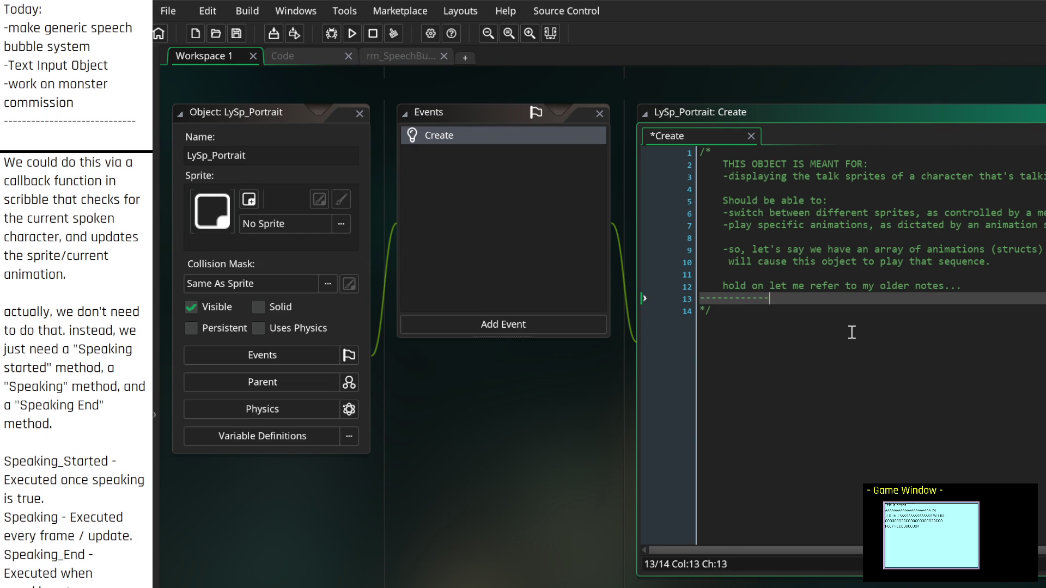
{"action": "type", "text": "-----------------------------------------------"}
{"action": "key", "text": "Down"}
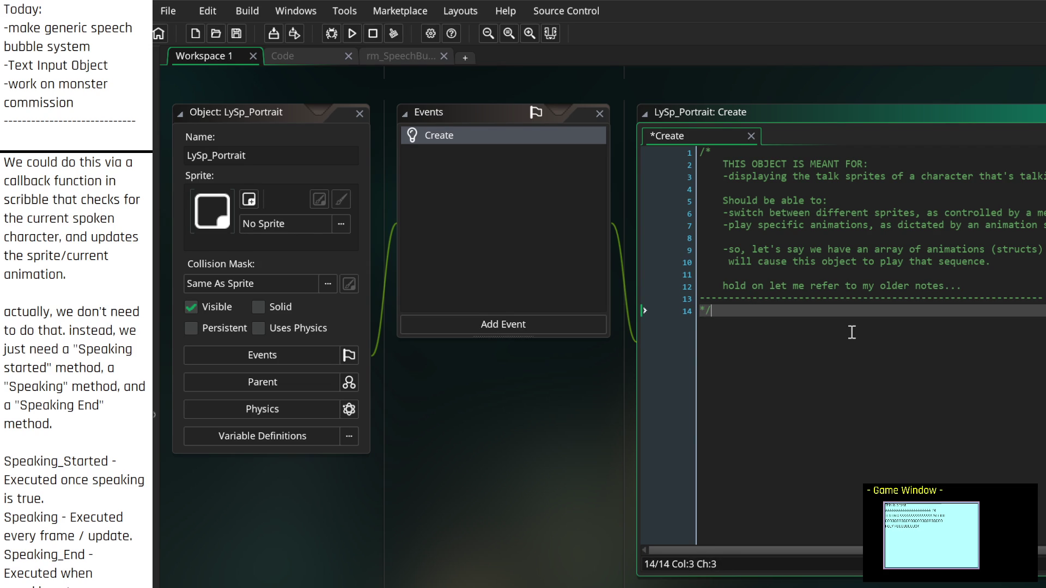
{"action": "key", "text": "Return"}
{"action": "key", "text": "Return"}
Step: Write 'Speaking_Method = function(){};' and begin a Speaking_Ended line below it
{"action": "type", "text": "Speaking_"}
{"action": "key", "text": "BackSpace"}
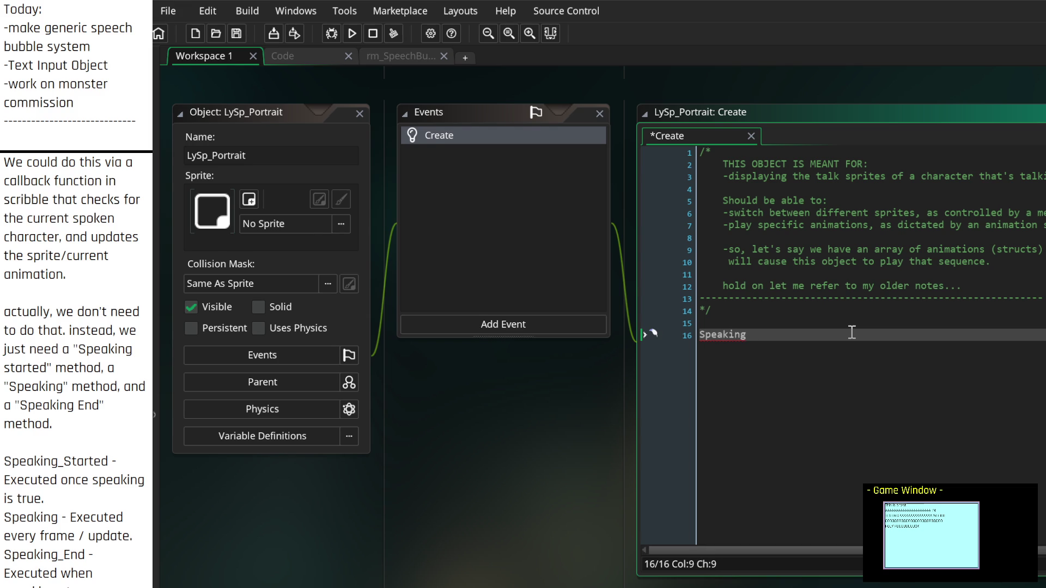
{"action": "type", "text": "_"}
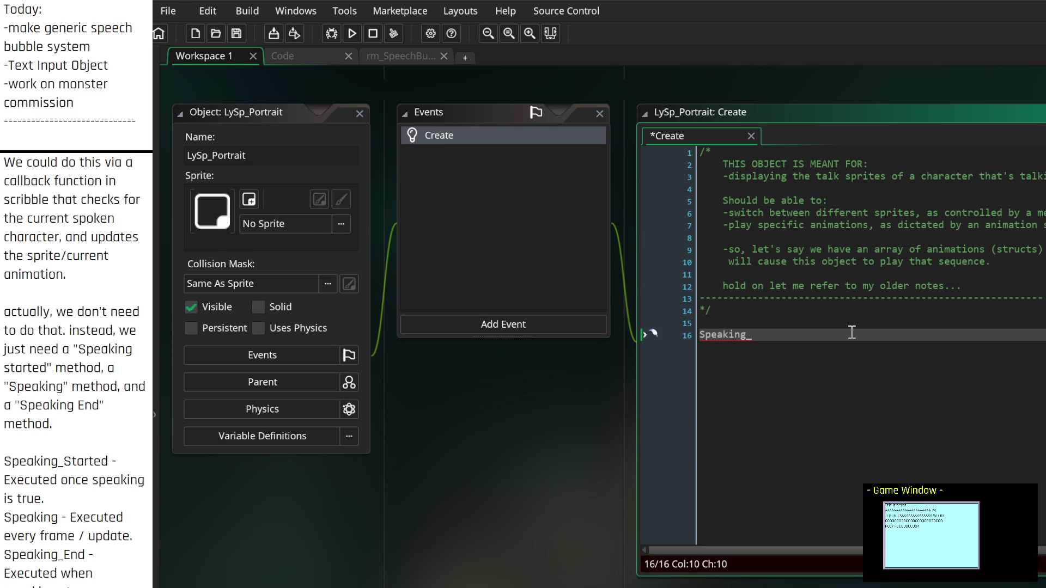
{"action": "type", "text": "Update ="}
{"action": "key", "text": "BackSpace"}
{"action": "key", "text": "BackSpace"}
{"action": "key", "text": "BackSpace"}
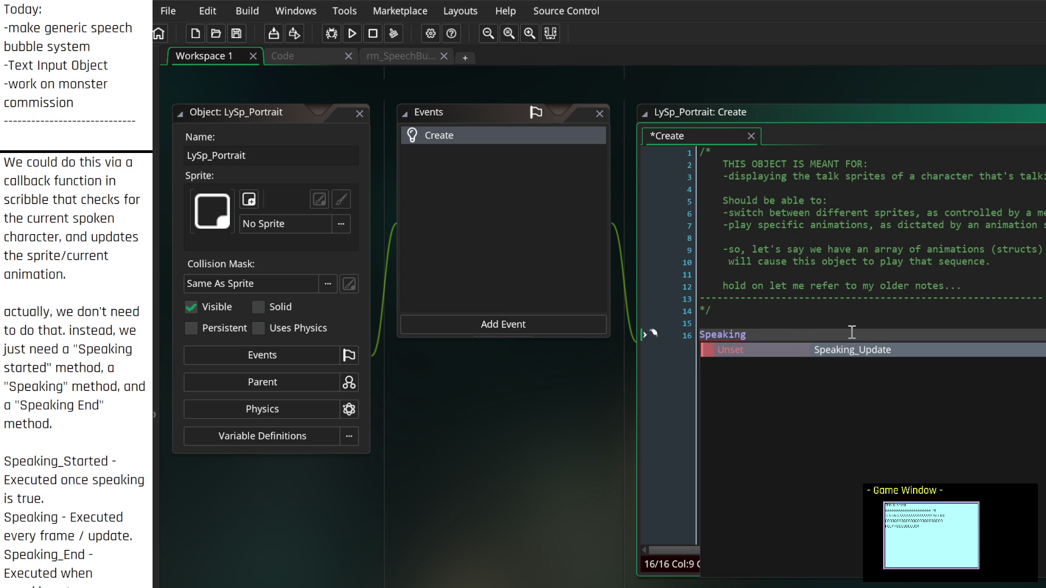
{"action": "type", "text": "_Meth"}
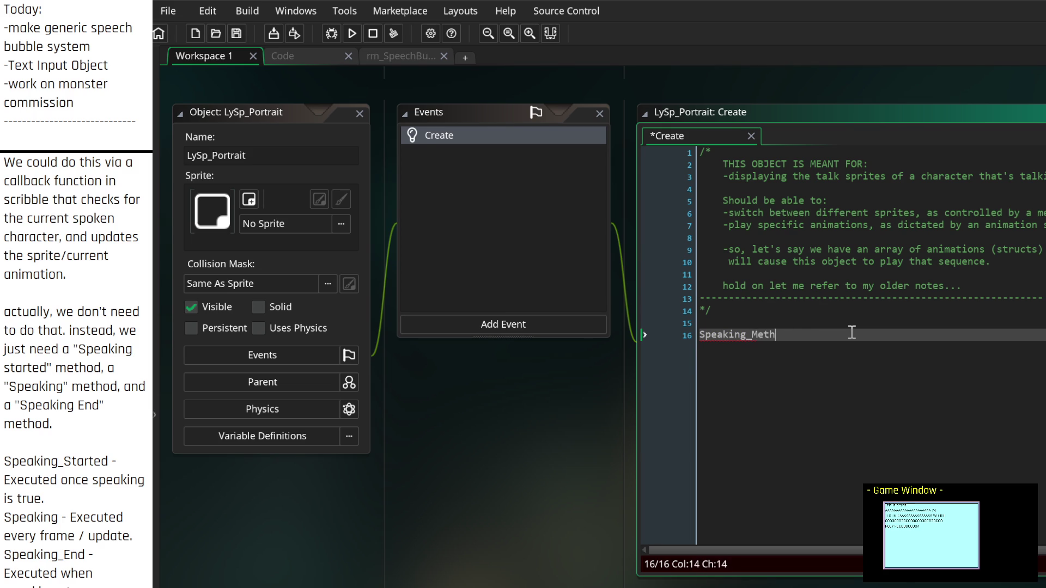
{"action": "type", "text": "od = "}
{"action": "type", "text": "function(){}"}
{"action": "type", "text": ";"}
{"action": "key", "text": "Return"}
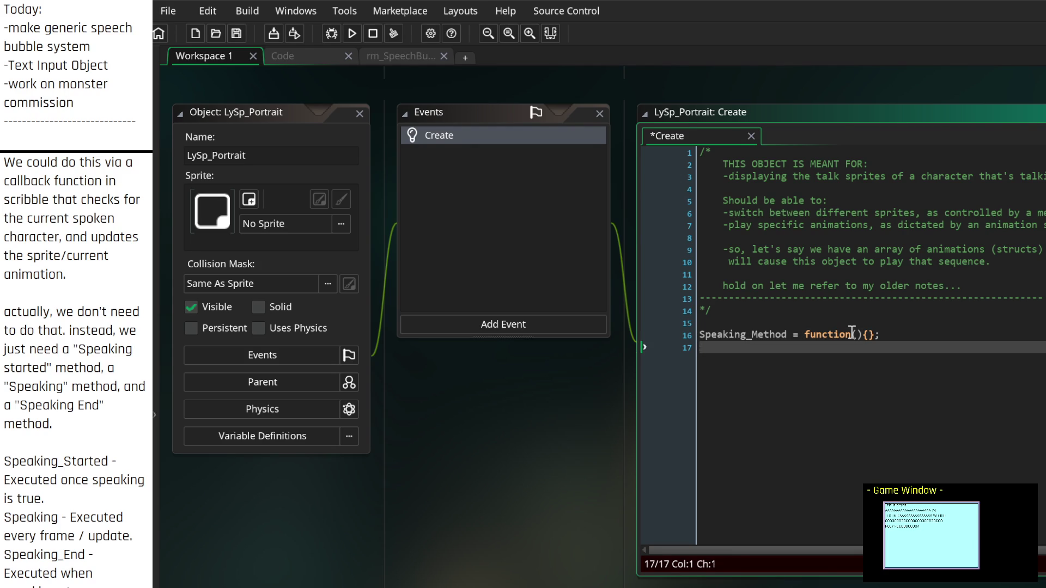
{"action": "type", "text": "Speaking_+"}
{"action": "key", "text": "BackSpace"}
{"action": "type", "text": "Ended"}
Step: Rename the stubs to on_Speaking and on_Speaking_Ended
{"action": "key", "text": "Up"}
{"action": "key", "text": "Up"}
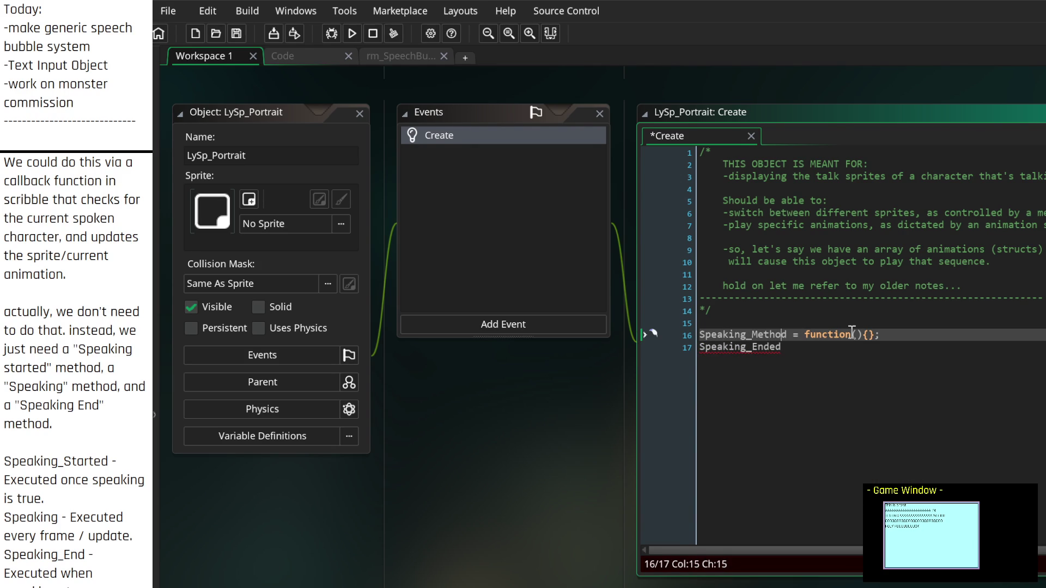
{"action": "key", "text": "Down"}
{"action": "type", "text": "on"}
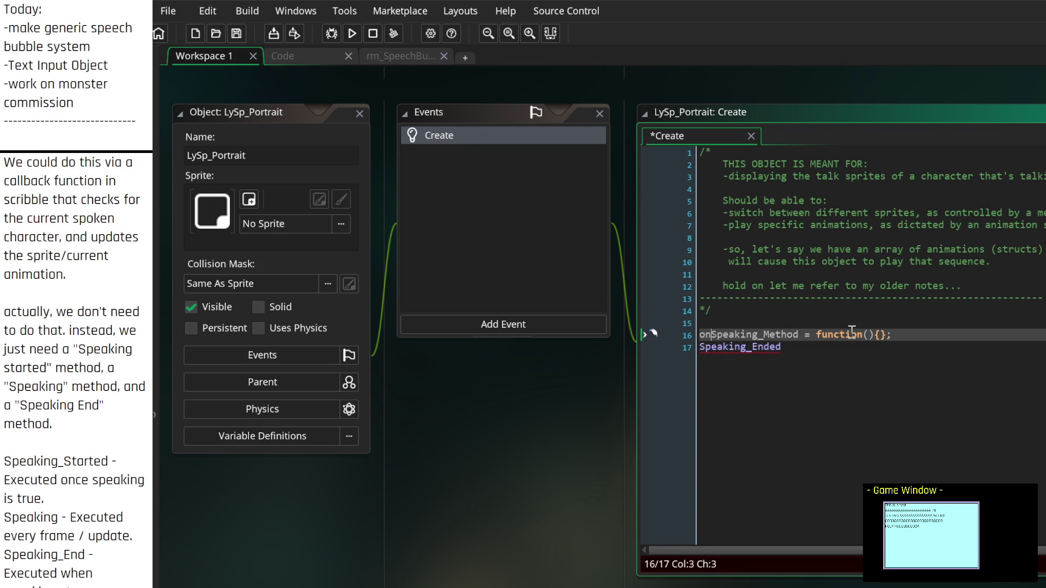
{"action": "type", "text": "_"}
{"action": "key", "text": "Right"}
{"action": "key", "text": "Right"}
{"action": "key", "text": "Right"}
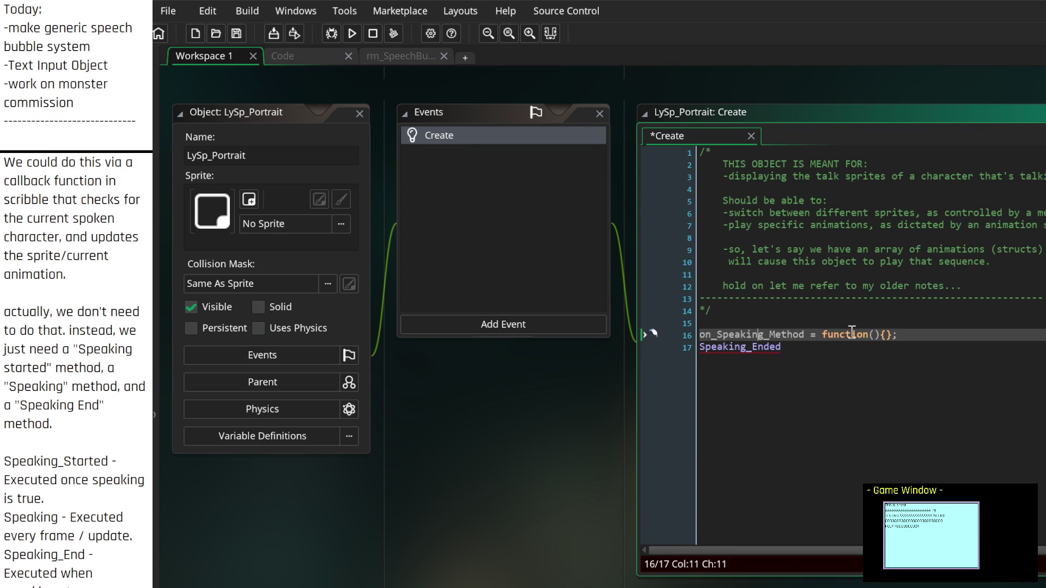
{"action": "key", "text": "BackSpace"}
{"action": "key", "text": "Delete"}
{"action": "key", "text": "Delete"}
{"action": "key", "text": "Delete"}
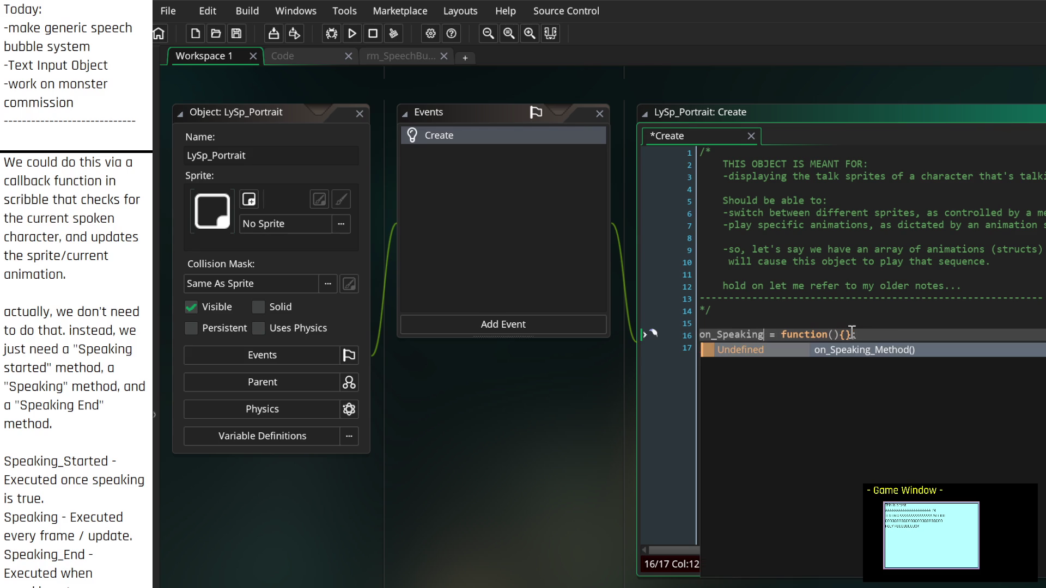
{"action": "key", "text": "Escape"}
{"action": "key", "text": "End"}
{"action": "key", "text": "Down"}
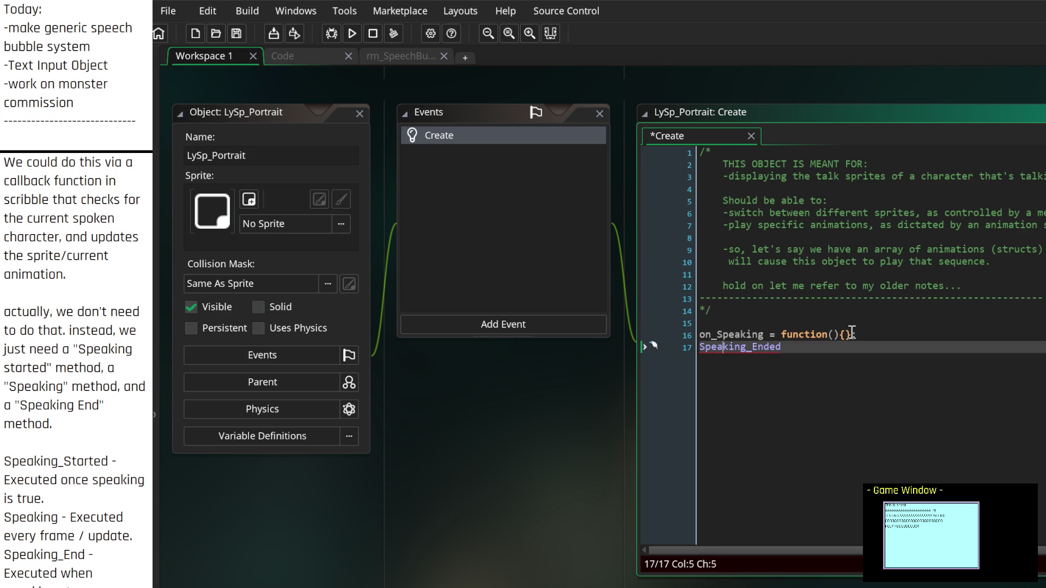
{"action": "type", "text": "on_"}
Step: Insert 'on_Speaking_Start = function(){};' above the on_Speaking line
{"action": "left_click", "coordinate": [851, 333]}
{"action": "key", "text": "Home"}
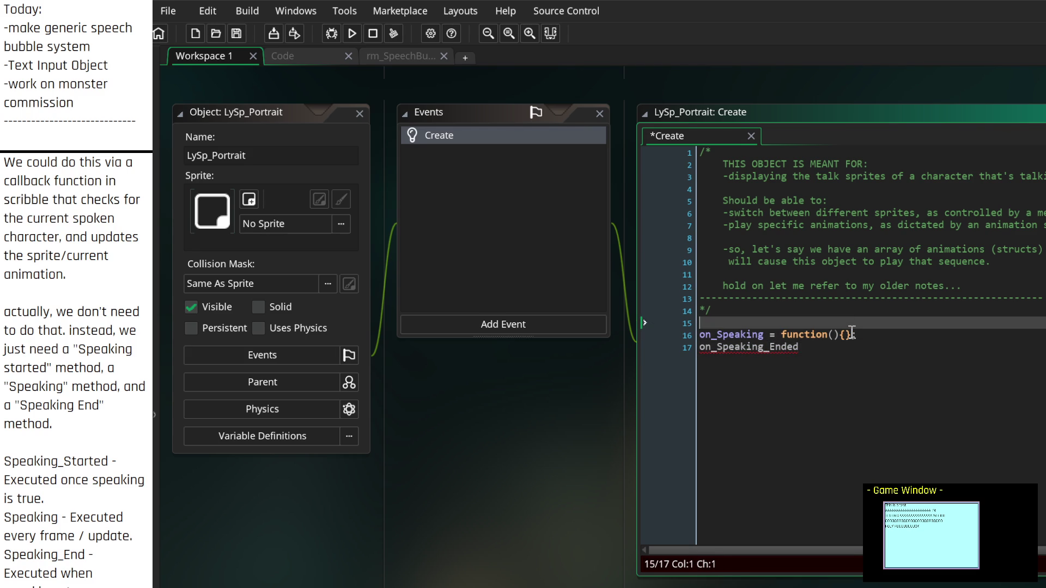
{"action": "key", "text": "Return"}
{"action": "key", "text": "Up"}
{"action": "type", "text": "n_Speak"}
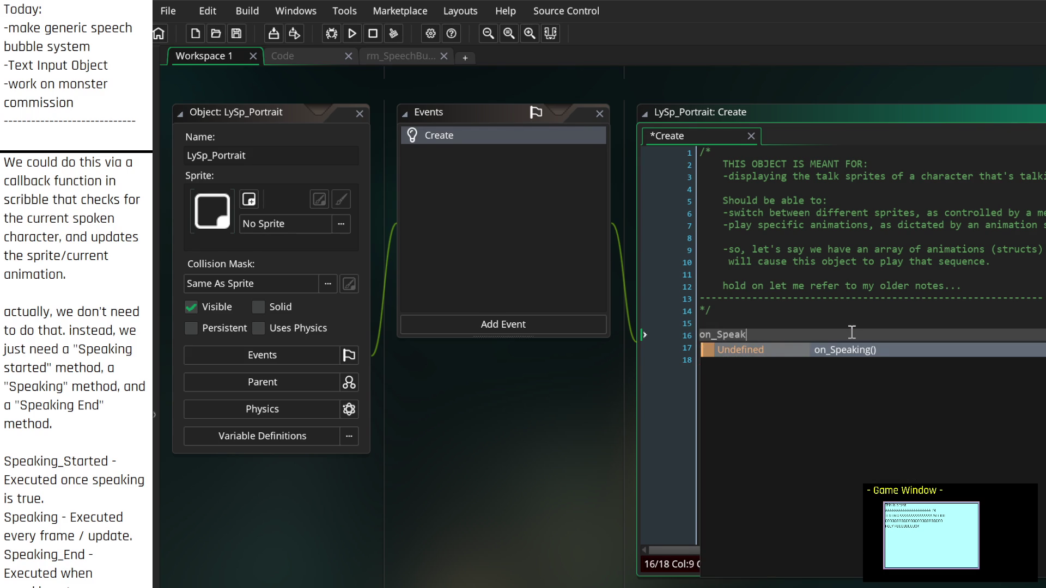
{"action": "type", "text": "ing_Start "}
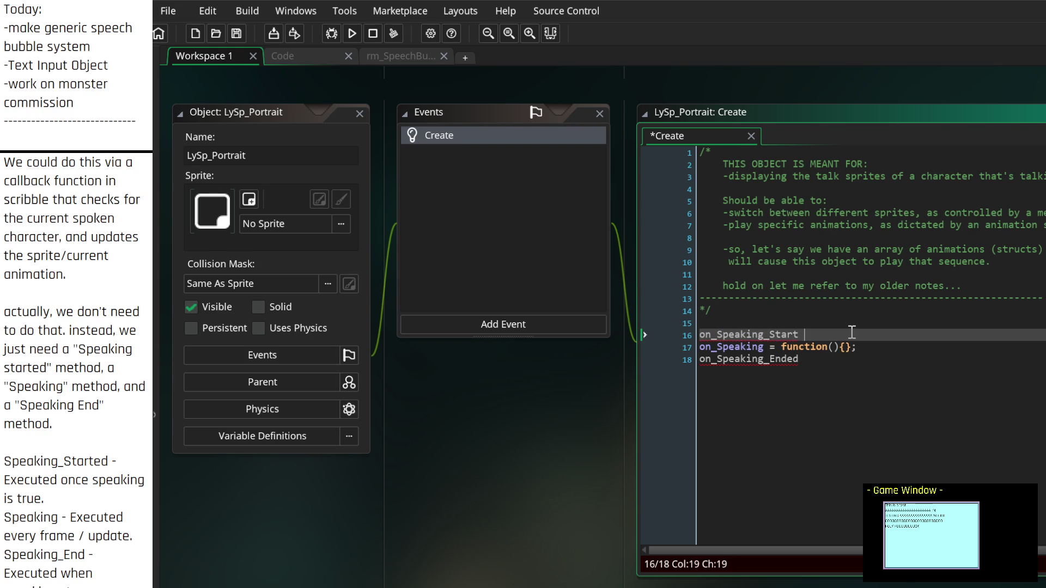
{"action": "type", "text": "= function()_+"}
{"action": "key", "text": "BackSpace"}
{"action": "key", "text": "BackSpace"}
{"action": "type", "text": "{};"}
Step: Complete the on_Speaking_Ended line as 'on_Speaking_Ended = function(){};'
{"action": "key", "text": "Down"}
{"action": "key", "text": "Down"}
{"action": "type", "text": "()"}
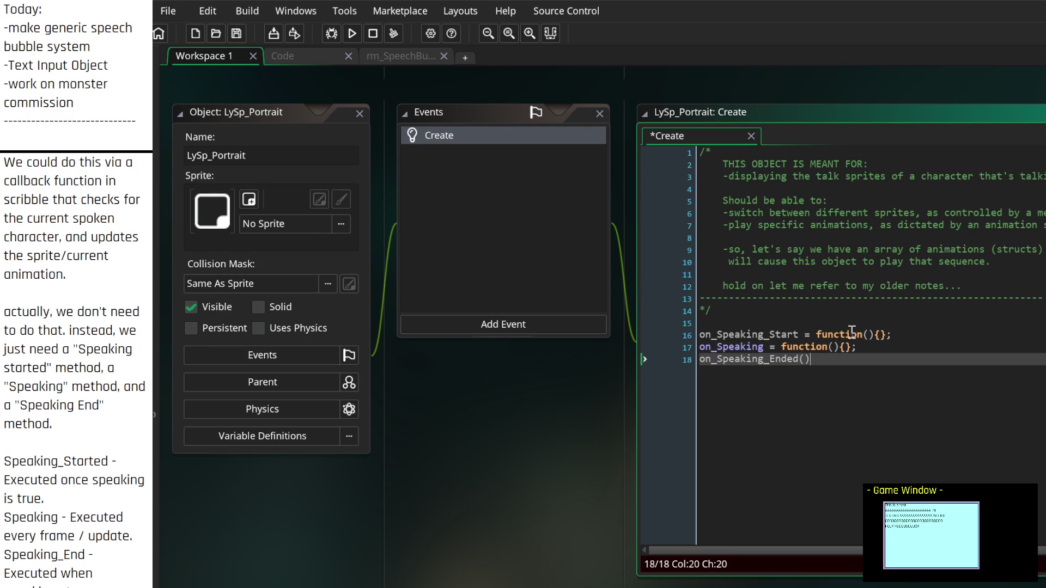
{"action": "type", "text": "{};"}
{"action": "key", "text": "Left"}
{"action": "key", "text": "Left"}
{"action": "key", "text": "Left"}
{"action": "type", "text": "= function"}
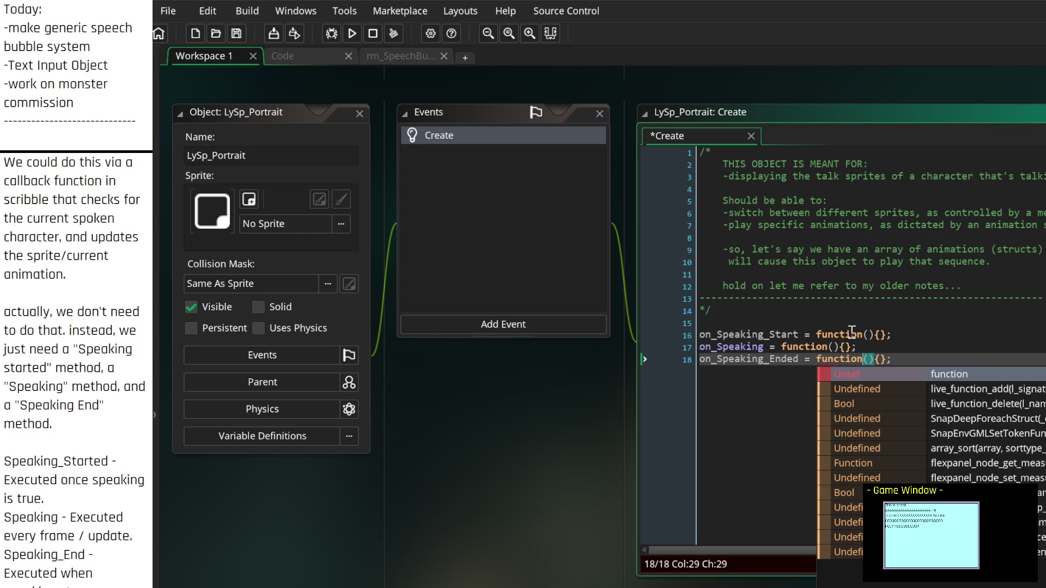
{"action": "key", "text": "Escape"}
{"action": "key", "text": "End"}
Step: Align the on_Speaking assignment with the lines around it and bring the code fully into view
{"action": "key", "text": "Up"}
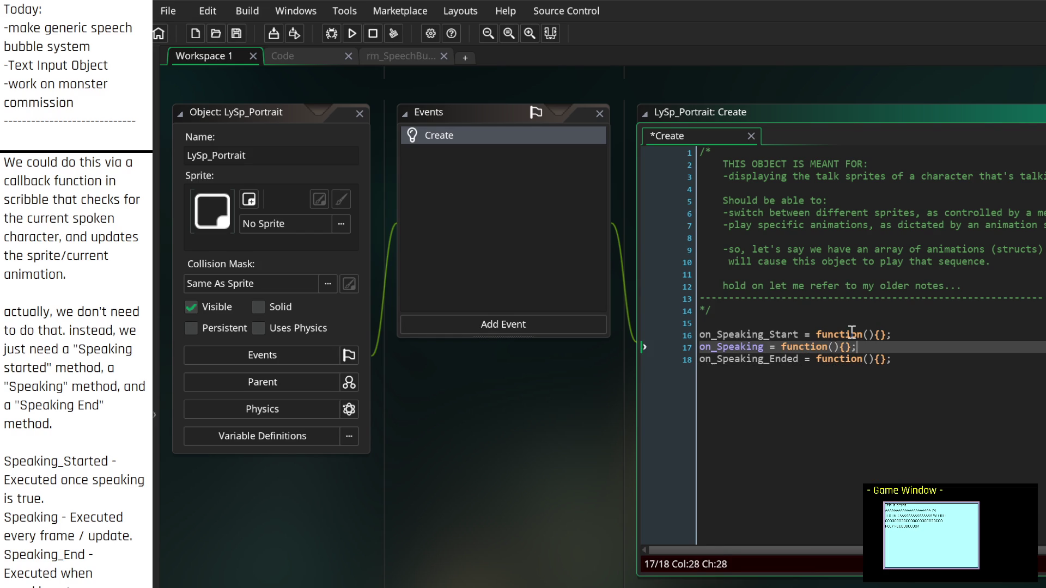
{"action": "key", "text": "Up"}
{"action": "key", "text": "Down"}
{"action": "key", "text": "Home"}
{"action": "key", "text": "ctrl+Right"}
{"action": "key", "text": "ctrl+Right"}
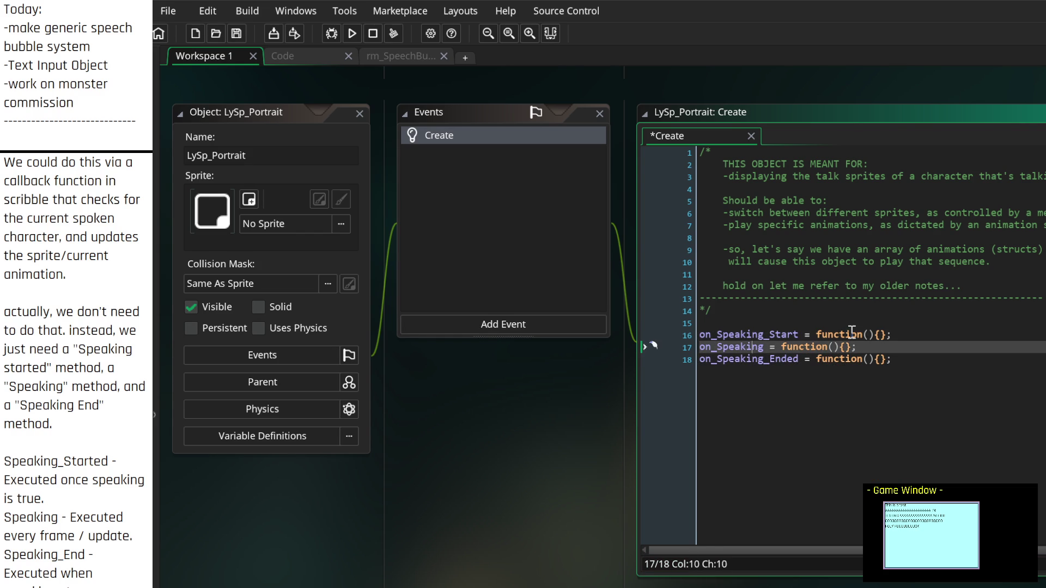
{"action": "key", "text": "Down"}
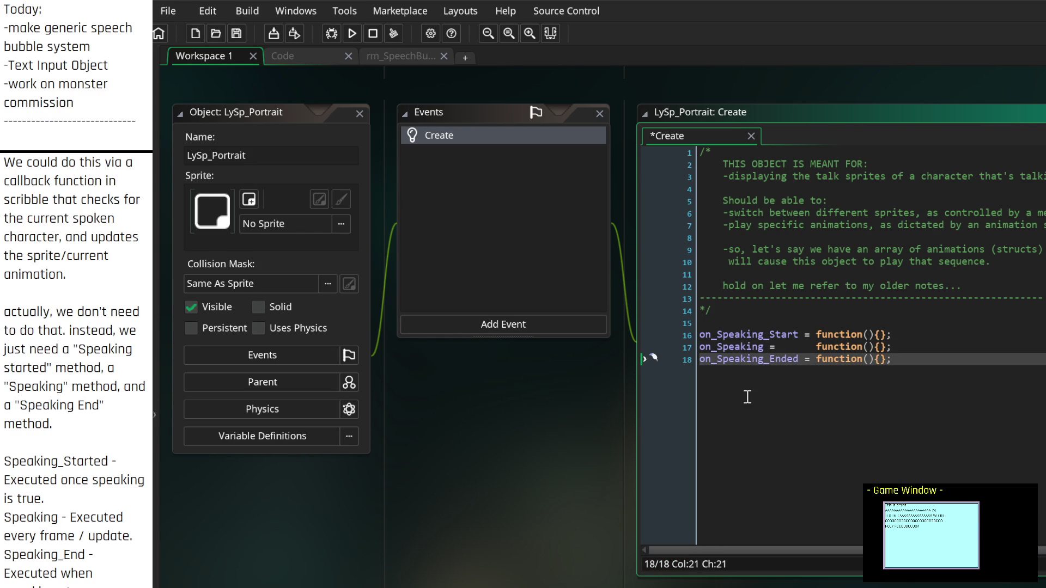
{"action": "left_click", "coordinate": [927, 334]}
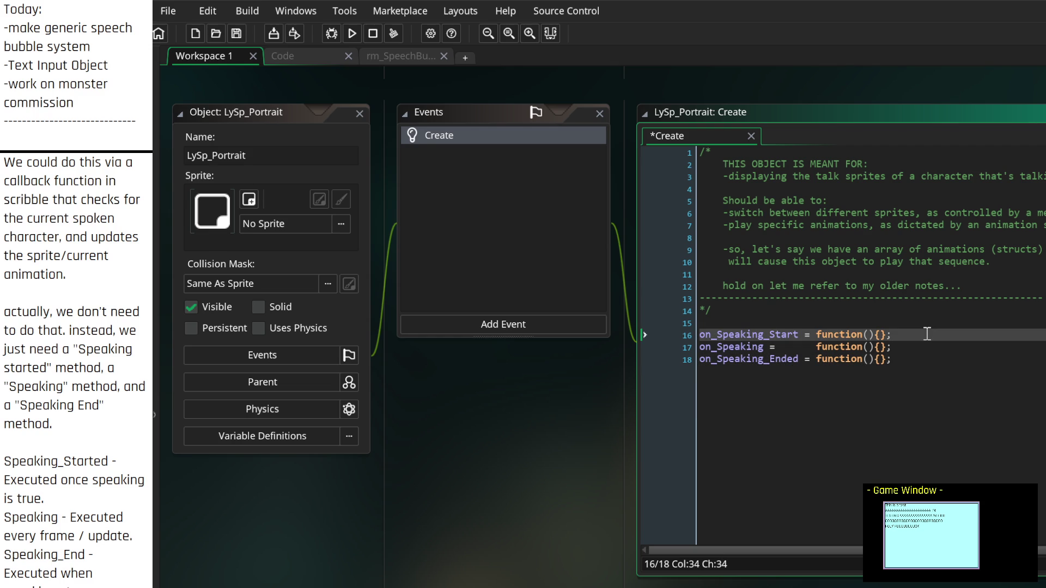
{"action": "scroll", "coordinate": [532, 553], "scroll_direction": "right", "scroll_amount": 5}
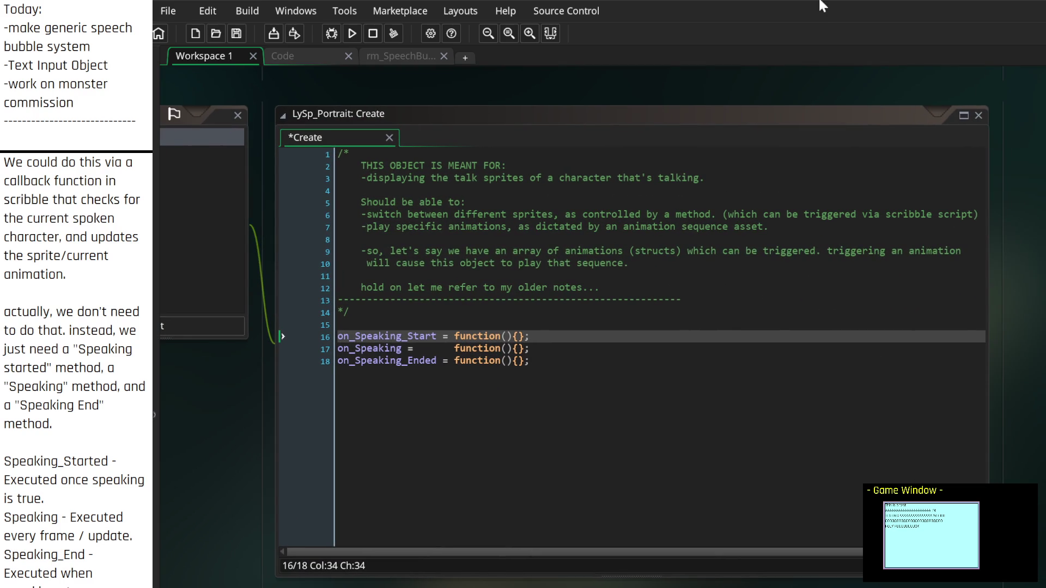
{"action": "left_click", "coordinate": [964, 115]}
Step: Begin an 'Executed when' comment at the end of the on_Speaking_Start line
{"action": "left_click", "coordinate": [399, 274]}
{"action": "key", "text": "Right"}
{"action": "key", "text": "Right"}
{"action": "key", "text": "Right"}
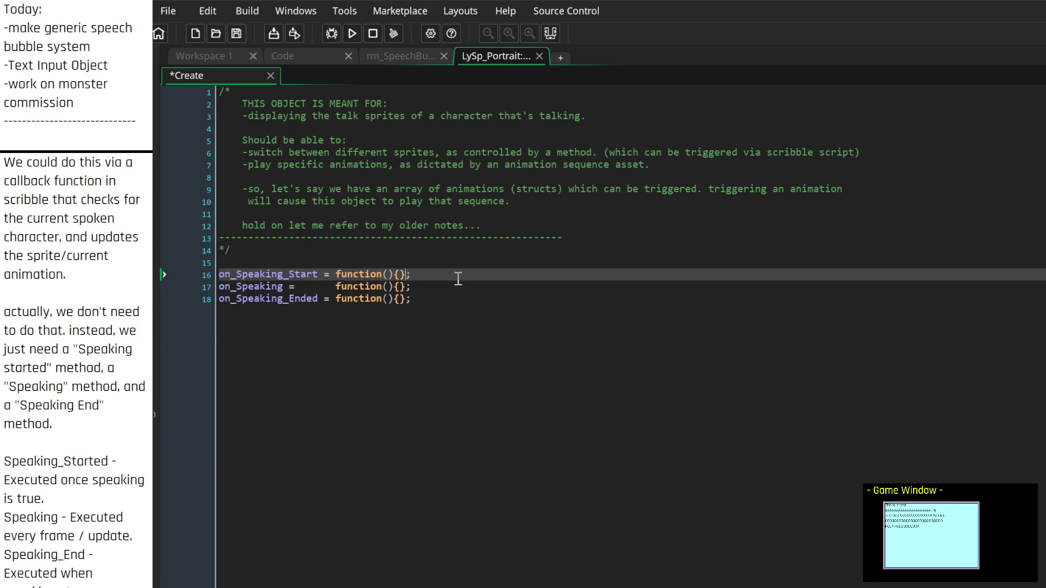
{"action": "key", "text": "Left"}
{"action": "type", "text": "/"}
{"action": "type", "text": "Executed whe"}
{"action": "type", "text": "n"}
Step: Declare 'CurrentlySpeaking = false;' on a new line above the speaking functions
{"action": "key", "text": "Up"}
{"action": "key", "text": "Up"}
{"action": "key", "text": "Down"}
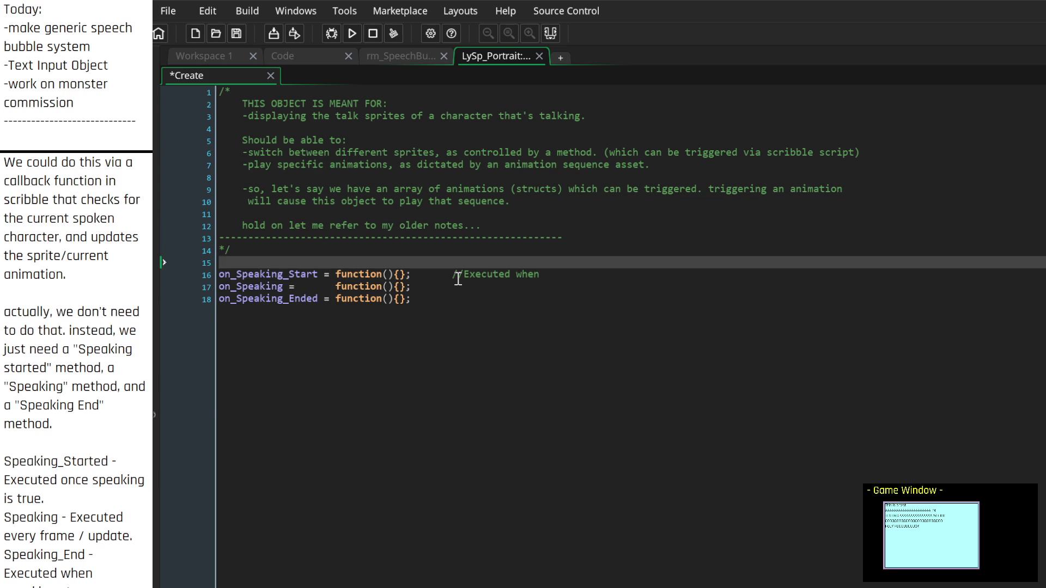
{"action": "key", "text": "Return"}
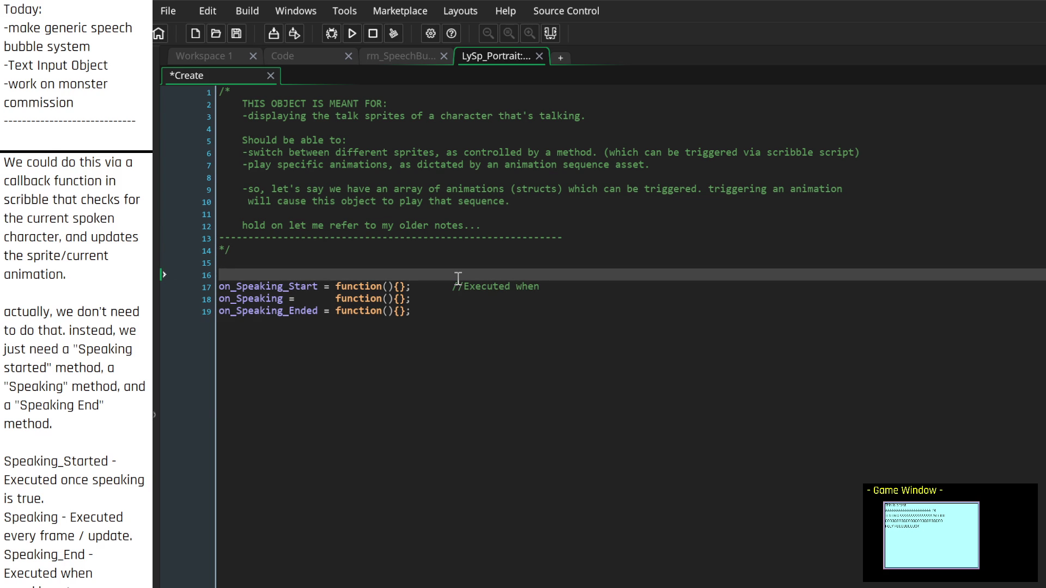
{"action": "type", "text": "CurrentlySpeaking = fa"}
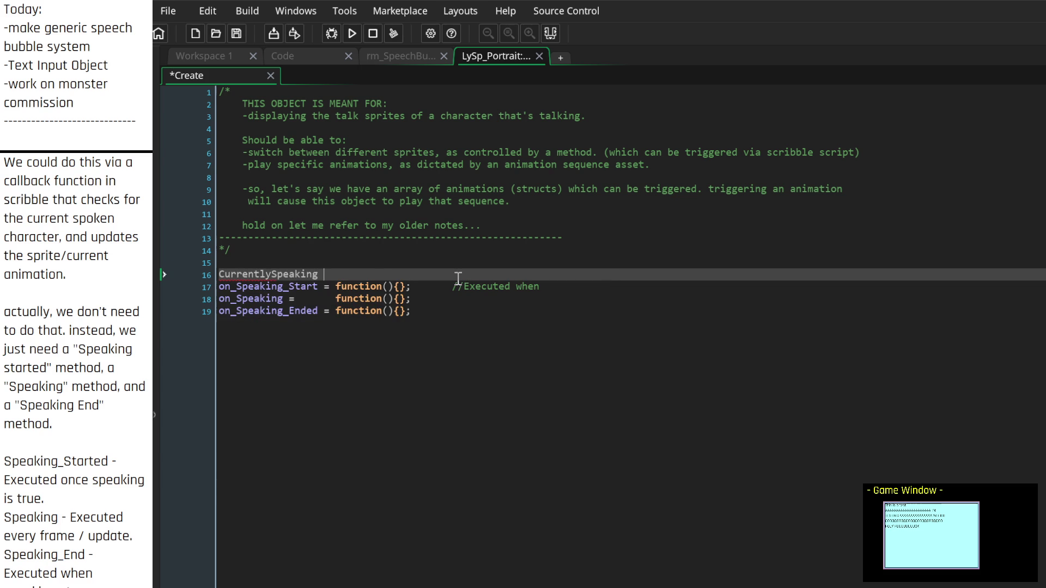
{"action": "type", "text": "lse;"}
{"action": "key", "text": "Down"}
{"action": "key", "text": "End"}
{"action": "key", "text": "Up"}
{"action": "left_click", "coordinate": [458, 281]}
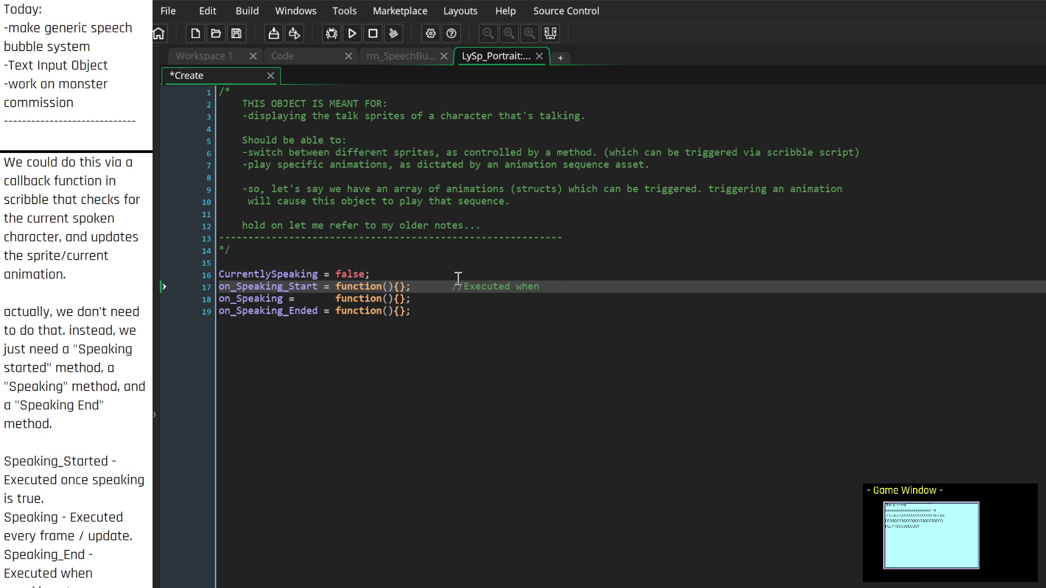
Step: Comment on_Speaking_Start 'this object begins speaking' and on_Speaking 'every frame this object is speaking for.'
{"action": "key", "text": "BackSpace"}
{"action": "key", "text": "BackSpace"}
{"action": "key", "text": "BackSpace"}
{"action": "key", "text": "Down"}
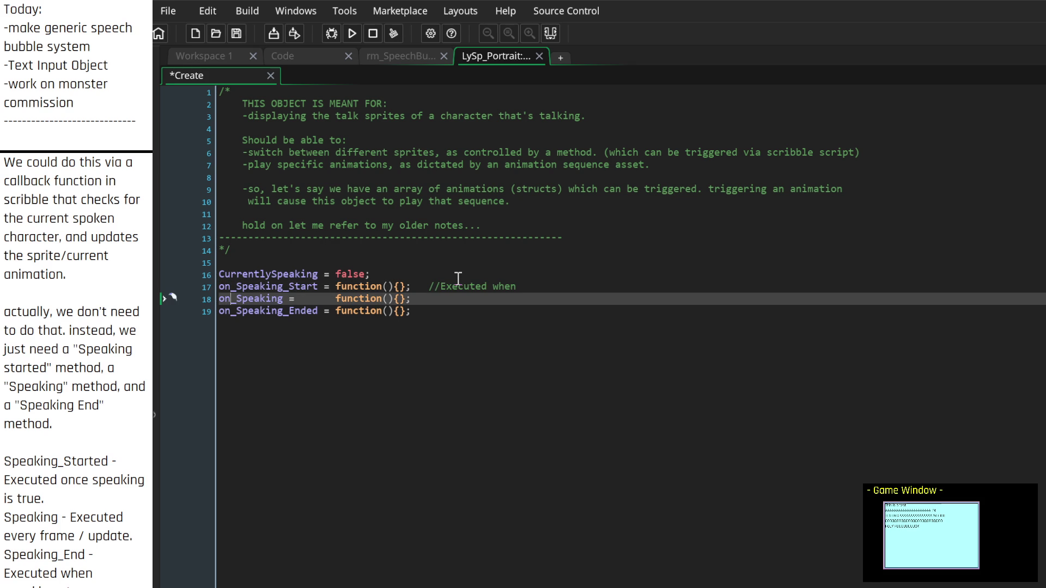
{"action": "key", "text": "Up"}
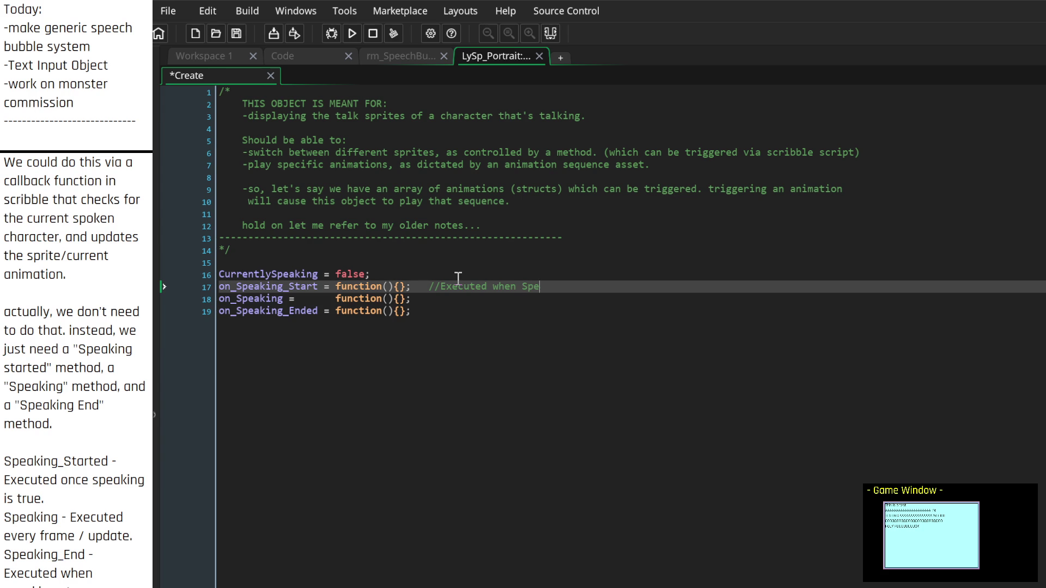
{"action": "type", "text": "this object "}
{"action": "type", "text": "begins speaking."}
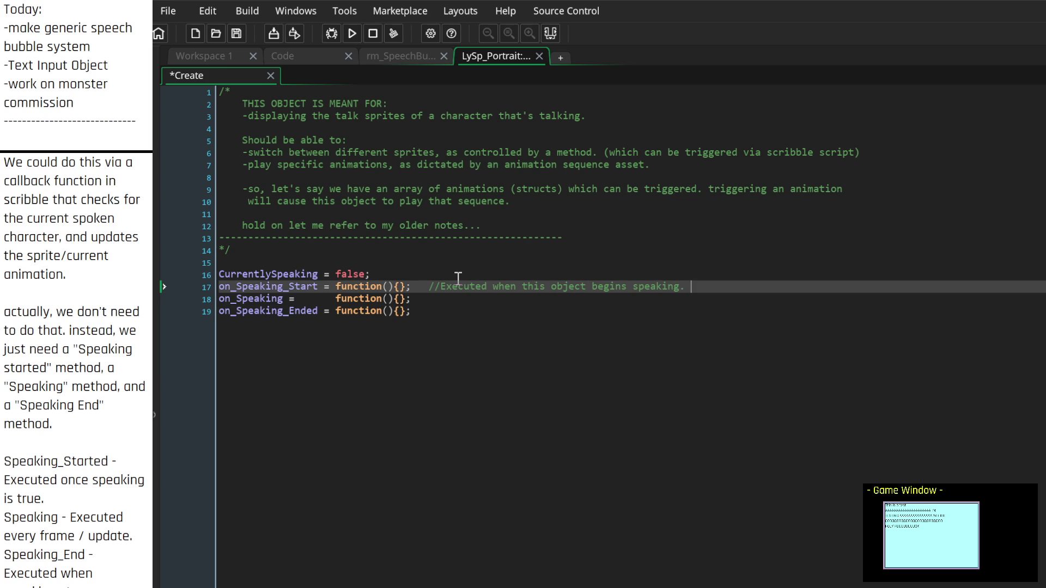
{"action": "key", "text": "BackSpace"}
{"action": "key", "text": "Down"}
{"action": "type", "text": "//"}
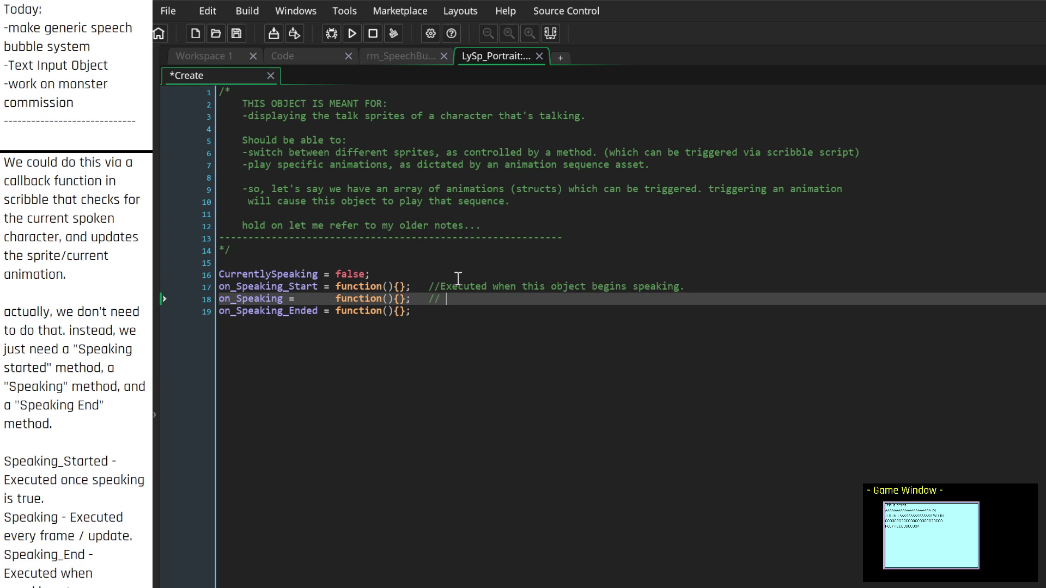
{"action": "type", "text": "Executed wh"}
{"action": "type", "text": "en"}
{"action": "key", "text": "BackSpace"}
{"action": "key", "text": "BackSpace"}
{"action": "key", "text": "BackSpace"}
{"action": "type", "text": "every frame this ob"}
{"action": "type", "text": "ject"}
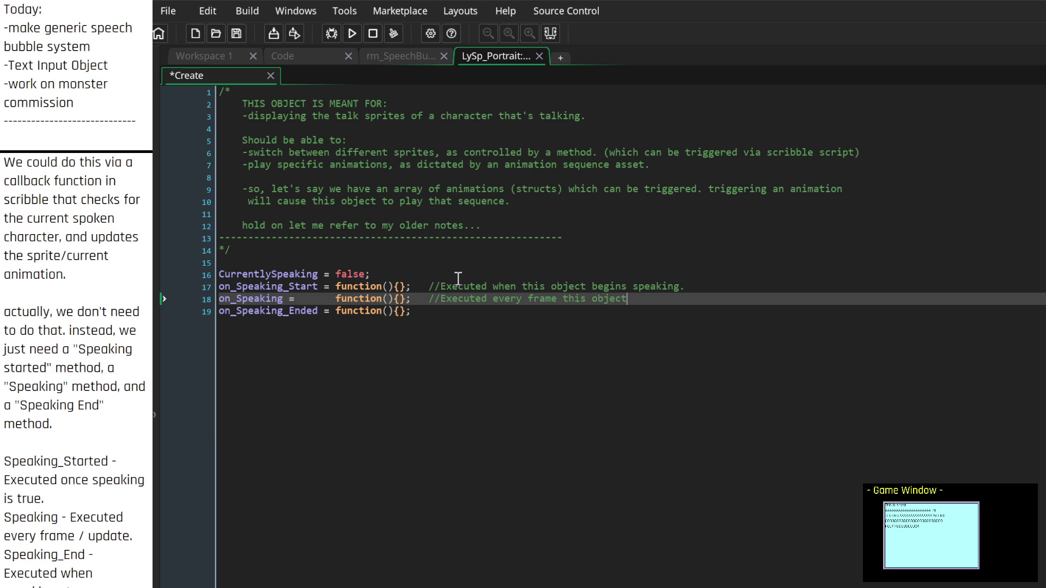
{"action": "type", "text": " is speaking "}
{"action": "type", "text": "for."}
Step: Comment on_Speaking_Ended 'once when this object stops speaking', add 'once' to the start comment, and add blank lines
{"action": "key", "text": "Down"}
{"action": "type", "text": "//Ex"}
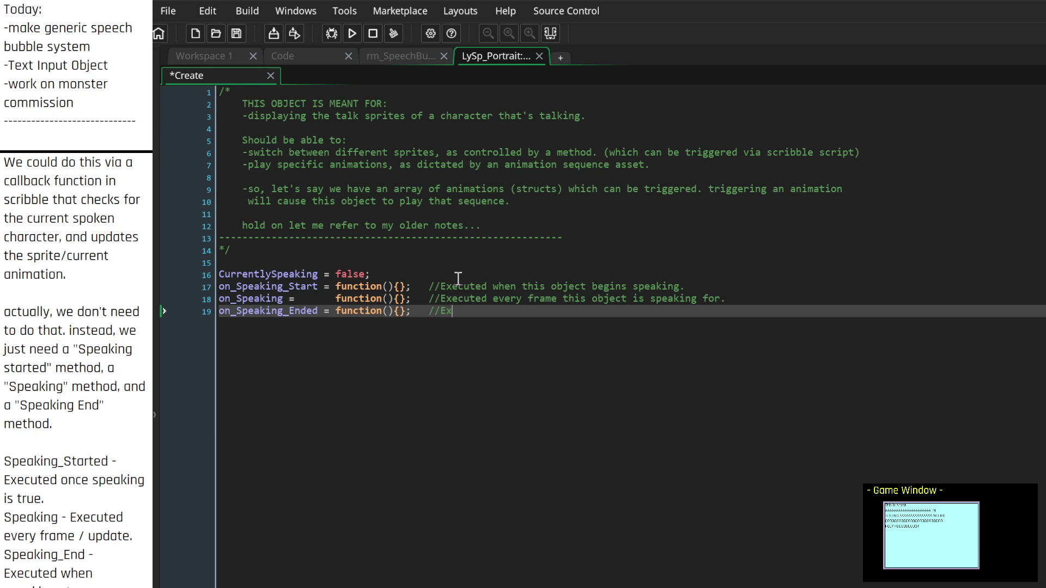
{"action": "type", "text": "ecuted"}
{"action": "key", "text": "Up"}
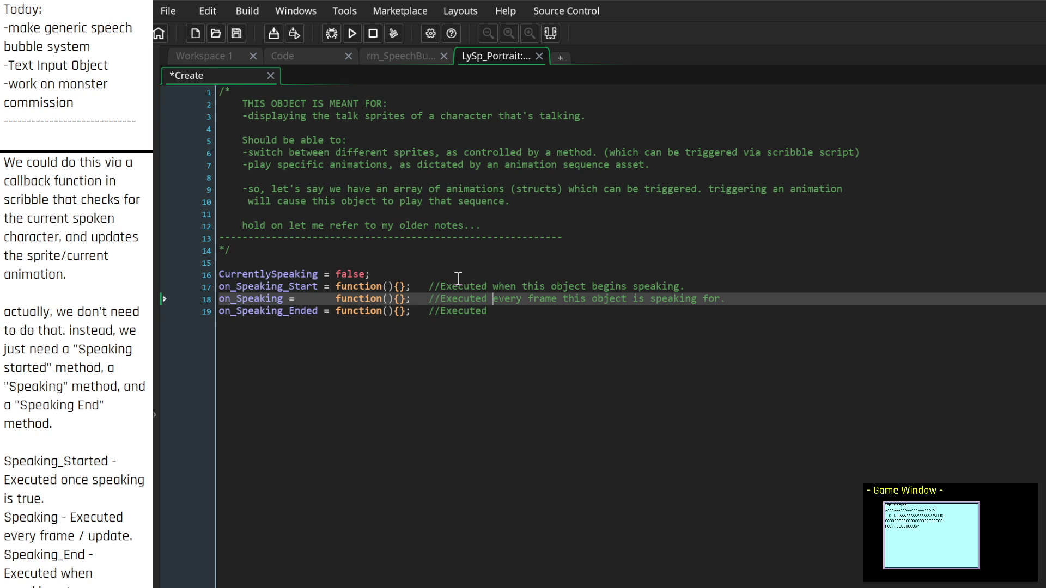
{"action": "key", "text": "Up"}
{"action": "key", "text": "Right"}
{"action": "type", "text": "once"}
{"action": "key", "text": "Down"}
{"action": "key", "text": "Down"}
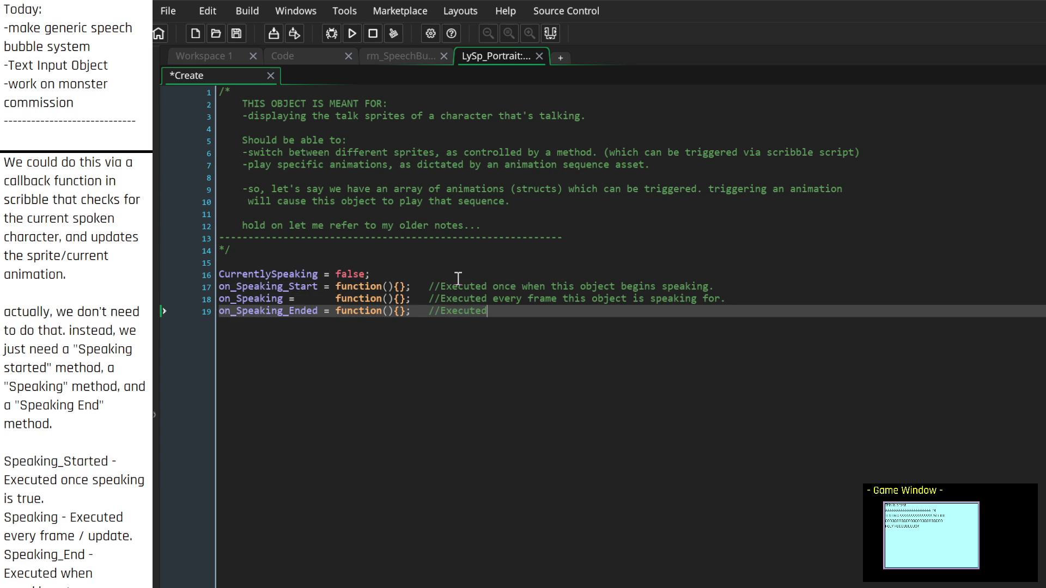
{"action": "type", "text": "once when this object stops speaking."}
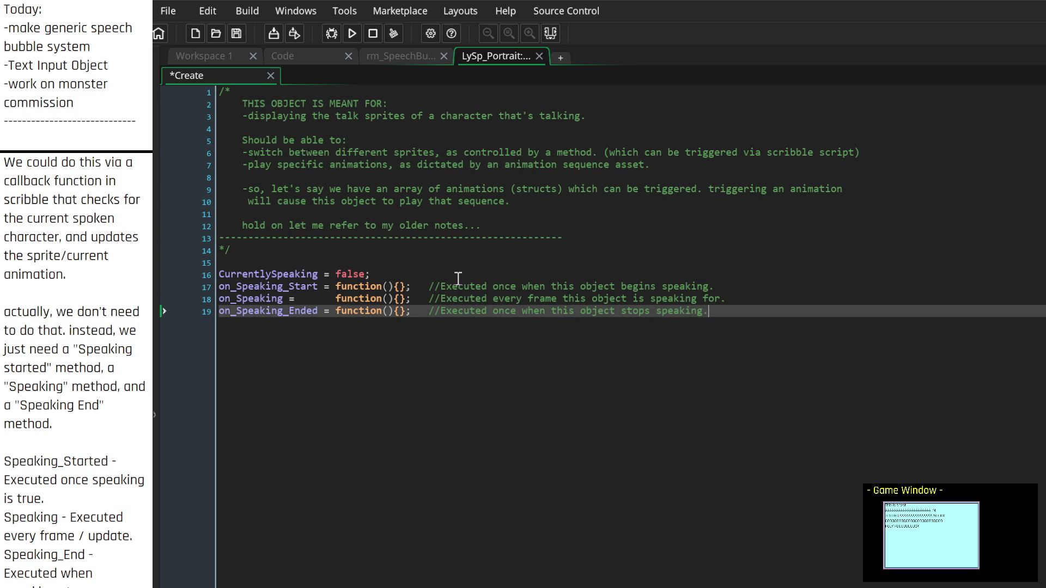
{"action": "key", "text": "Return"}
{"action": "key", "text": "Return"}
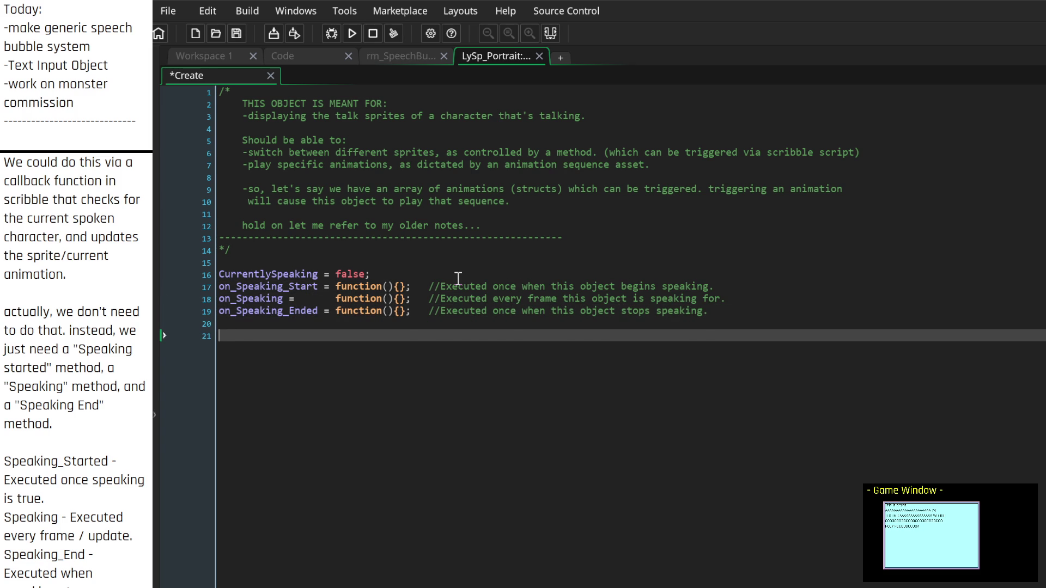
Step: Open a /* */ comment block headed 'Purpose for the Speaking methods?'
{"action": "key", "text": "BackSpace"}
{"action": "type", "text": "/*"}
{"action": "key", "text": "Return"}
{"action": "key", "text": "Return"}
{"action": "type", "text": "*/"}
{"action": "key", "text": "Up"}
{"action": "key", "text": "Tab"}
{"action": "type", "text": "Purpose for the "}
{"action": "type", "text": "Speaking"}
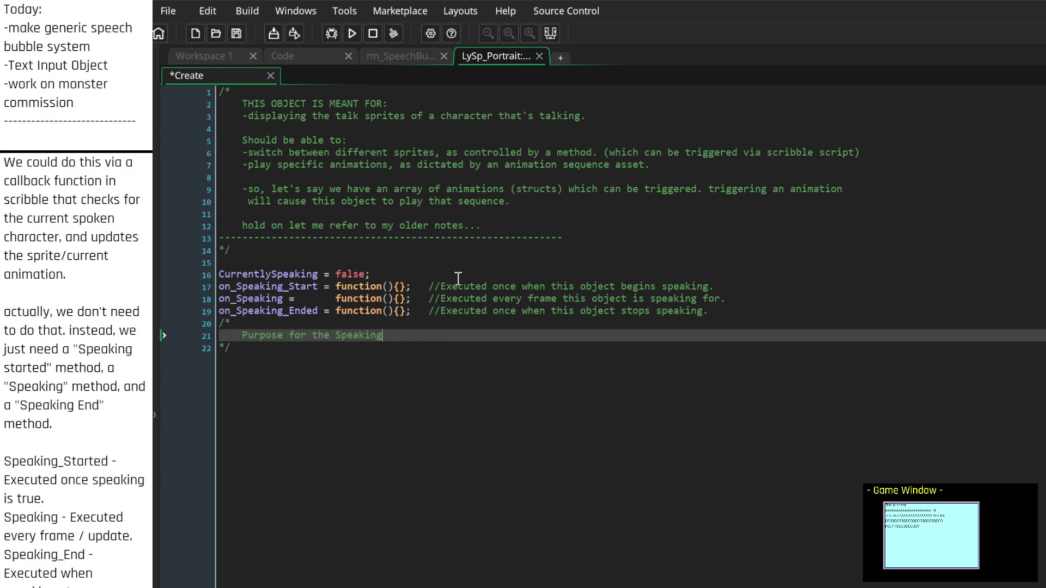
{"action": "type", "text": " methods?"}
Step: Note in the block about different talk animations depending on the expressions, and that 'you can do that via this'
{"action": "key", "text": "Return"}
{"action": "key", "text": "Return"}
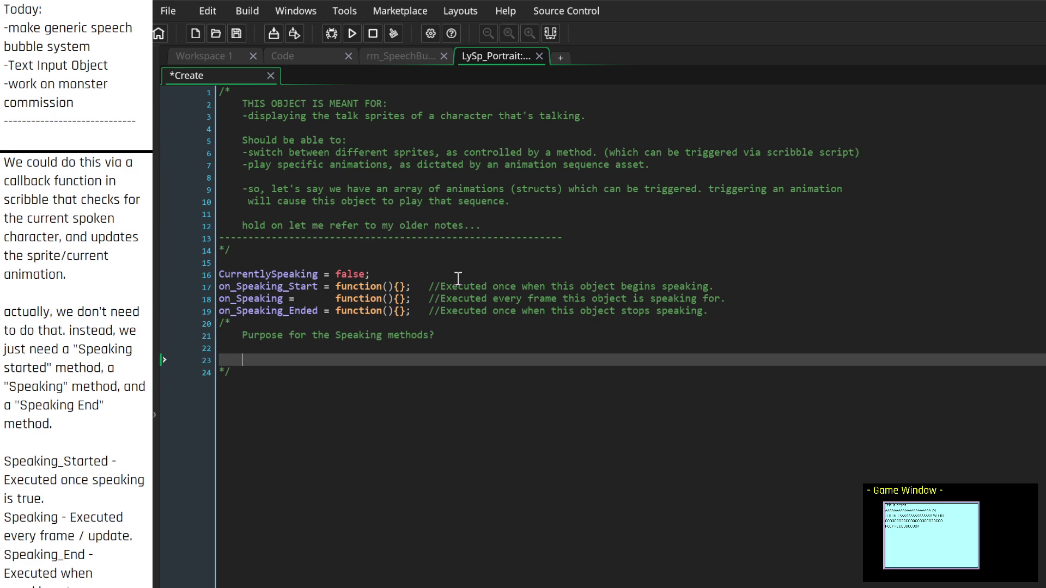
{"action": "key", "text": "BackSpace"}
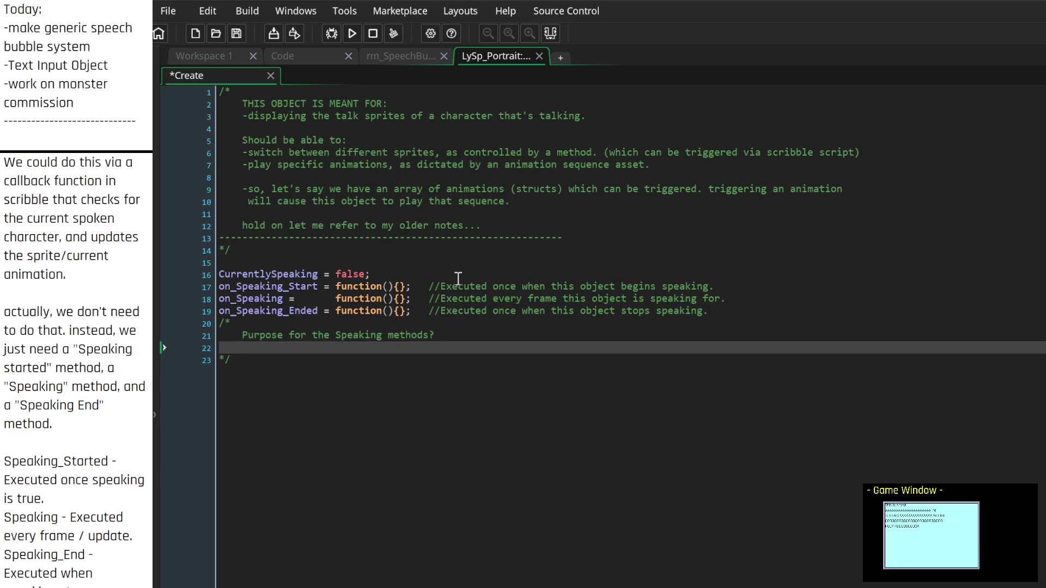
{"action": "type", "text": "-do things like cha"}
{"action": "type", "text": "nge the animation"}
{"action": "type", "text": " playing."}
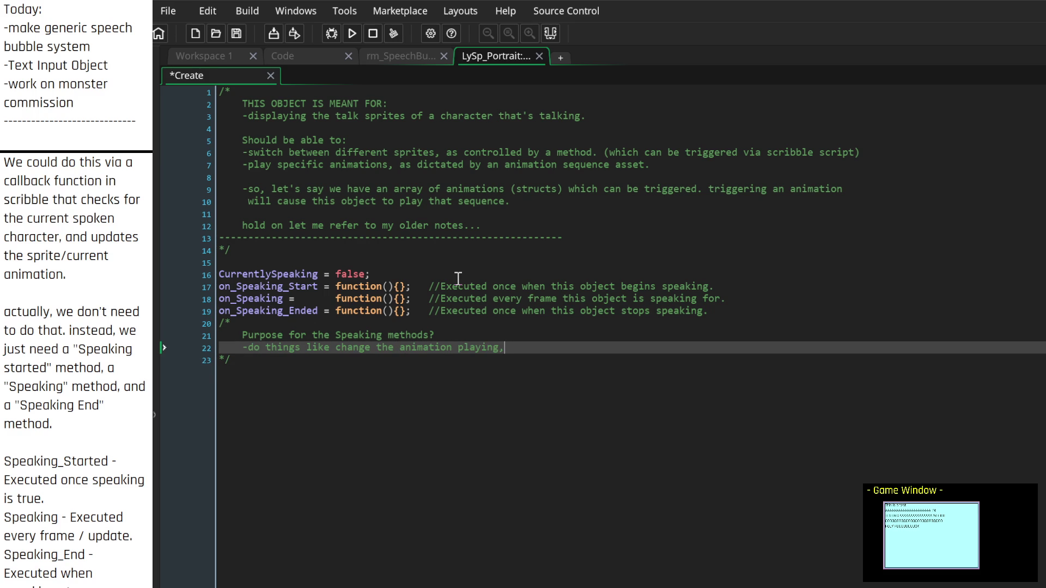
{"action": "type", "text": " Maybe you wa"}
{"action": "type", "text": "nt to change t"}
{"action": "key", "text": "BackSpace"}
{"action": "key", "text": "BackSpace"}
{"action": "key", "text": "BackSpace"}
{"action": "type", "text": "have multipl"}
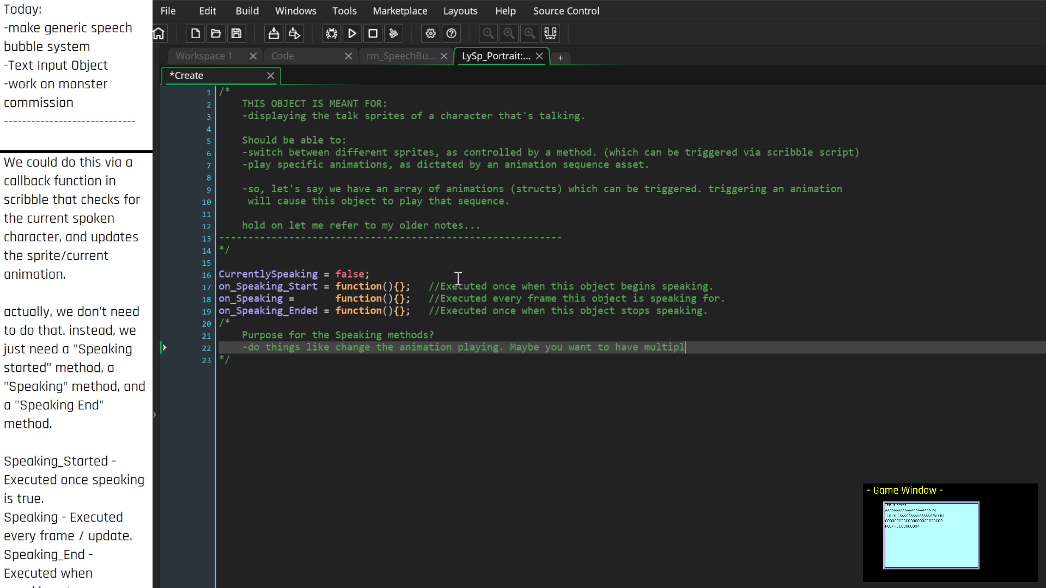
{"action": "type", "text": "e expressions"}
{"action": "key", "text": "BackSpace"}
{"action": "key", "text": "BackSpace"}
{"action": "key", "text": "BackSpace"}
{"action": "type", "text": "different talk"}
{"action": "type", "text": " animations d"}
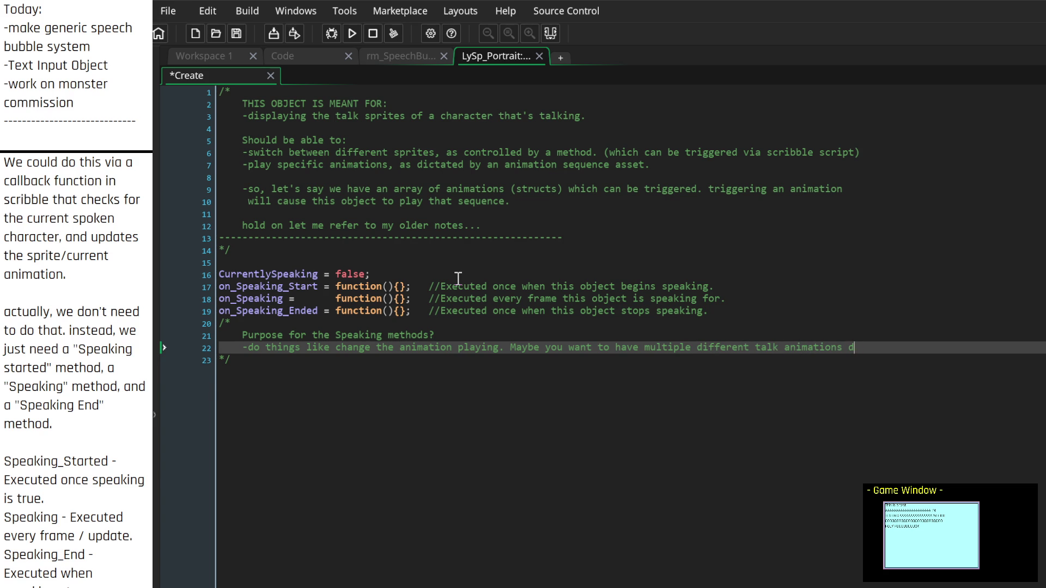
{"action": "type", "text": "epending on the expres"}
{"action": "type", "text": "sions?"}
{"action": "key", "text": "Return"}
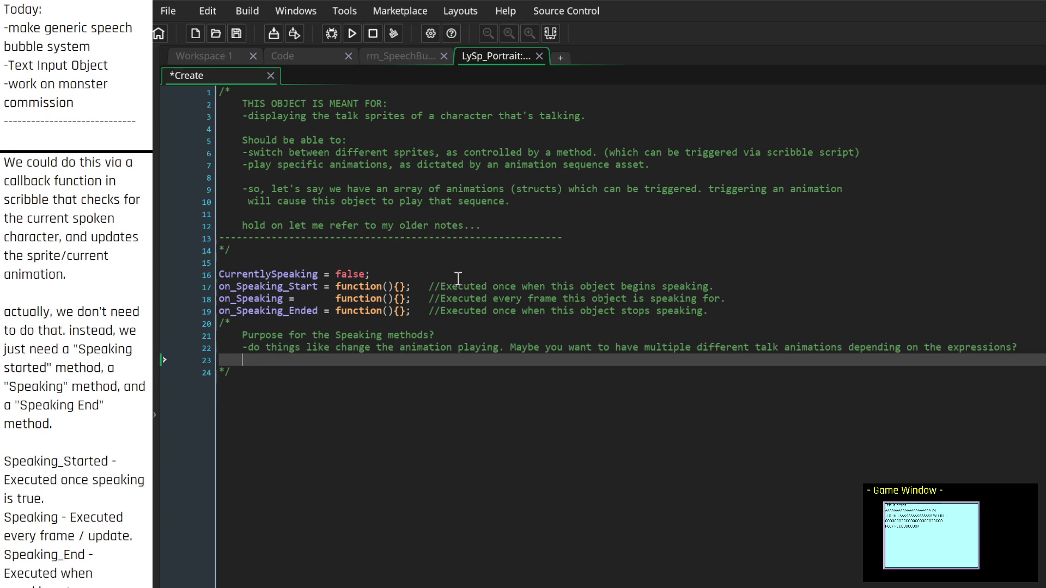
{"action": "key", "text": "Up"}
{"action": "key", "text": "Down"}
{"action": "type", "text": "well, you can "}
{"action": "type", "text": "do th"}
{"action": "type", "text": "at via "}
{"action": "type", "text": "this."}
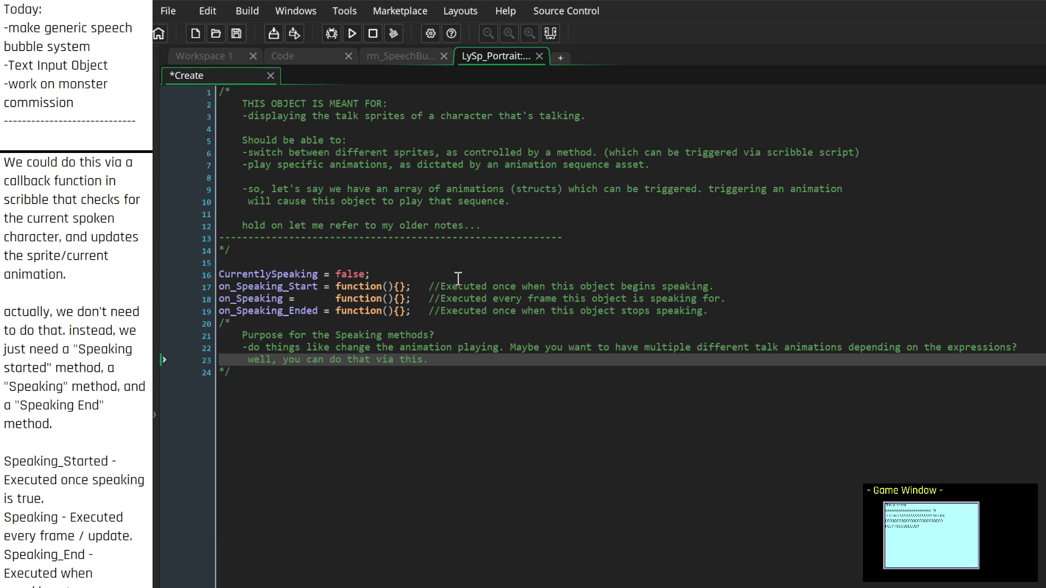
Step: Add '// []' tag markers to the CurrentlySpeaking line and the three function comments
{"action": "key", "text": "Up"}
{"action": "key", "text": "Up"}
{"action": "key", "text": "Up"}
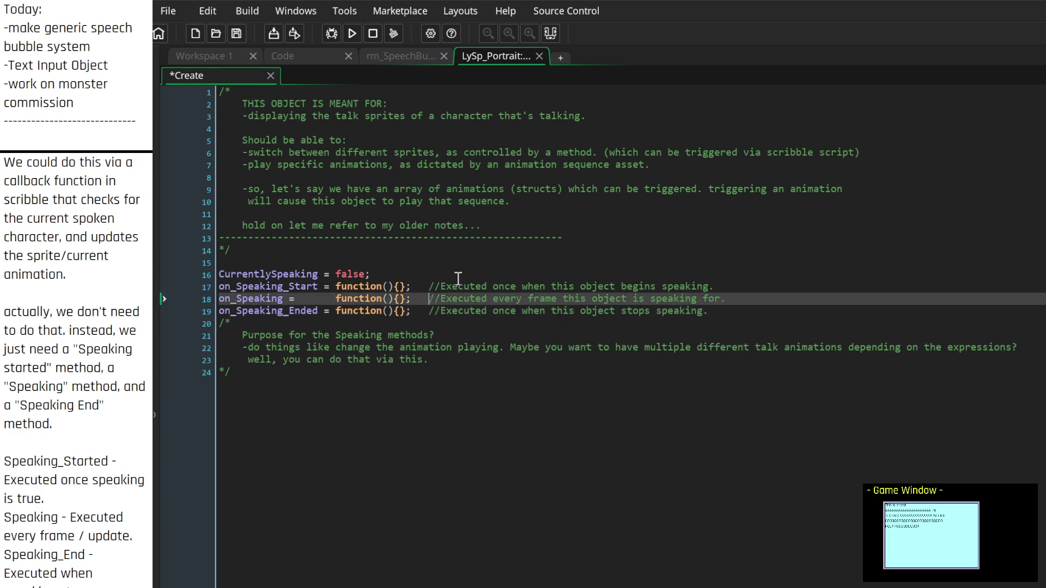
{"action": "key", "text": "Down"}
{"action": "key", "text": "Up"}
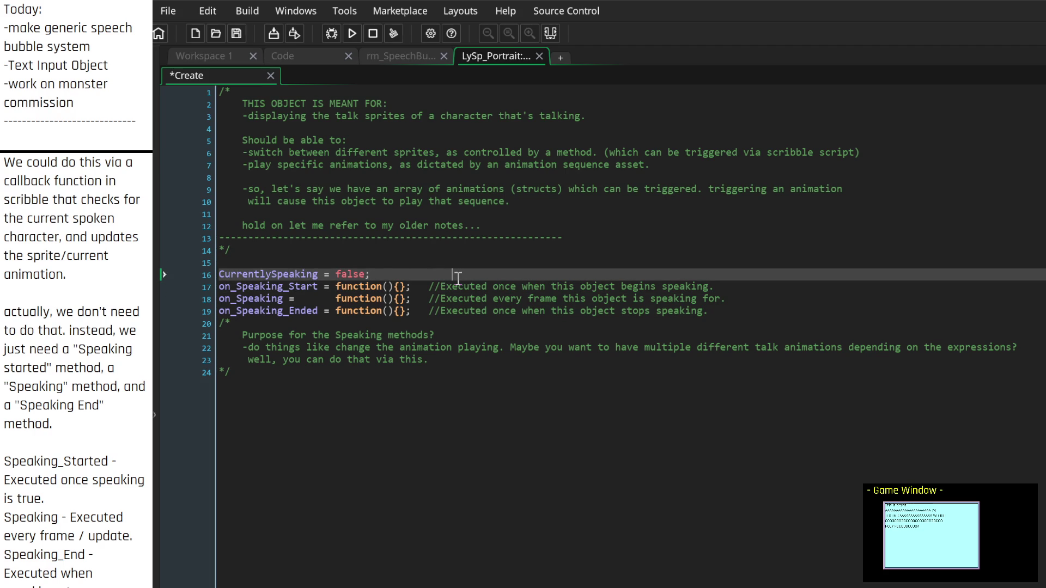
{"action": "type", "text": "// ["}
{"action": "key", "text": "Down"}
{"action": "type", "text": "["}
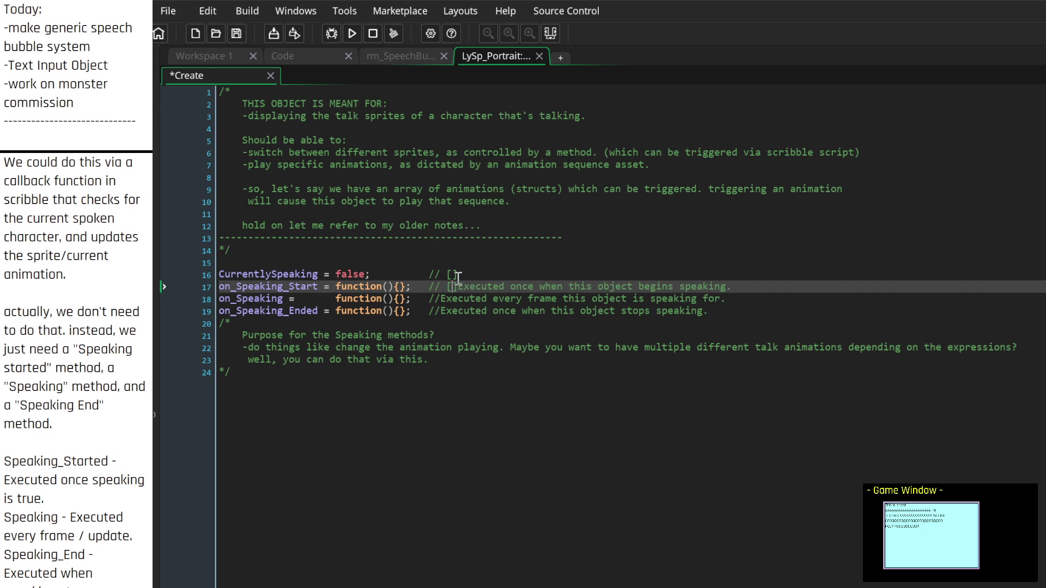
{"action": "key", "text": "Down"}
{"action": "type", "text": "["}
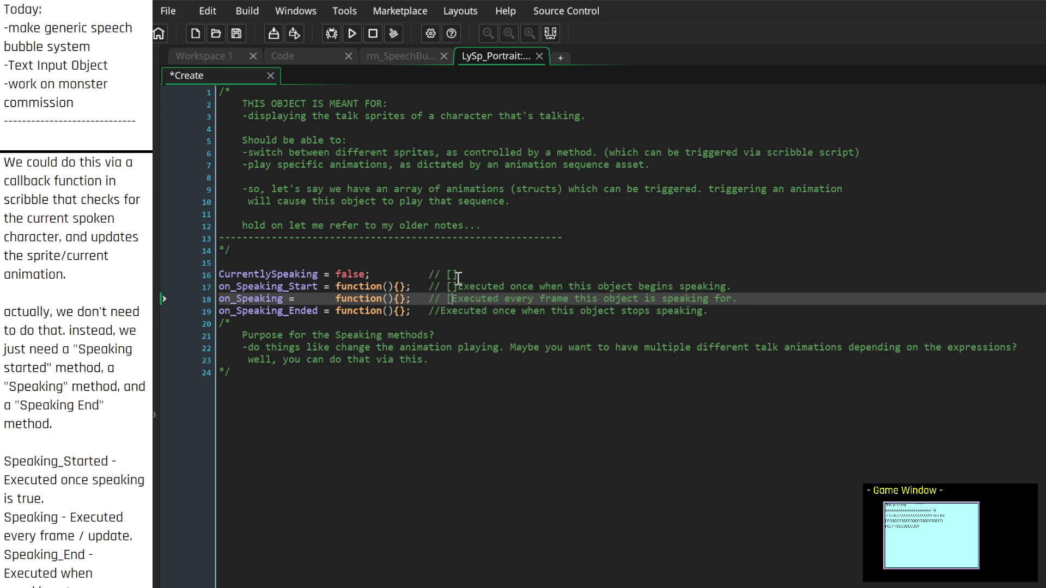
{"action": "key", "text": "Down"}
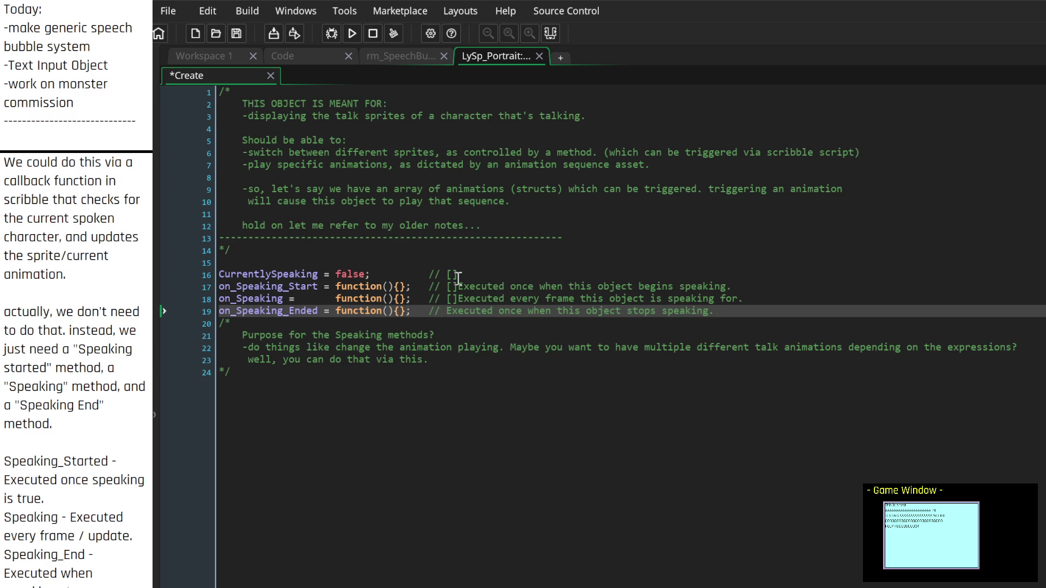
{"action": "type", "text": "["}
{"action": "key", "text": "Up"}
{"action": "key", "text": "Up"}
{"action": "key", "text": "Down"}
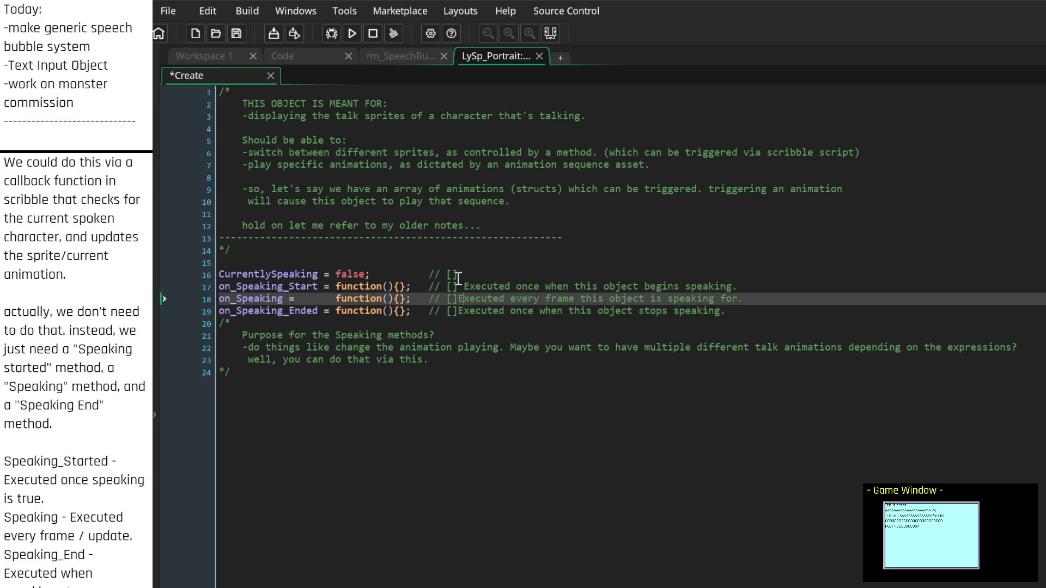
{"action": "key", "text": "Down"}
{"action": "key", "text": "Up"}
{"action": "key", "text": "Up"}
{"action": "key", "text": "Up"}
{"action": "key", "text": "Down"}
Step: Comment the flag 'Whether or not this portrait is currently speaking.'
{"action": "left_click", "coordinate": [458, 275]}
{"action": "type", "text": "Whether"}
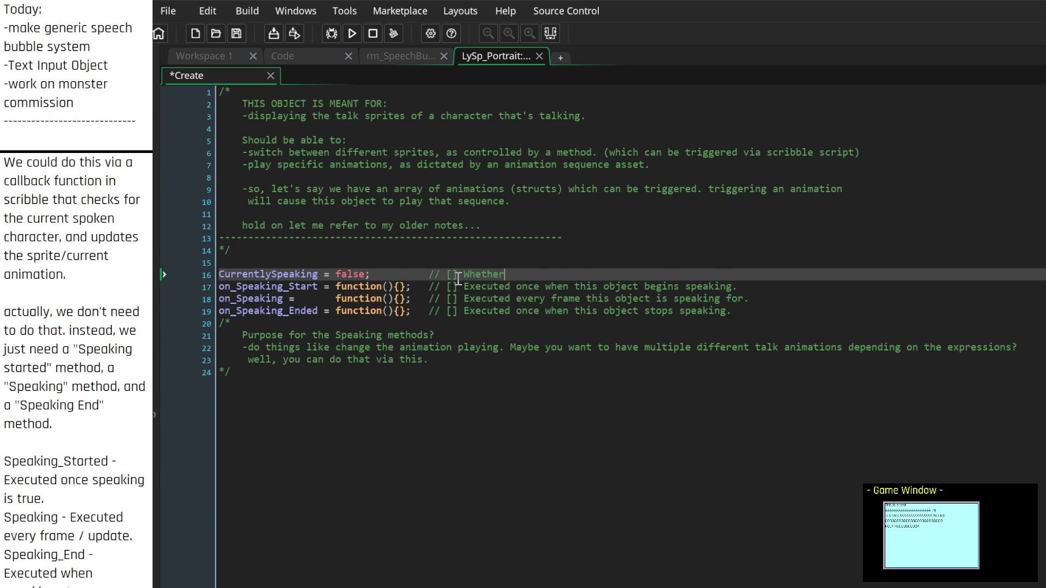
{"action": "type", "text": " or not"}
{"action": "key", "text": "BackSpace"}
{"action": "type", "text": "this portrait "}
{"action": "type", "text": "is currently spe"}
{"action": "type", "text": "aking/"}
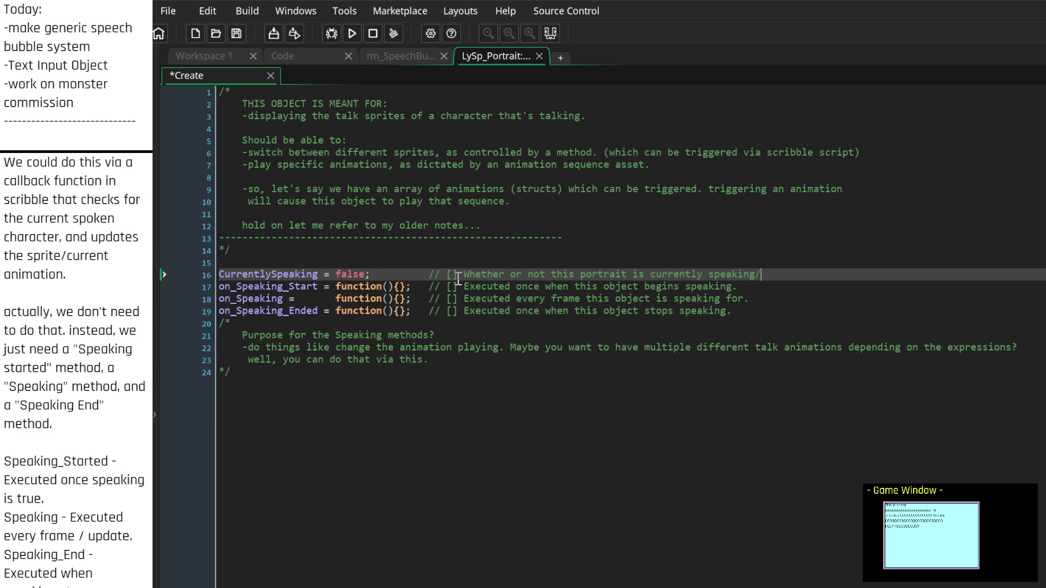
{"action": "type", "text": "."}
Step: Fill the tags with [BOOL] on line 16 and [METHOD] on lines 17–19
{"action": "key", "text": "Home"}
{"action": "key", "text": "Right"}
{"action": "key", "text": "Right"}
{"action": "key", "text": "Right"}
{"action": "type", "text": "BOOL"}
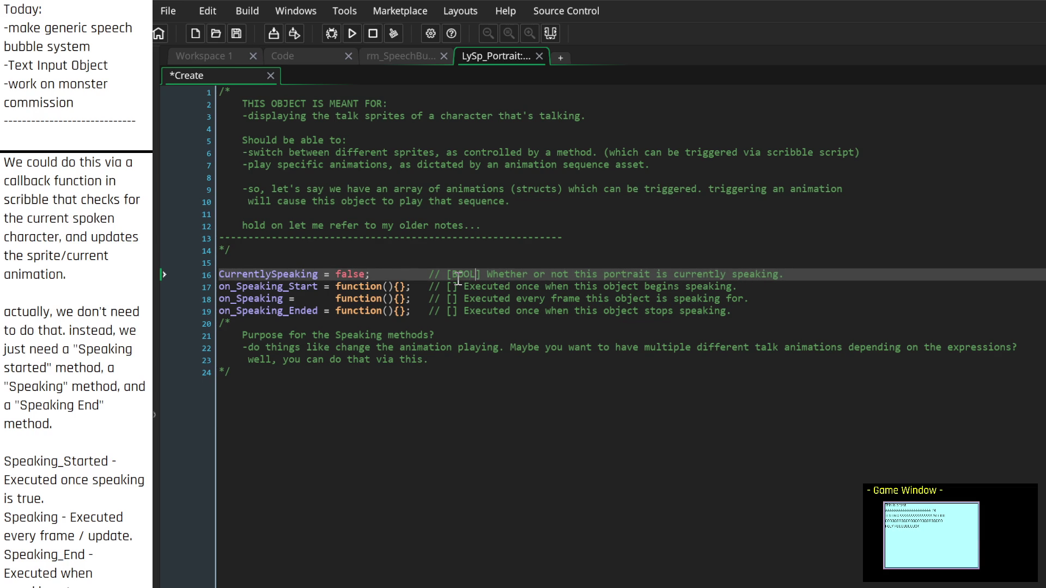
{"action": "key", "text": "Down"}
{"action": "type", "text": "Method"}
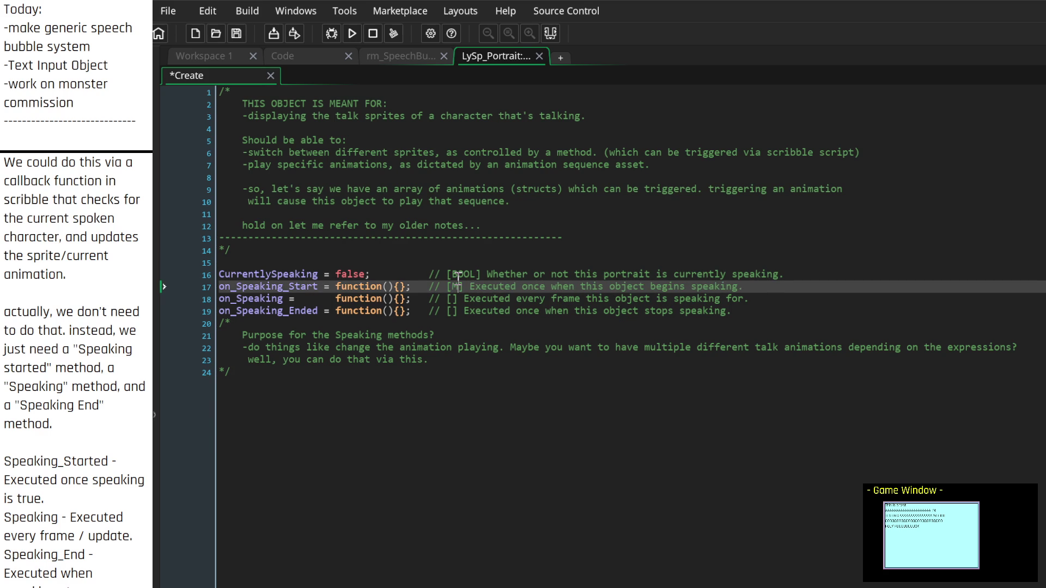
{"action": "key", "text": "BackSpace"}
{"action": "key", "text": "BackSpace"}
{"action": "type", "text": "ETHOD"}
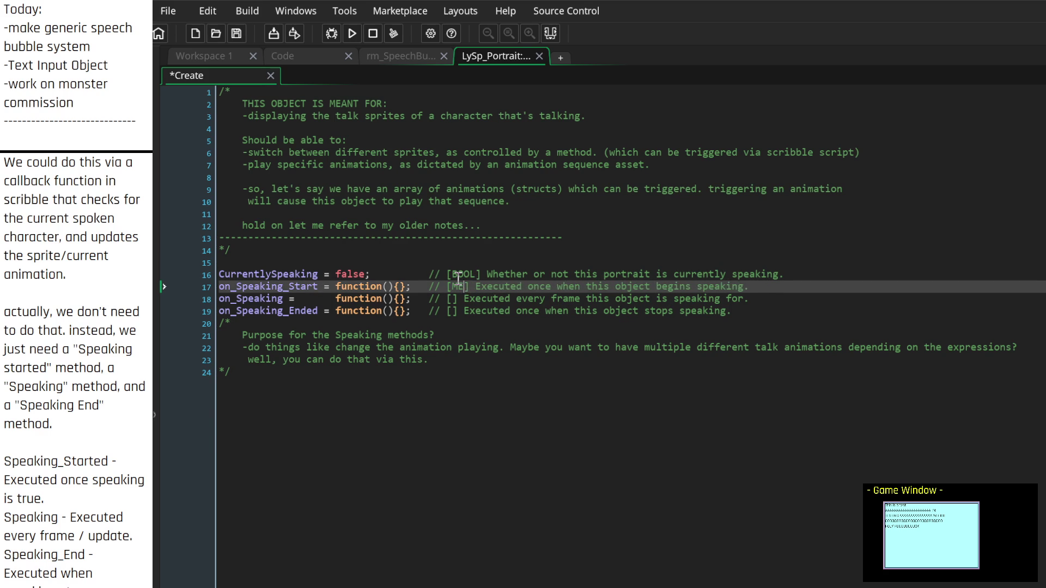
{"action": "key", "text": "Down"}
{"action": "key", "text": "Left"}
{"action": "key", "text": "Left"}
{"action": "key", "text": "Left"}
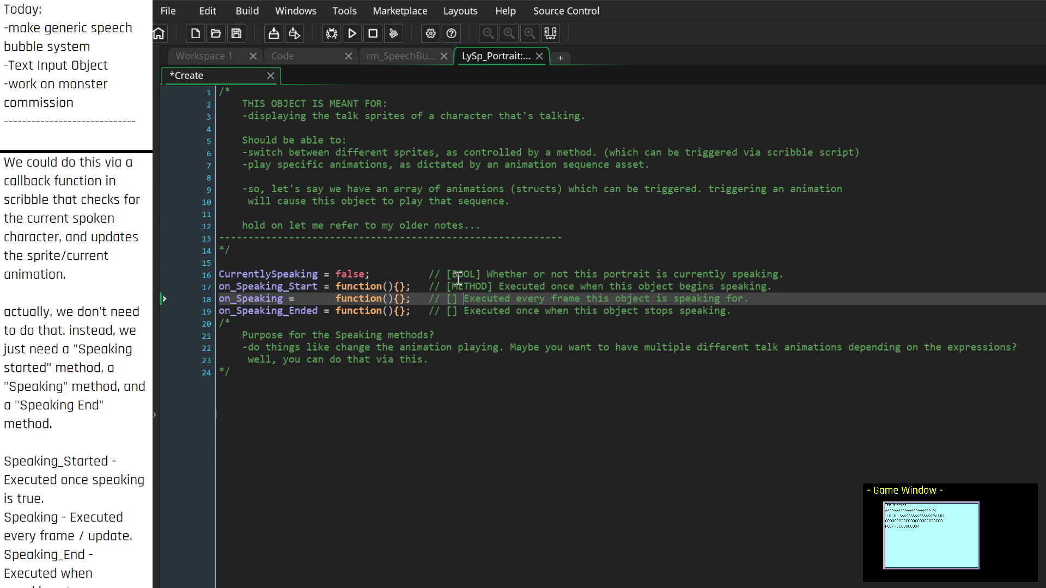
{"action": "type", "text": "METHOD"}
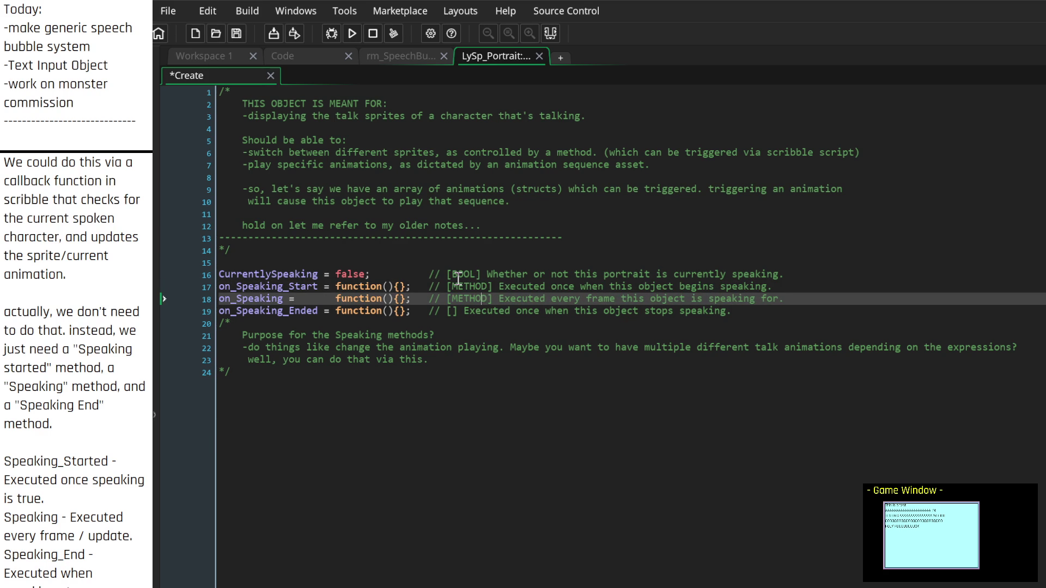
{"action": "key", "text": "Down"}
{"action": "type", "text": "METHOD"}
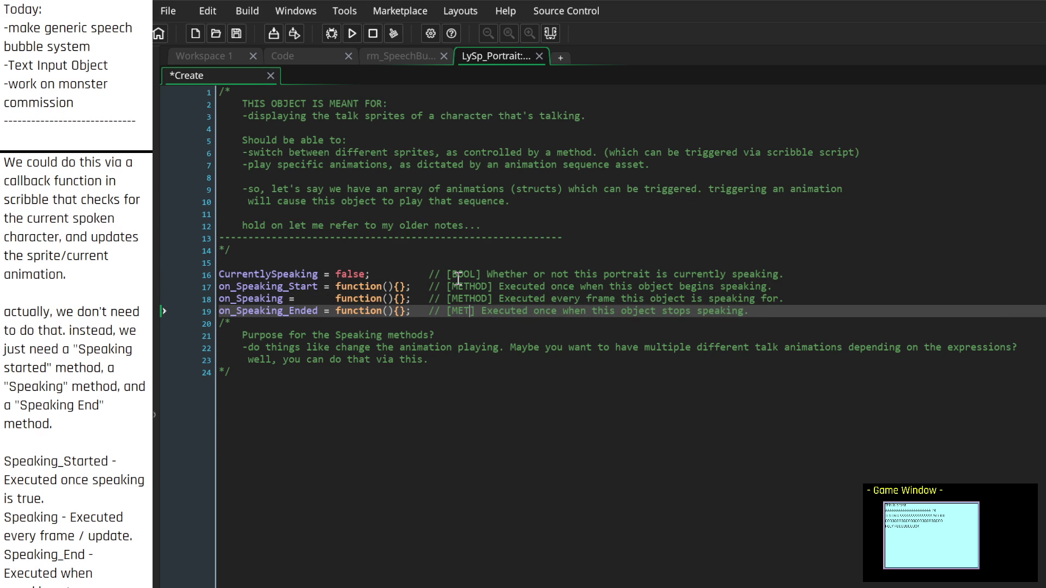
Step: Rename CurrentlySpeaking to is_CurrentlySpeaking
{"action": "key", "text": "Up"}
{"action": "key", "text": "Up"}
{"action": "key", "text": "Up"}
{"action": "key", "text": "Down"}
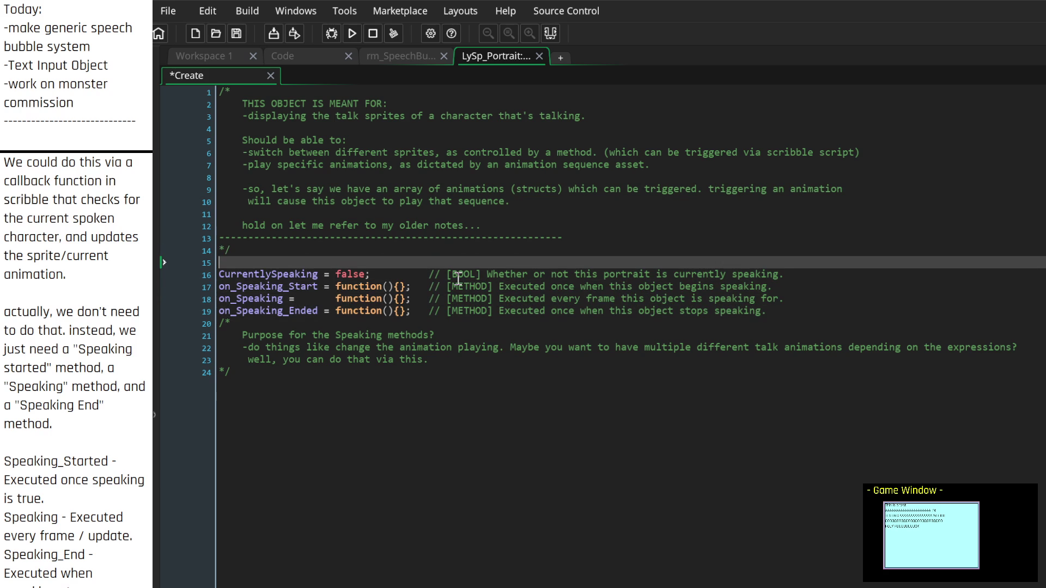
{"action": "key", "text": "Down"}
{"action": "key", "text": "Home"}
{"action": "type", "text": "is_"}
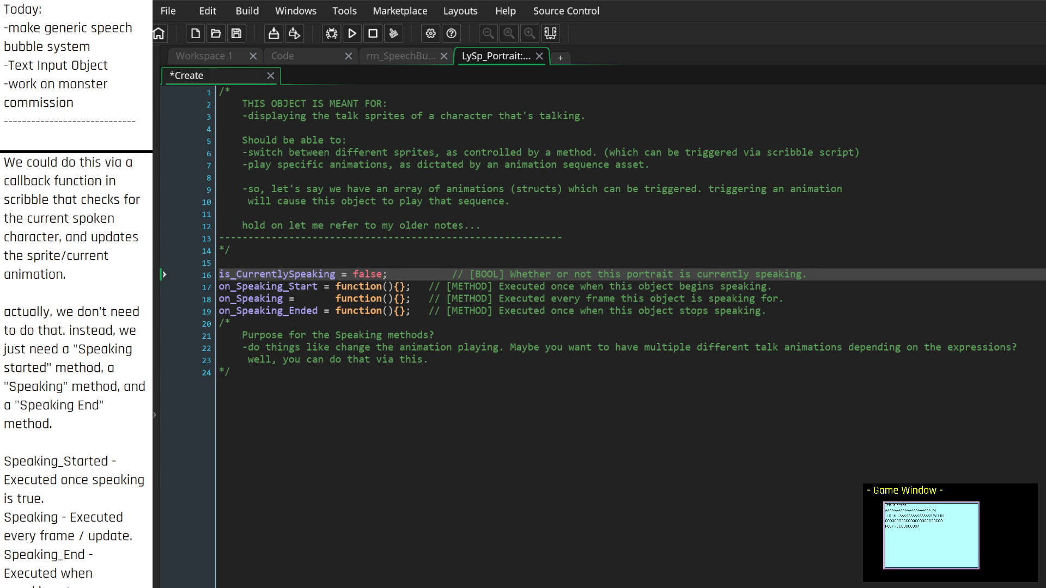
Step: Delete the padding before line 16's [BOOL] comment so it aligns with the [METHOD] comments
{"action": "left_click", "coordinate": [454, 274]}
{"action": "key", "text": "BackSpace"}
{"action": "key", "text": "BackSpace"}
{"action": "key", "text": "BackSpace"}
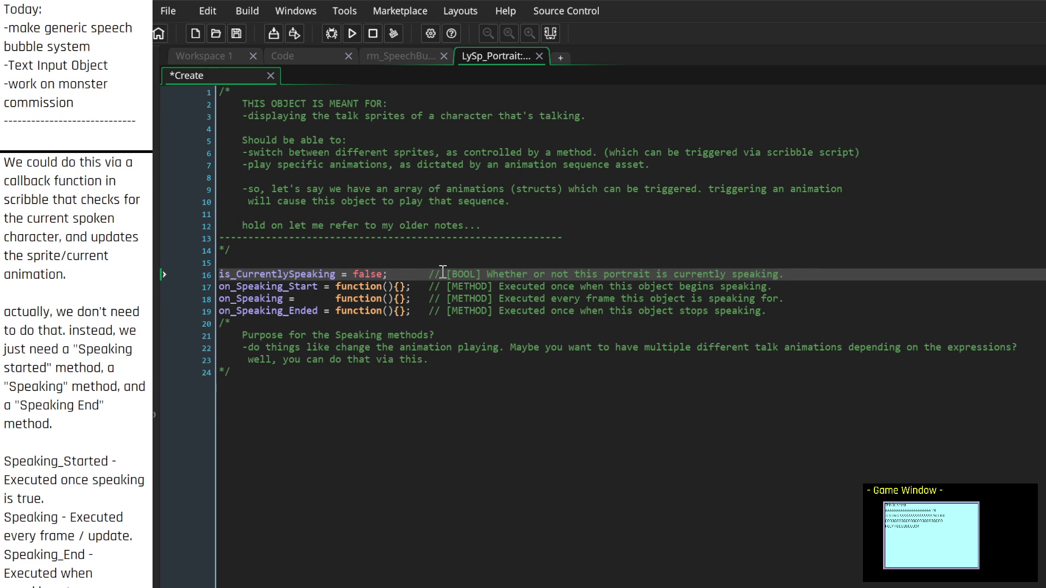
{"action": "left_click", "coordinate": [311, 262]}
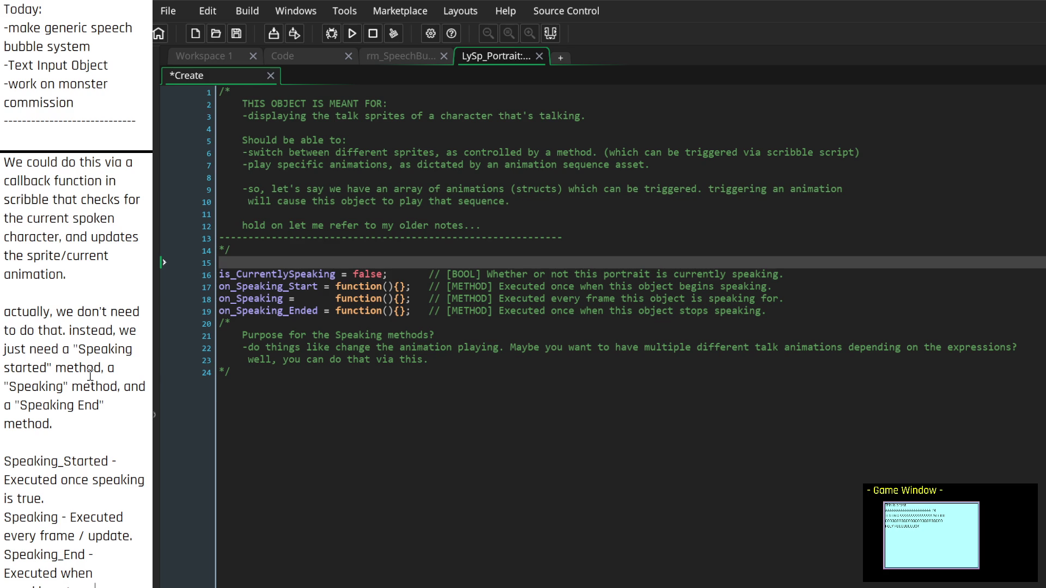
{"action": "scroll", "coordinate": [98, 368], "scroll_direction": "down", "scroll_amount": 4}
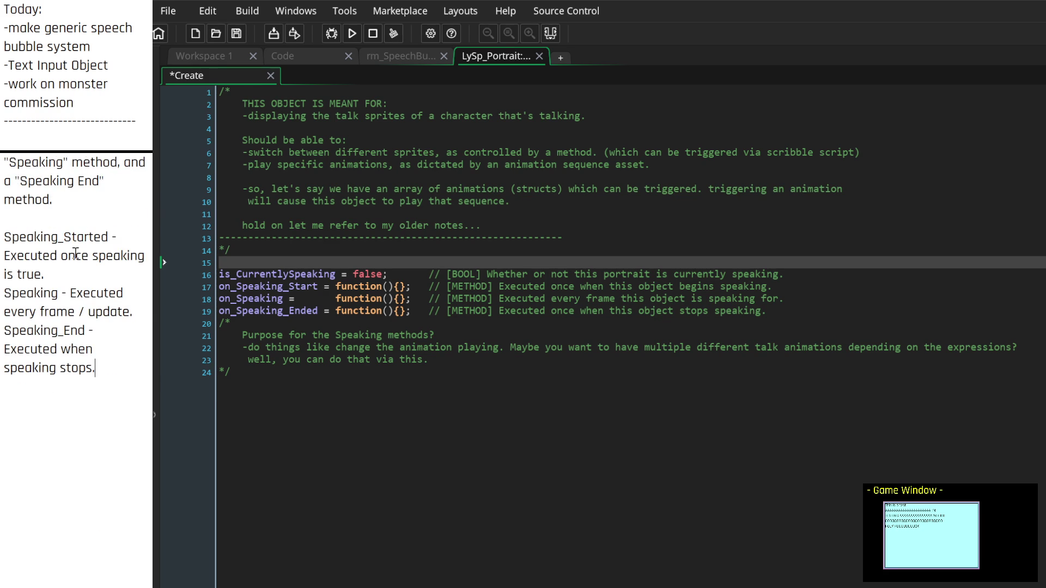
{"action": "scroll", "coordinate": [55, 307], "scroll_direction": "up", "scroll_amount": 4}
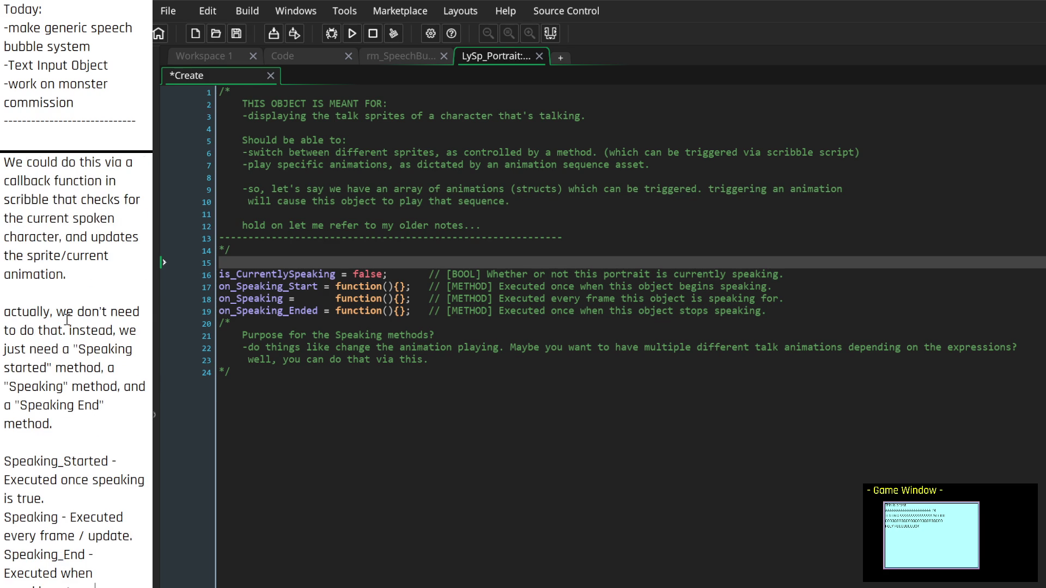
Step: Insert blank lines after line 14 with a block comment for a new section header
{"action": "scroll", "coordinate": [64, 413], "scroll_direction": "up", "scroll_amount": 3}
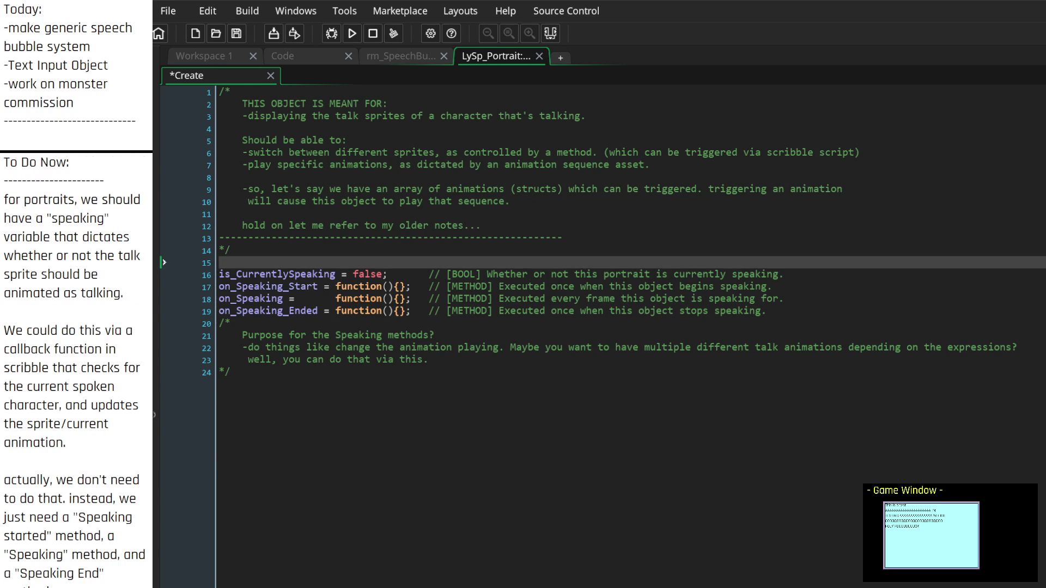
{"action": "left_click", "coordinate": [309, 387]}
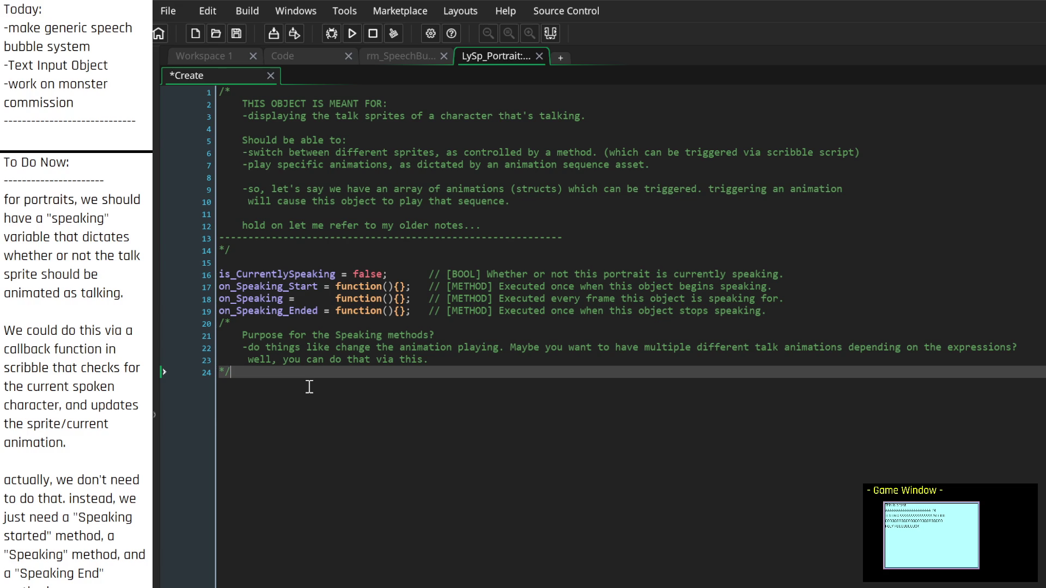
{"action": "key", "text": "Up"}
{"action": "key", "text": "Up"}
{"action": "key", "text": "Up"}
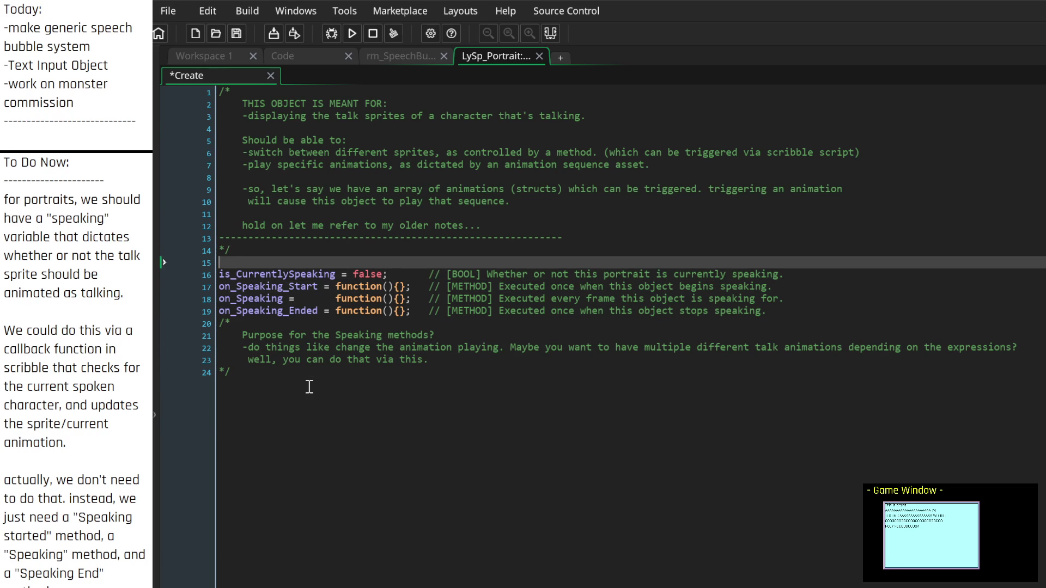
{"action": "key", "text": "Up"}
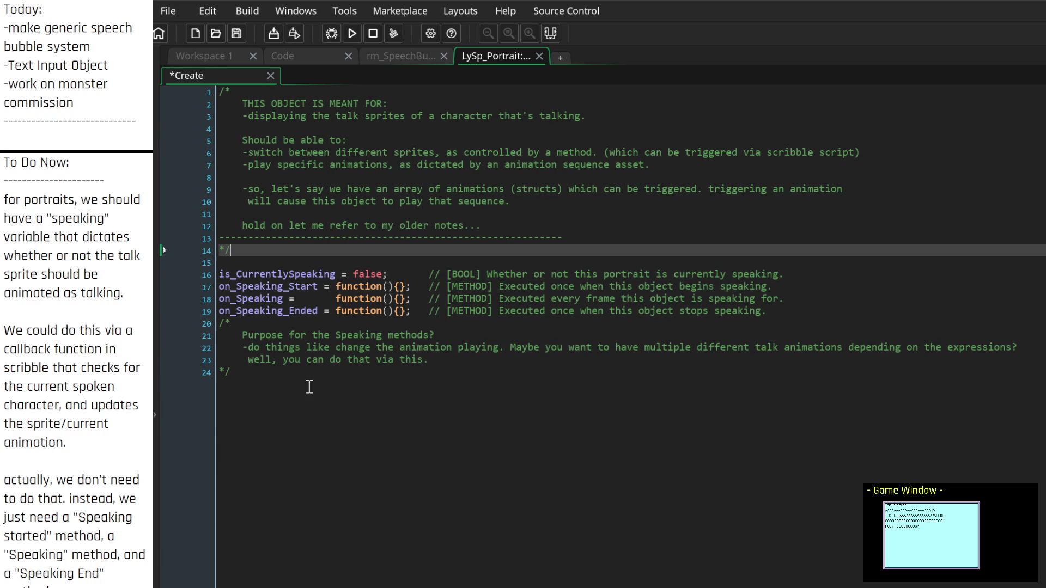
{"action": "key", "text": "Return"}
{"action": "key", "text": "Return"}
{"action": "key", "text": "Return"}
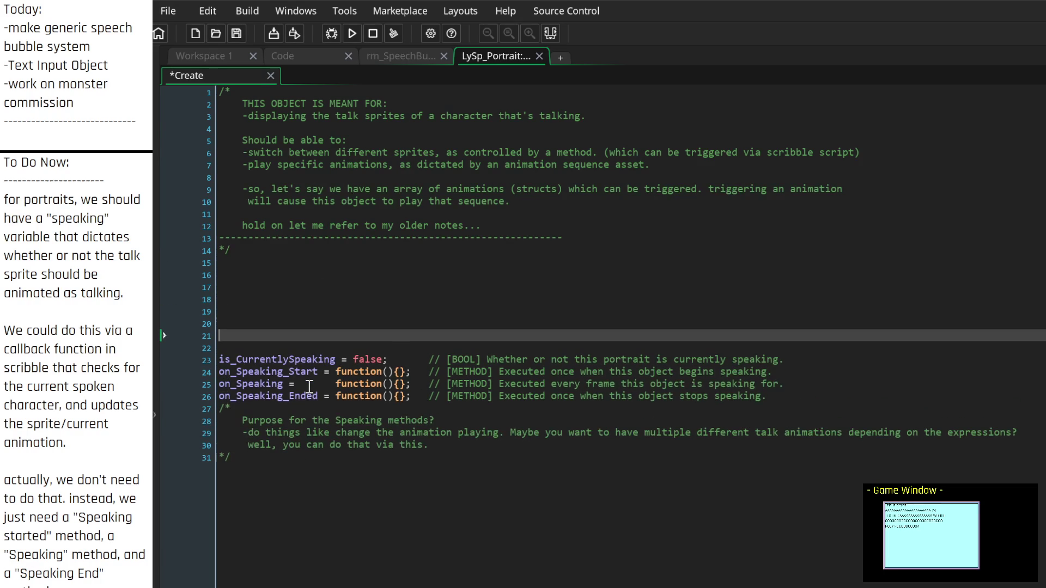
{"action": "key", "text": "Up"}
{"action": "key", "text": "Up"}
{"action": "key", "text": "Up"}
{"action": "key", "text": "Up"}
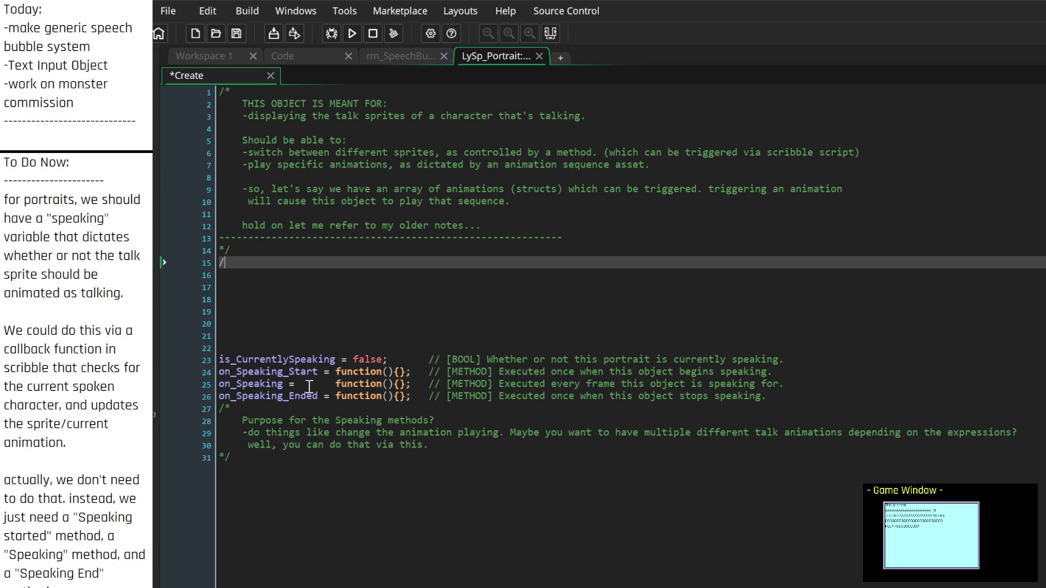
{"action": "type", "text": "*"}
{"action": "key", "text": "Down"}
{"action": "key", "text": "Down"}
{"action": "key", "text": "Down"}
{"action": "type", "text": "*/"}
{"action": "key", "text": "Up"}
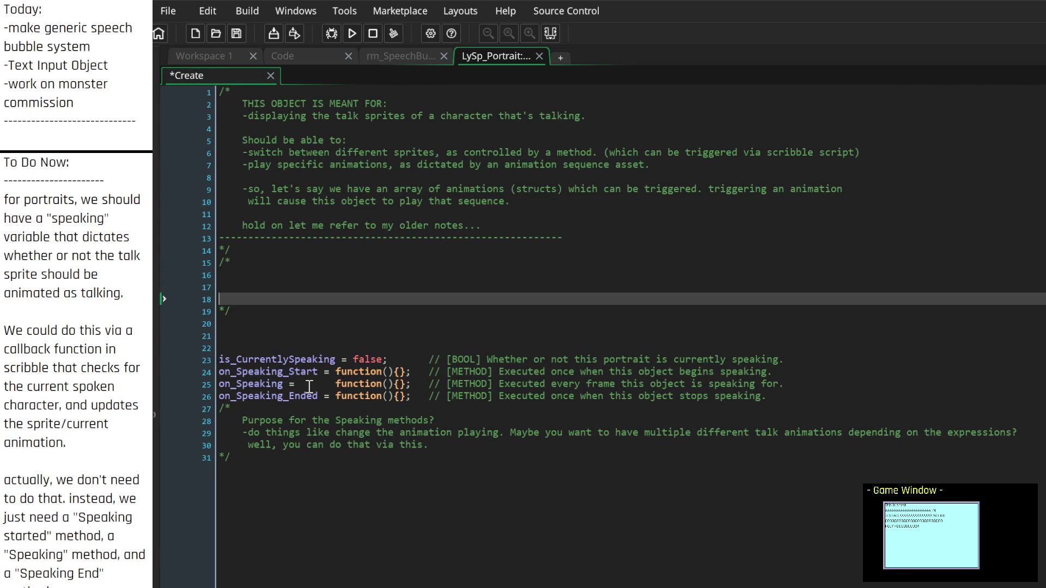
{"action": "key", "text": "BackSpace"}
{"action": "key", "text": "BackSpace"}
Step: Turn the header into a single-line '// EXTERNAL FACING METHODS.' comment on line 16
{"action": "type", "text": "EXTERNAL FACING METHODS."}
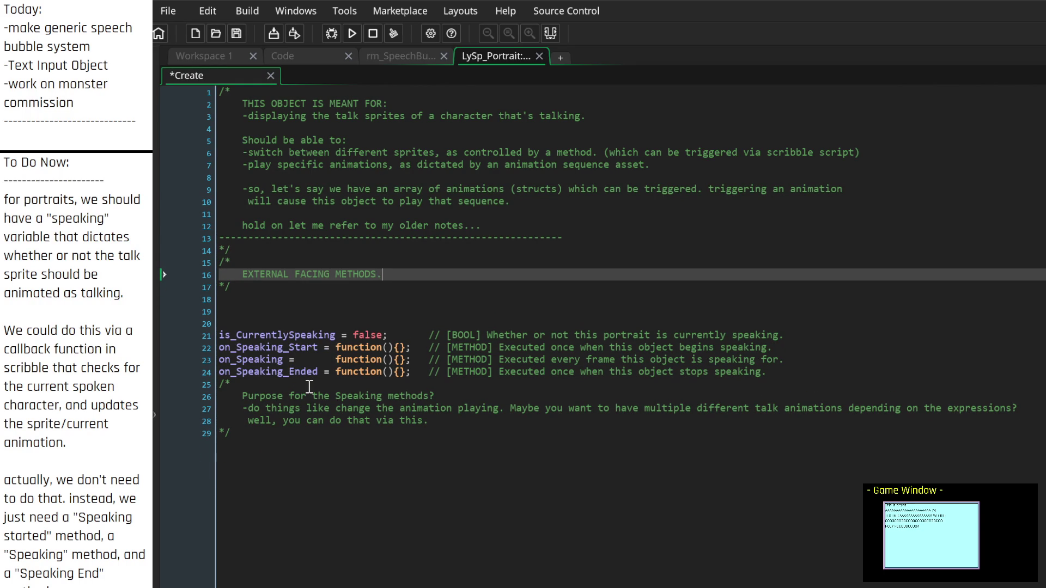
{"action": "key", "text": "Return"}
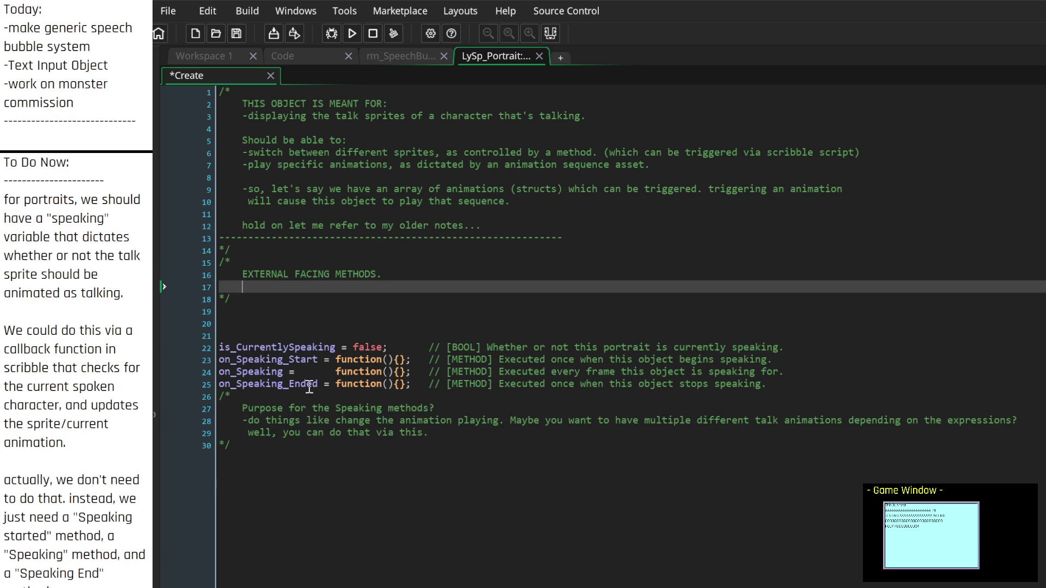
{"action": "key", "text": "BackSpace"}
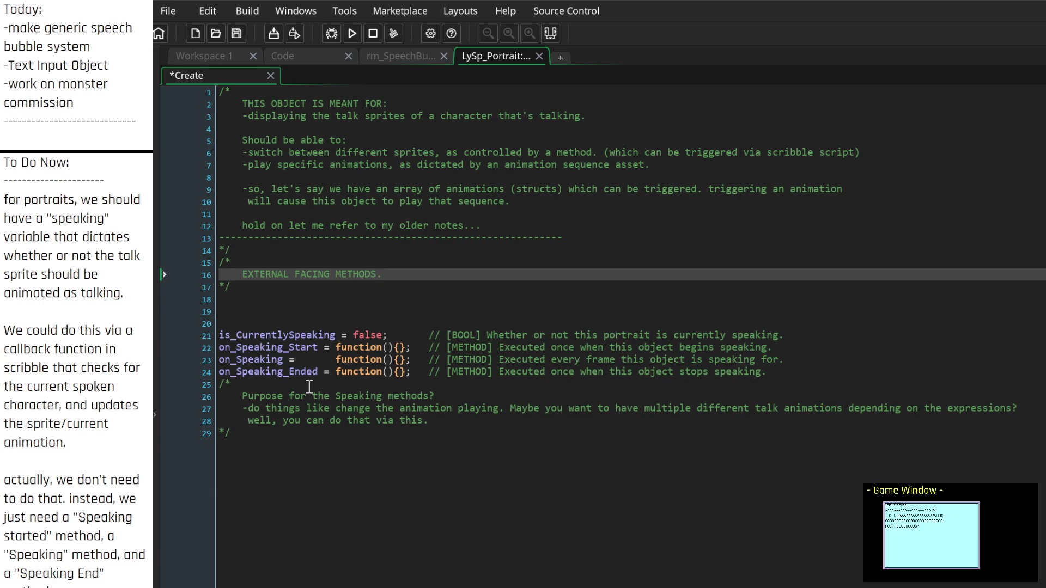
{"action": "key", "text": "Down"}
{"action": "key", "text": "Down"}
{"action": "key", "text": "Up"}
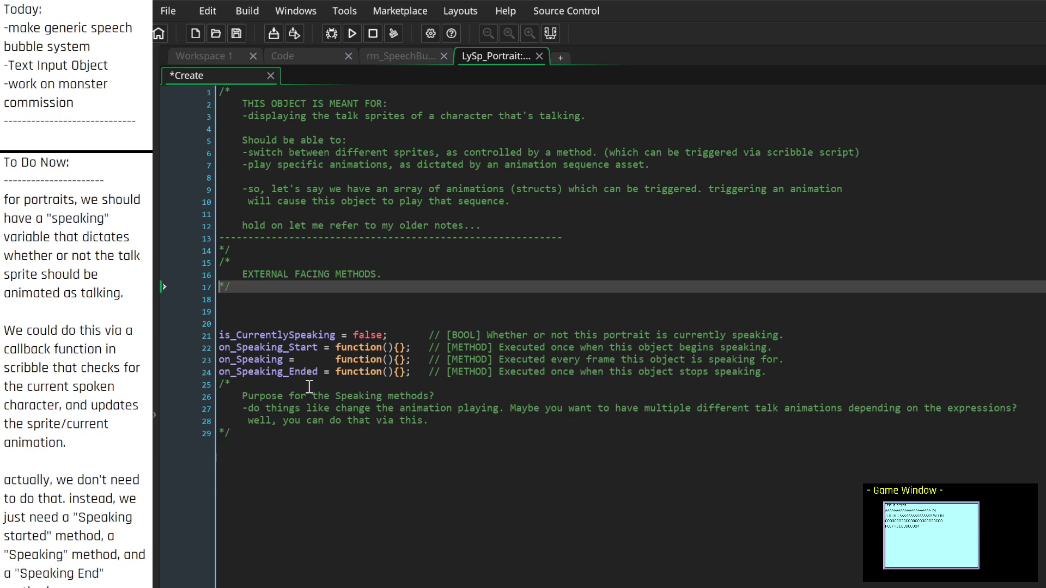
{"action": "key", "text": "Delete"}
{"action": "key", "text": "Delete"}
{"action": "key", "text": "Up"}
{"action": "key", "text": "Up"}
{"action": "key", "text": "Delete"}
{"action": "key", "text": "Delete"}
{"action": "key", "text": "Down"}
{"action": "type", "text": "//"}
{"action": "key", "text": "Down"}
{"action": "key", "text": "Down"}
{"action": "key", "text": "Down"}
{"action": "key", "text": "Down"}
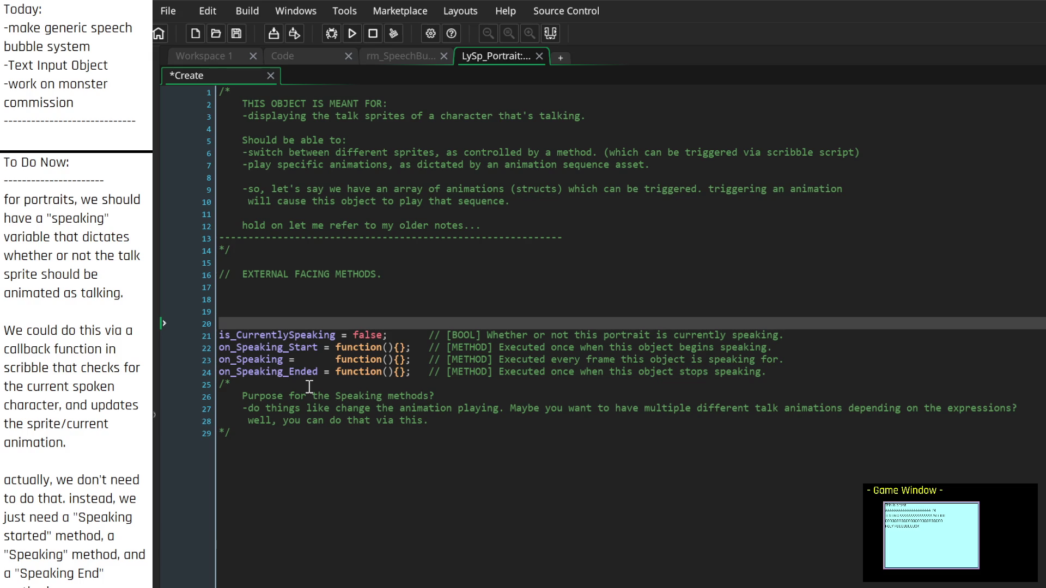
Step: Add a '// CONFIG / BEHAVIORS.' heading directly above is_CurrentlySpeaking
{"action": "key", "text": "Return"}
{"action": "type", "text": "//  "}
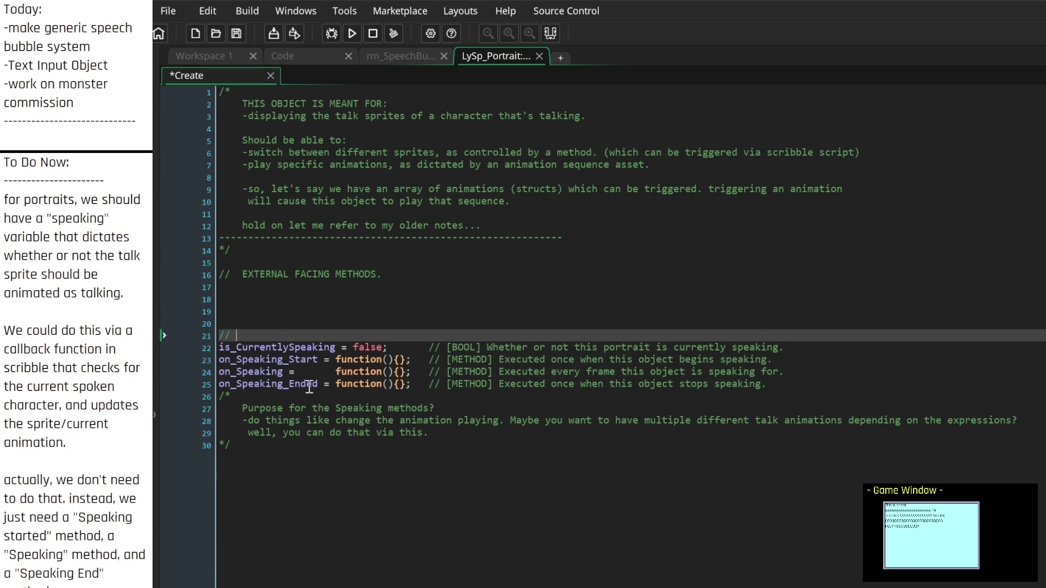
{"action": "type", "text": "CONFIG "}
{"action": "type", "text": "/ BEHAVIORS."}
{"action": "key", "text": "Up"}
{"action": "key", "text": "Up"}
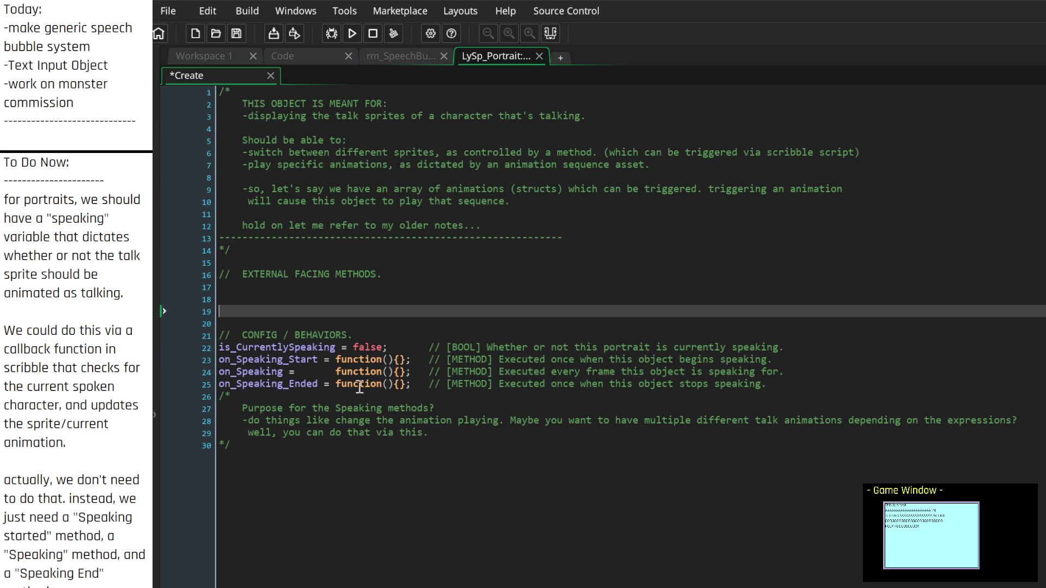
Step: Move the 'Purpose for the Speaking methods?' question onto the end of line 23's comment
{"action": "mouse_move", "coordinate": [242, 408]}
{"action": "left_mouse_down"}
{"action": "mouse_move", "coordinate": [547, 382]}
{"action": "mouse_move", "coordinate": [533, 408]}
{"action": "left_mouse_up"}
{"action": "key", "text": "ctrl+c"}
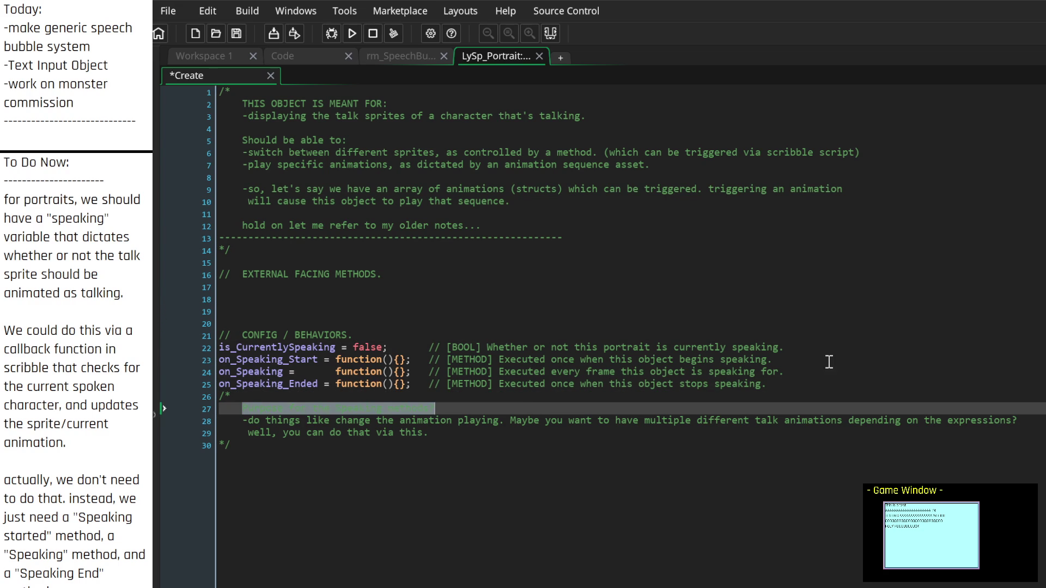
{"action": "left_click", "coordinate": [823, 349]}
{"action": "left_click", "coordinate": [823, 362]}
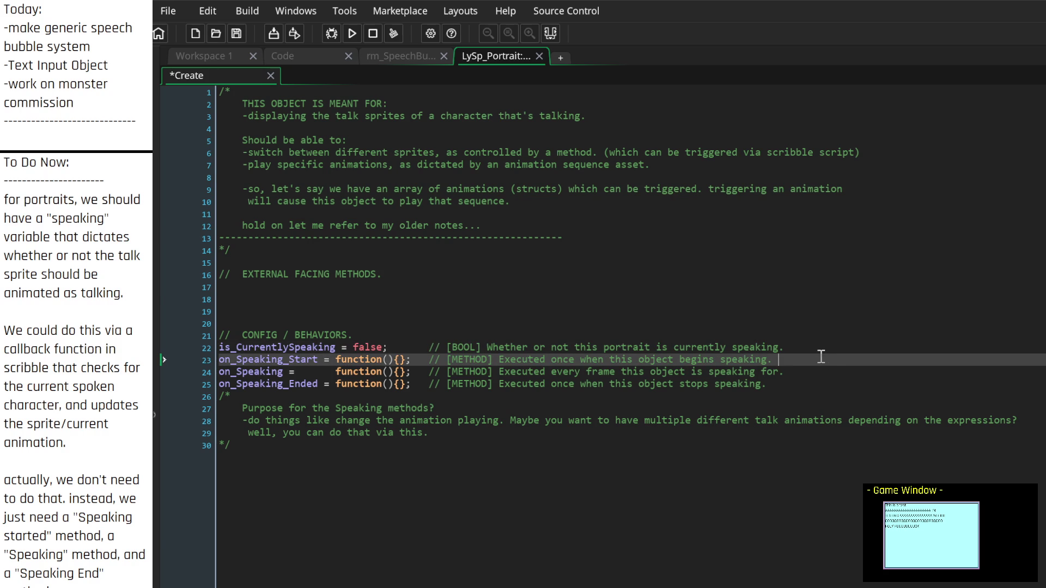
{"action": "key", "text": "Tab"}
{"action": "key", "text": "Tab"}
{"action": "key", "text": "ctrl+v"}
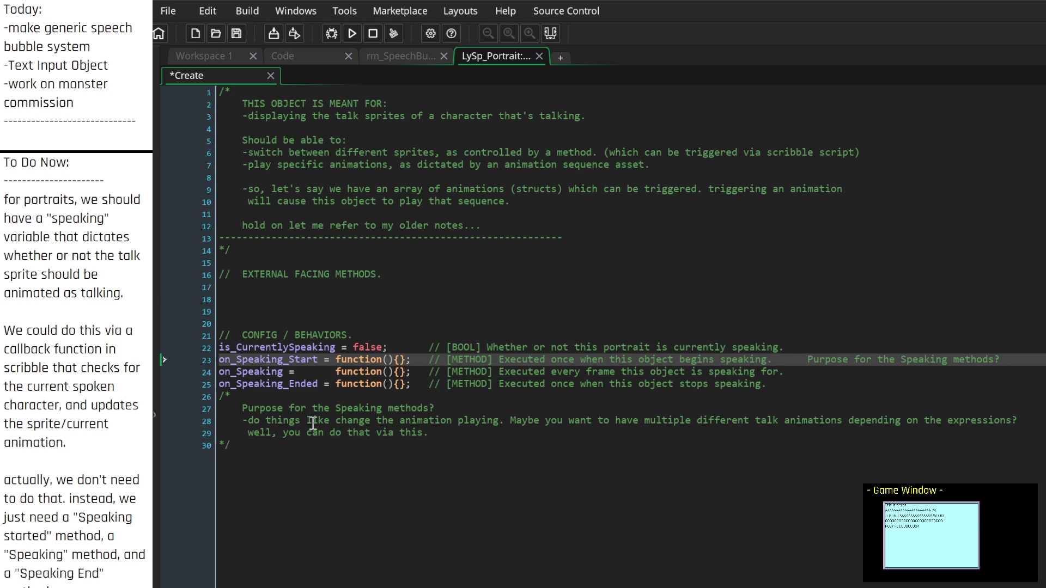
Step: Append the explanation lines after the question, joining them with 'So we can d'
{"action": "left_click_drag", "start_coordinate": [243, 420], "coordinate": [610, 433]}
{"action": "key", "text": "ctrl+x"}
{"action": "left_click", "coordinate": [1038, 359]}
{"action": "key", "text": "ctrl+v"}
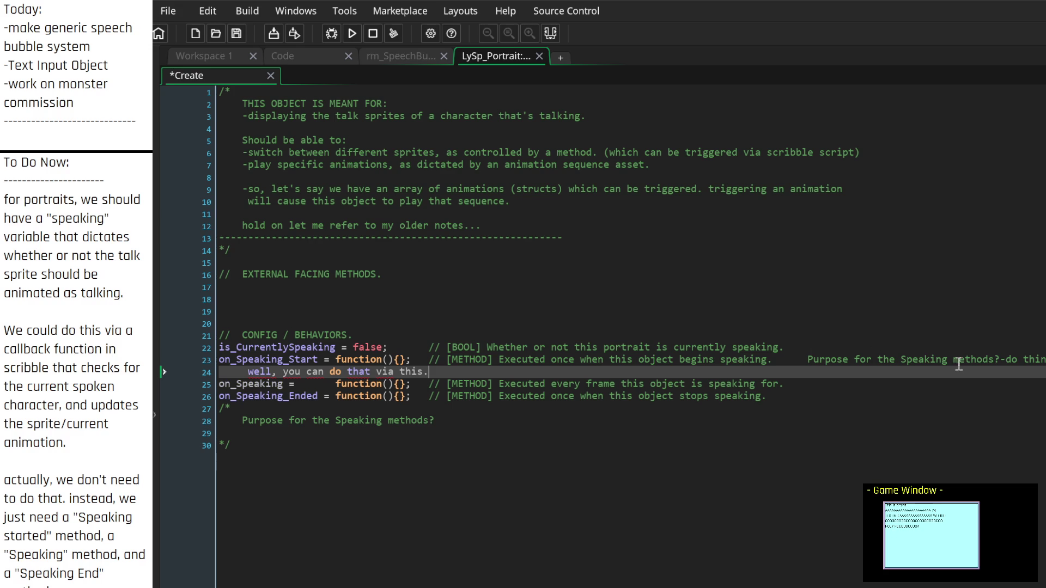
{"action": "scroll", "coordinate": [958, 363], "scroll_direction": "right", "scroll_amount": 3}
{"action": "left_click", "coordinate": [922, 362]}
{"action": "key", "text": "BackSpace"}
{"action": "key", "text": "Delete"}
{"action": "type", "text": "So we ca"}
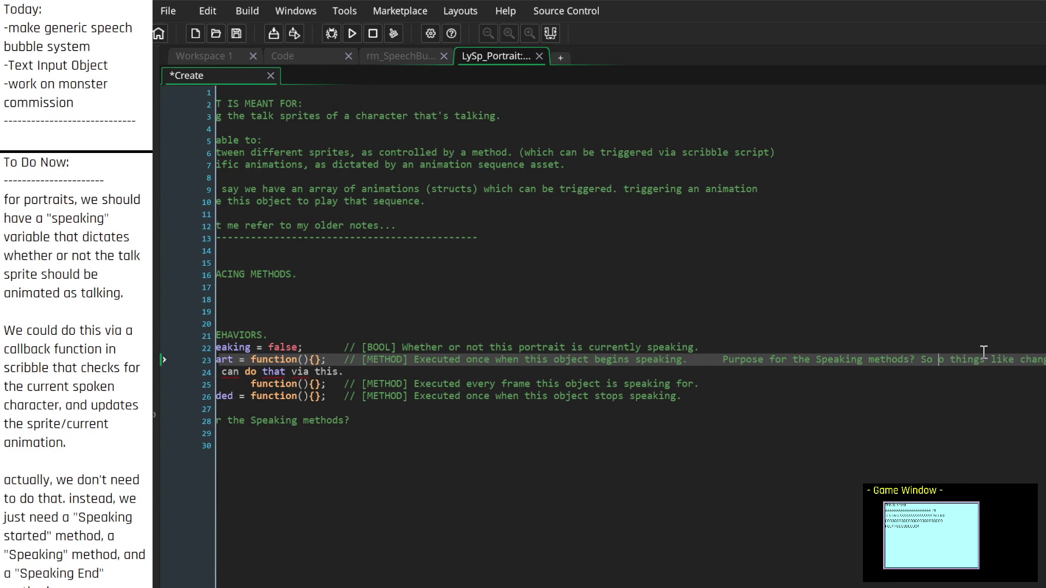
{"action": "type", "text": "n d"}
Step: Delete the stray 'well, you can do that via this.' note on line 24
{"action": "key", "text": "Down"}
{"action": "key", "text": "Home"}
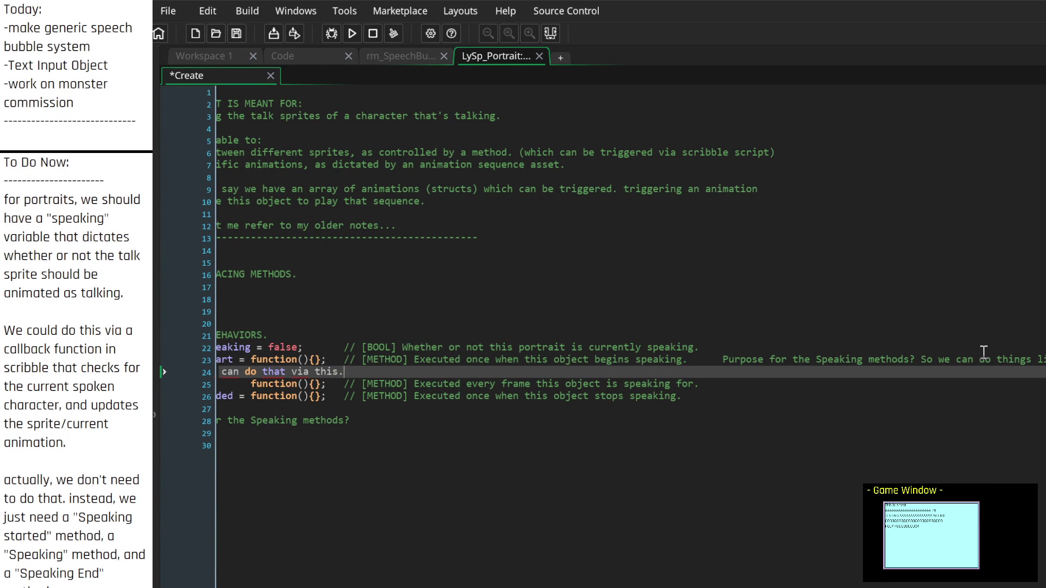
{"action": "key", "text": "Home"}
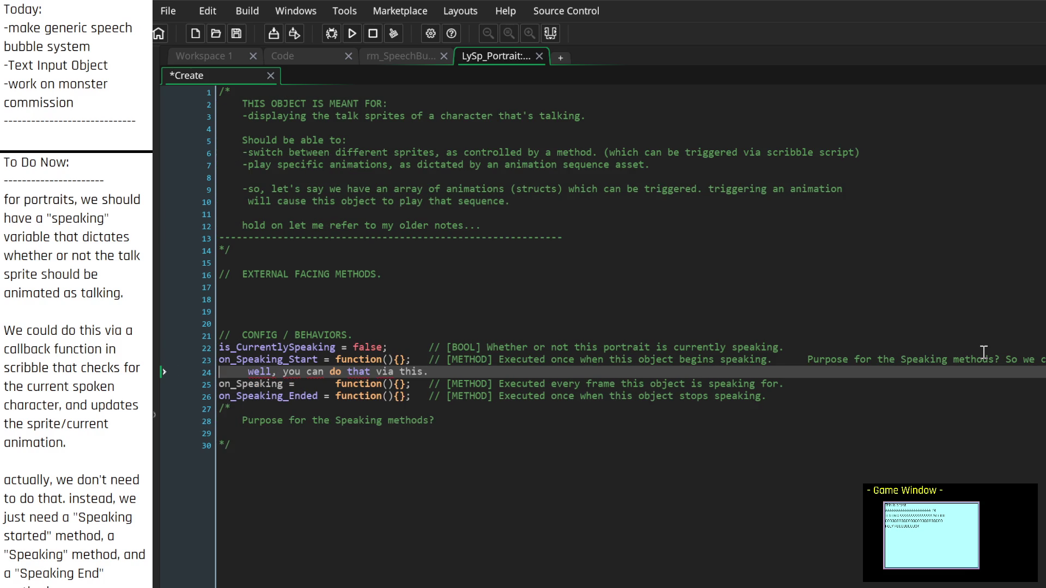
{"action": "left_click_drag", "start_coordinate": [451, 376], "coordinate": [247, 375]}
{"action": "key", "text": "BackSpace"}
{"action": "scroll", "coordinate": [289, 417], "scroll_direction": "right", "scroll_amount": 15}
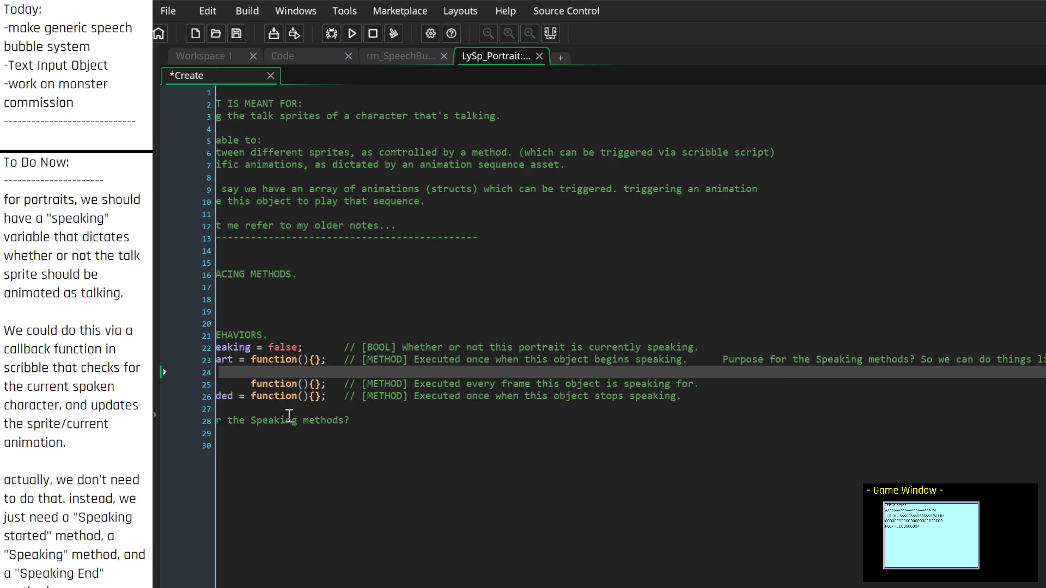
{"action": "key", "text": "Left"}
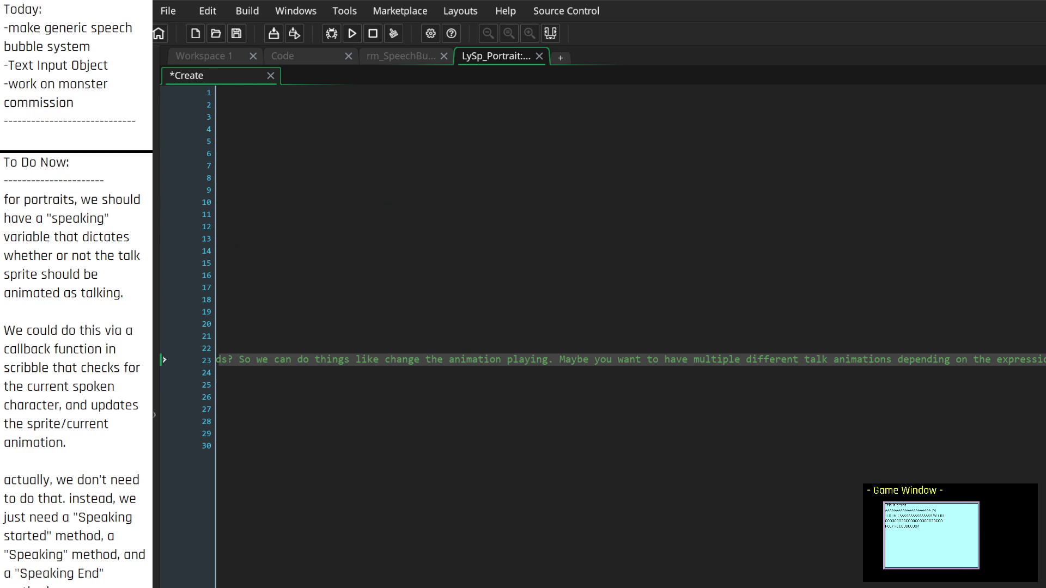
{"action": "scroll", "coordinate": [1036, 426], "scroll_direction": "left", "scroll_amount": 2}
{"action": "scroll", "coordinate": [1036, 426], "scroll_direction": "left", "scroll_amount": 10}
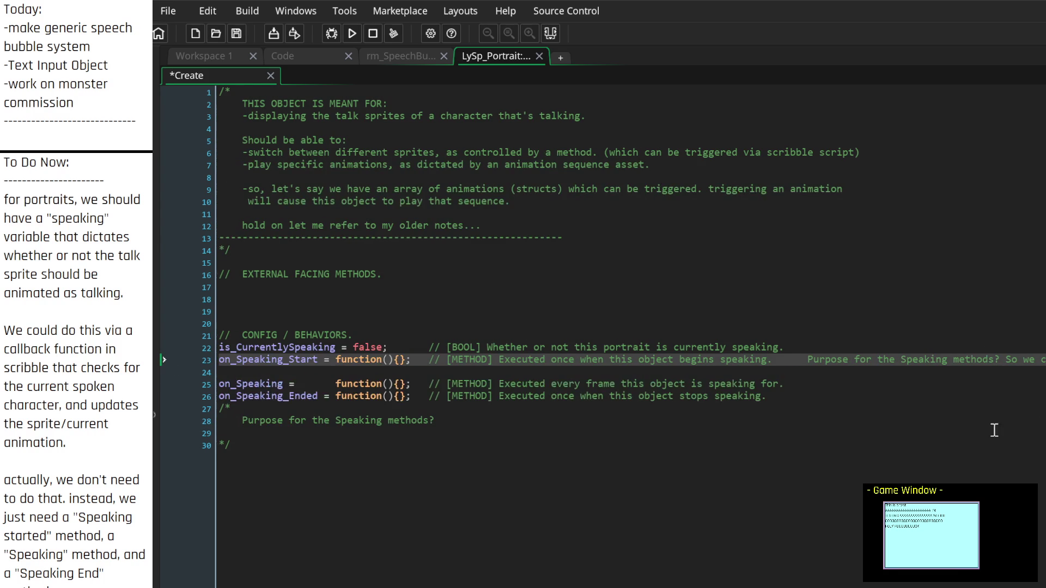
{"action": "left_click", "coordinate": [299, 374]}
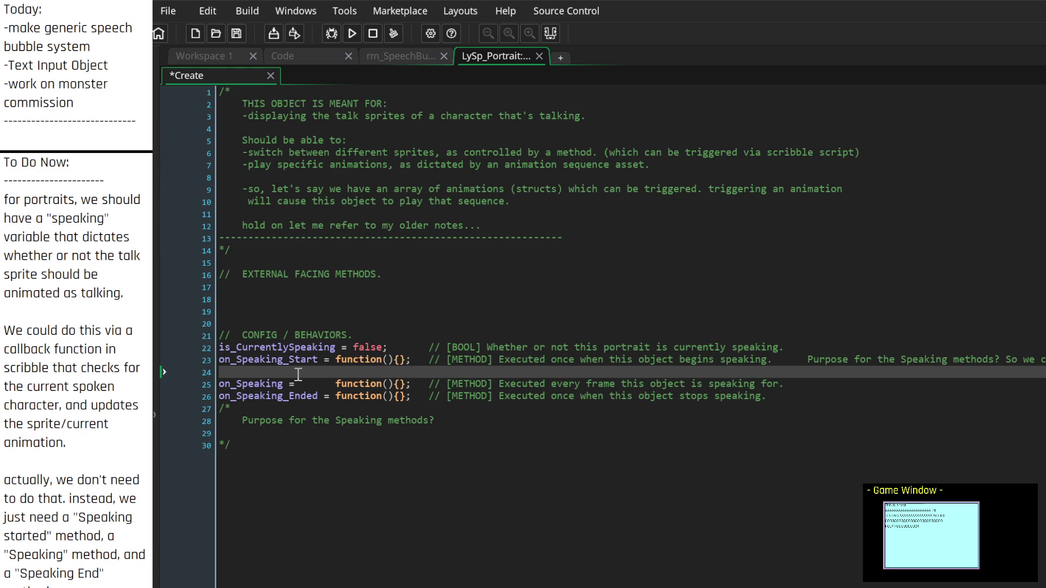
{"action": "key", "text": "BackSpace"}
{"action": "key", "text": "ctrl+z"}
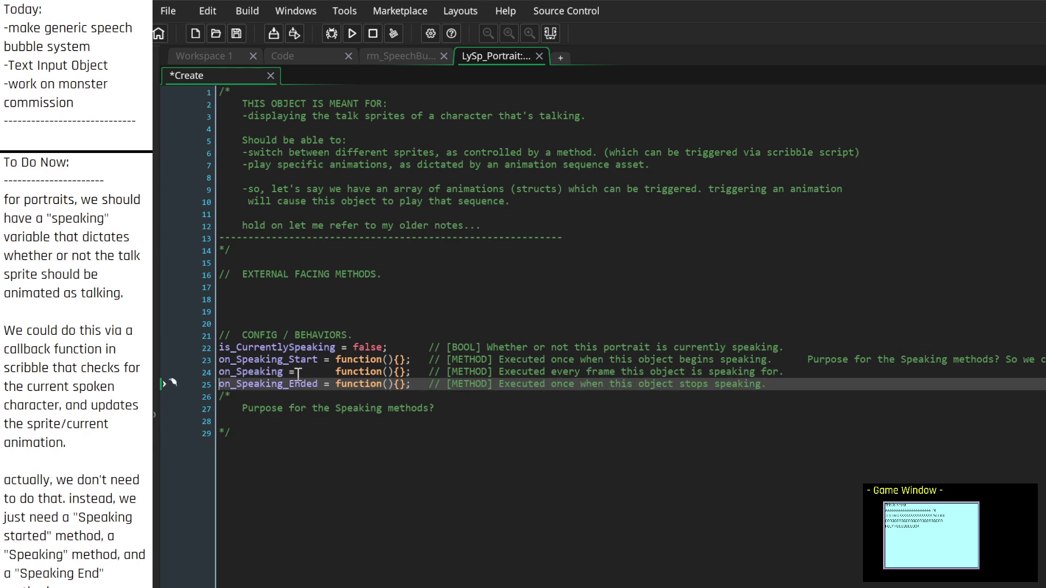
Step: Delete the trailing /* Purpose... */ comment block at the end of the code
{"action": "key", "text": "Delete"}
{"action": "key", "text": "Down"}
{"action": "key", "text": "Down"}
{"action": "key", "text": "Down"}
{"action": "key", "text": "Delete"}
{"action": "key", "text": "Delete"}
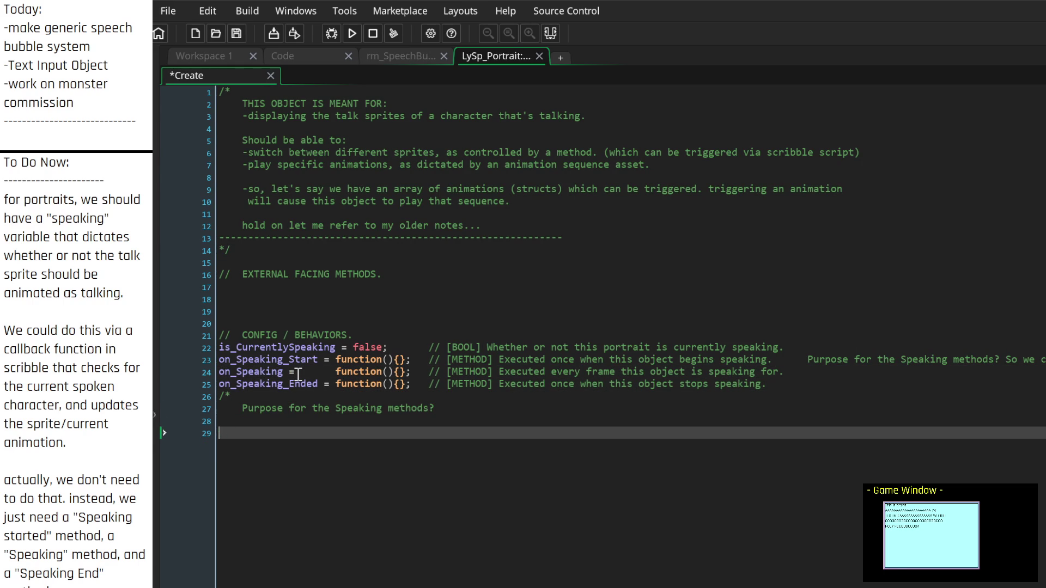
{"action": "key", "text": "BackSpace"}
{"action": "key", "text": "BackSpace"}
{"action": "key", "text": "BackSpace"}
{"action": "key", "text": "BackSpace"}
{"action": "key", "text": "BackSpace"}
{"action": "key", "text": "BackSpace"}
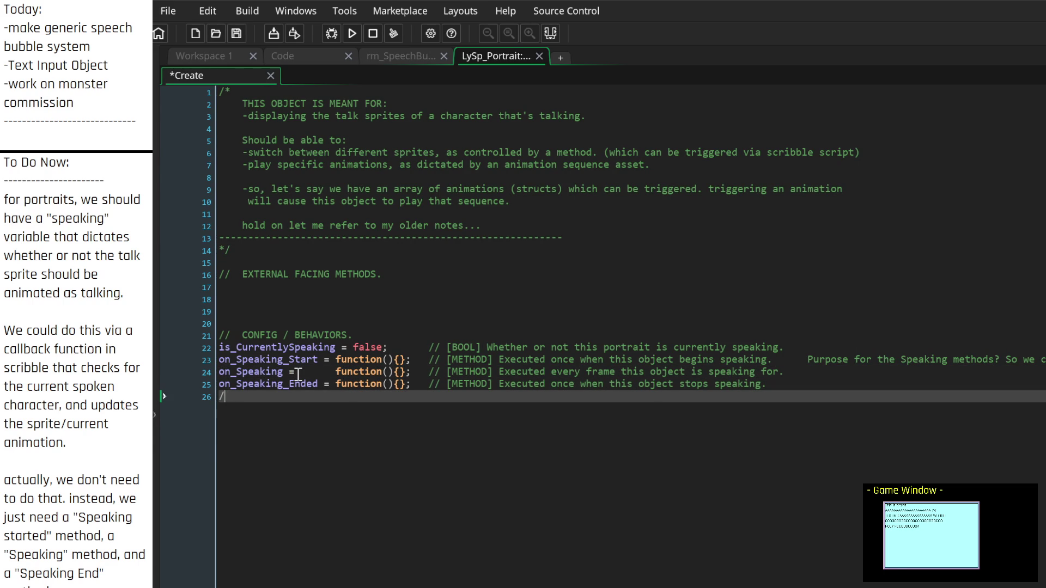
{"action": "key", "text": "Up"}
{"action": "key", "text": "Up"}
{"action": "key", "text": "Up"}
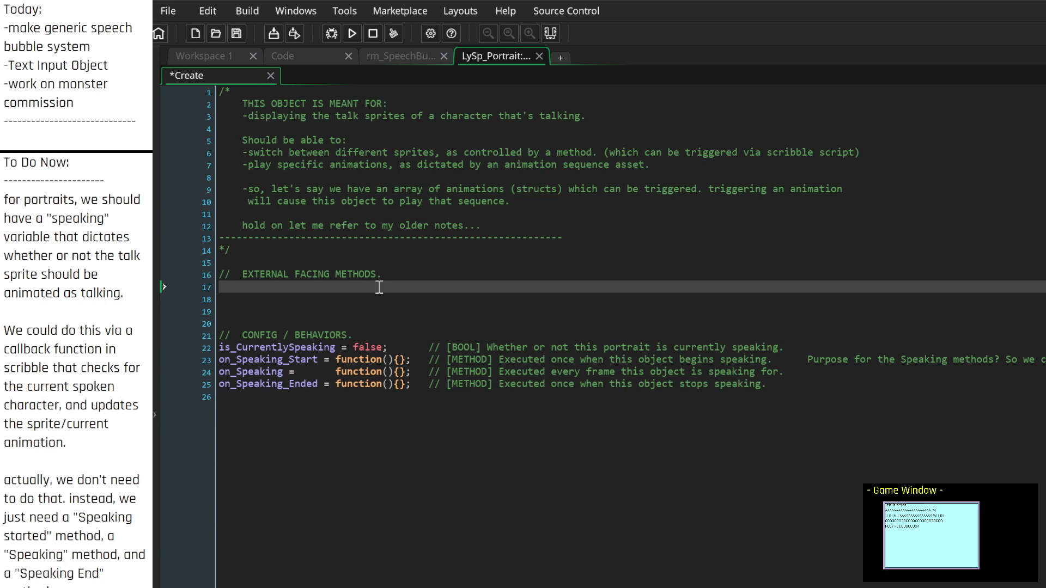
Step: Add the trigger_Speaking = function(){} stub with its [METHOD] comment, plus trigger_Speaking_Stop = function(){};
{"action": "type", "text": "trig"}
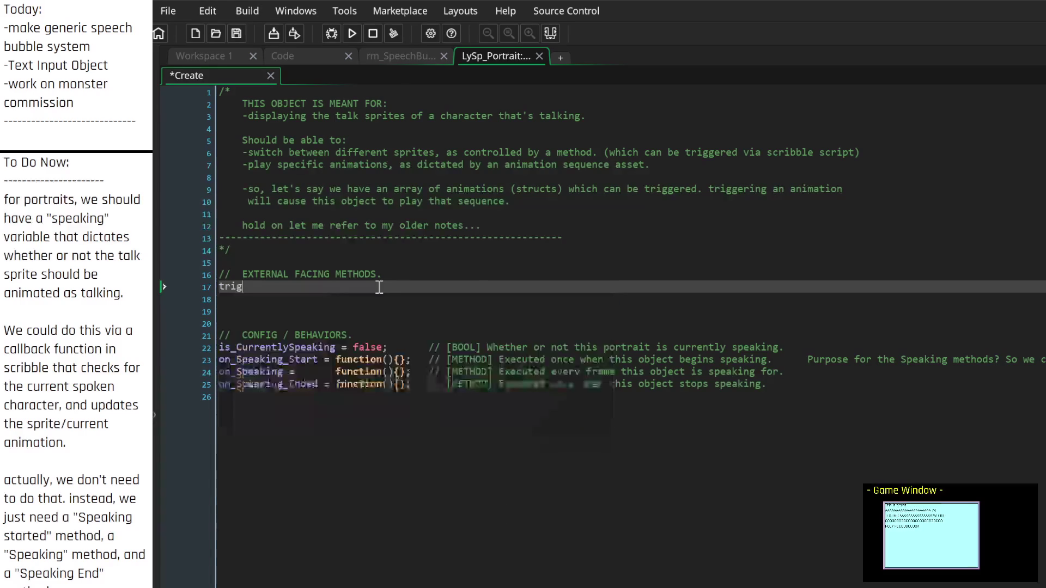
{"action": "type", "text": "ger_Sp"}
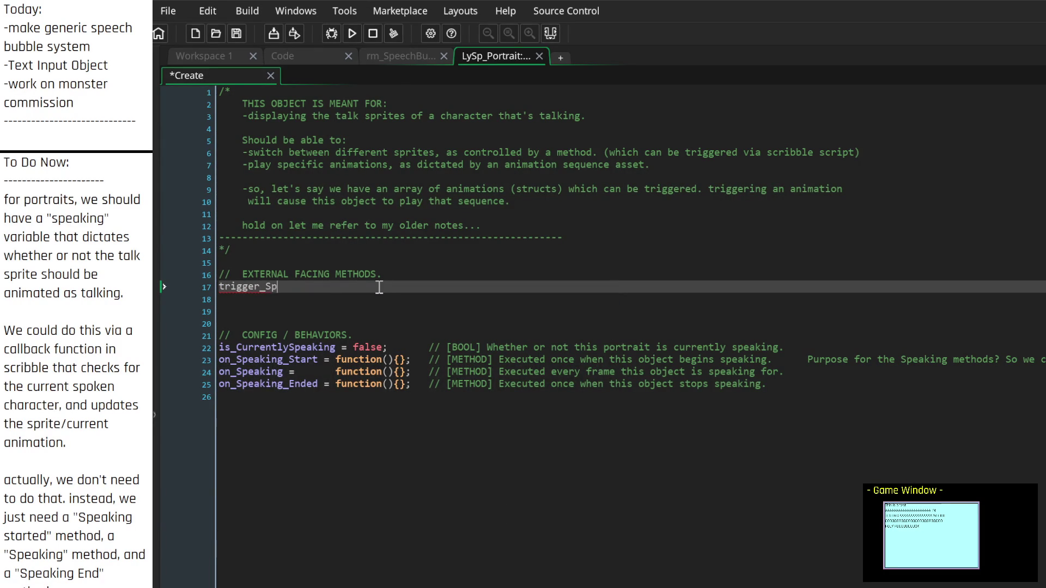
{"action": "type", "text": "eaking = "}
{"action": "type", "text": "function"}
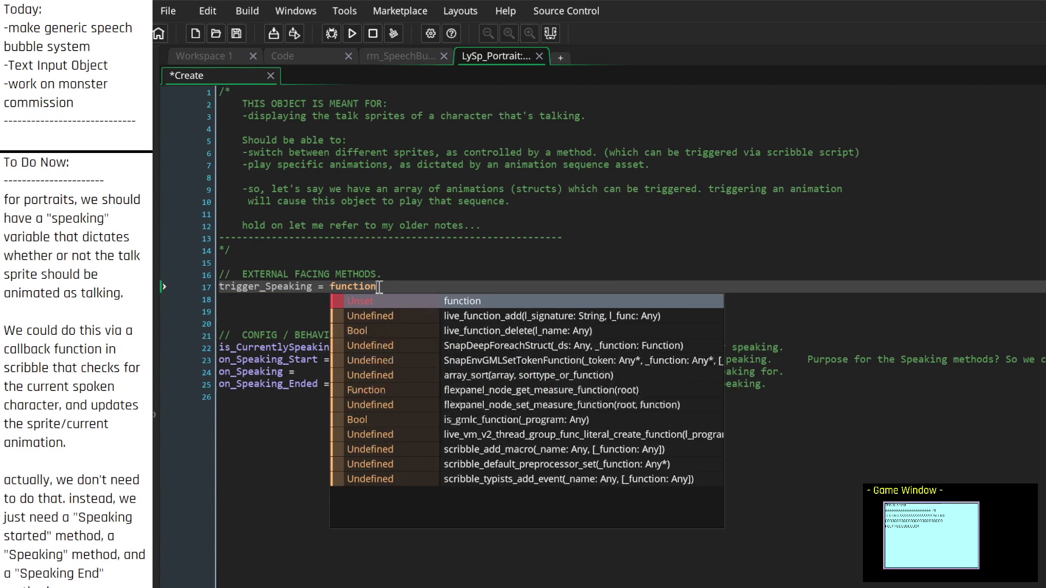
{"action": "type", "text": "(){}     "}
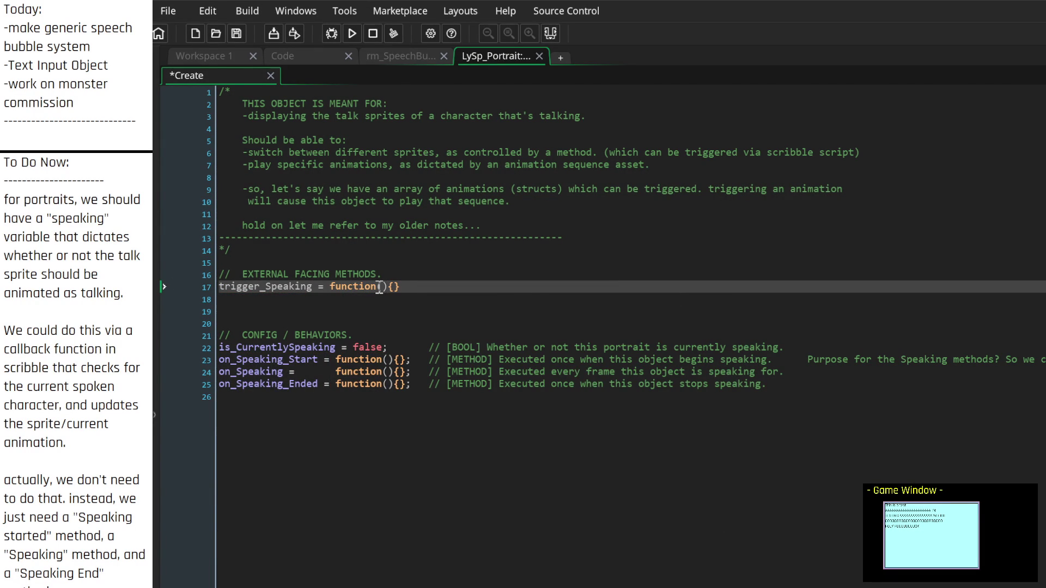
{"action": "type", "text": "// [METHOD] C"}
{"action": "type", "text": "auses this portr"}
{"action": "type", "text": "ait to begin s"}
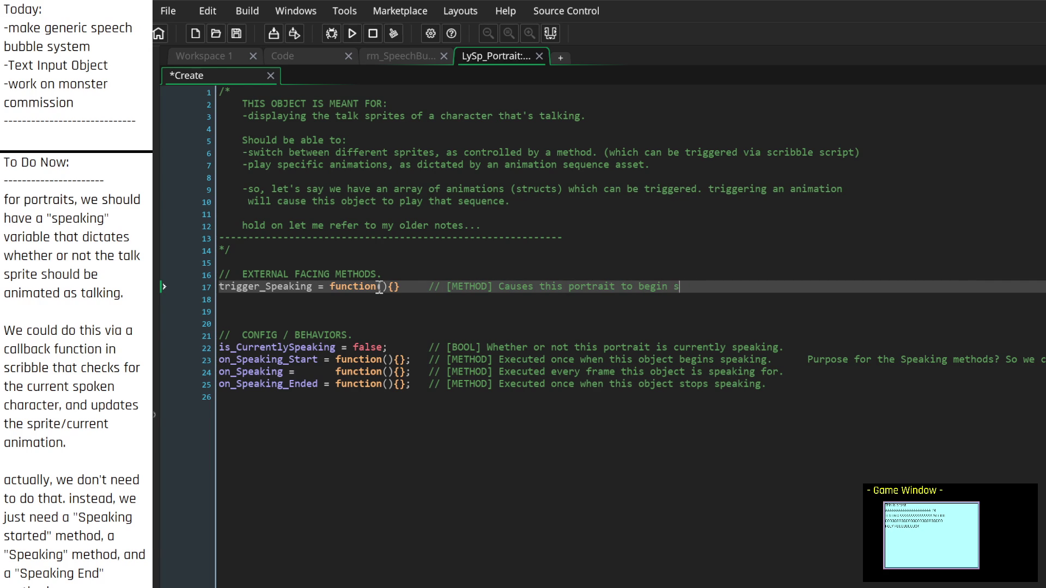
{"action": "key", "text": "BackSpace"}
{"action": "type", "text": "\"Speaking\"."}
{"action": "key", "text": "Down"}
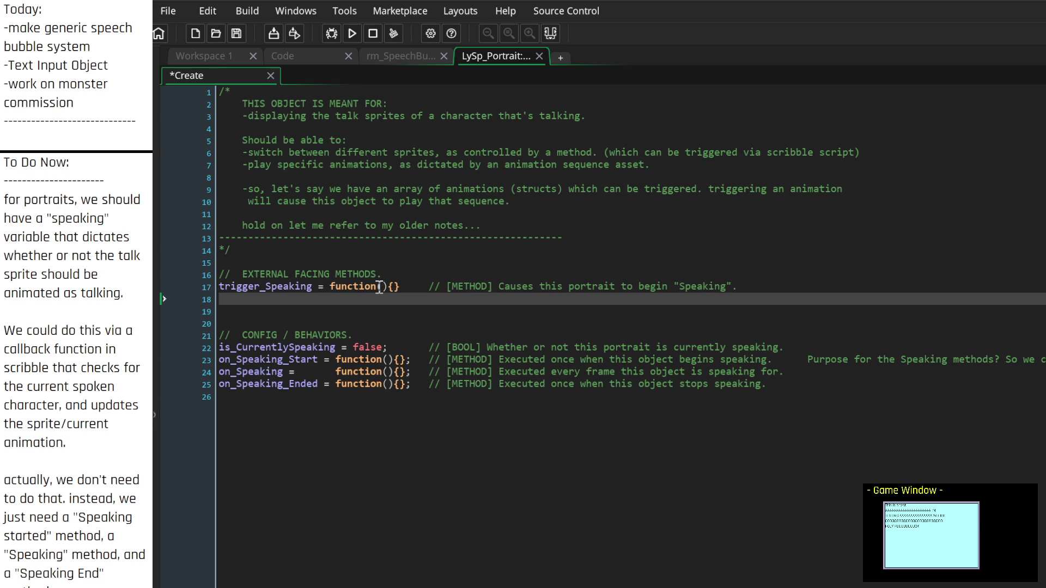
{"action": "type", "text": "trig"}
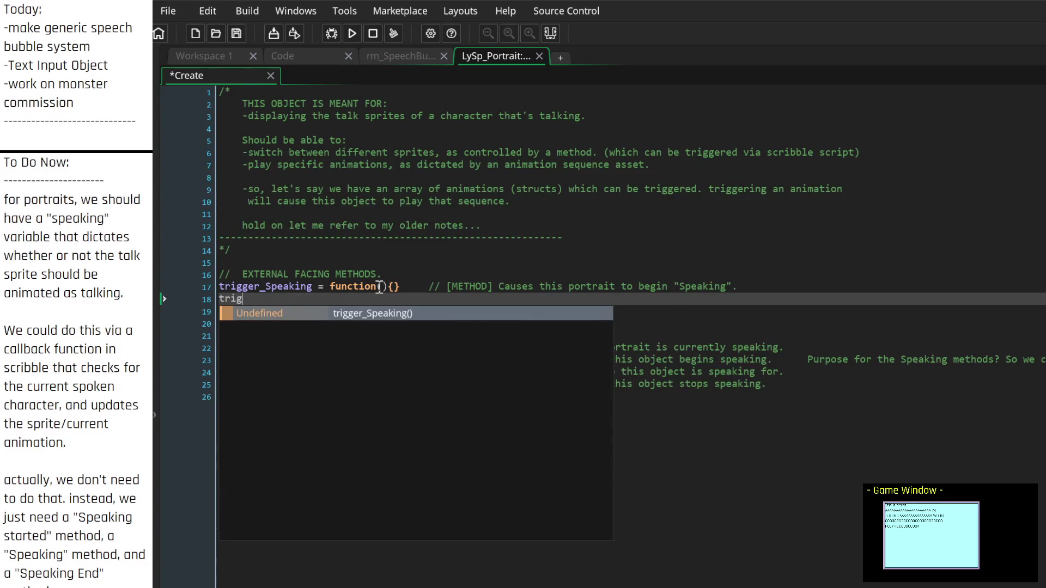
{"action": "type", "text": "ger_Stop"}
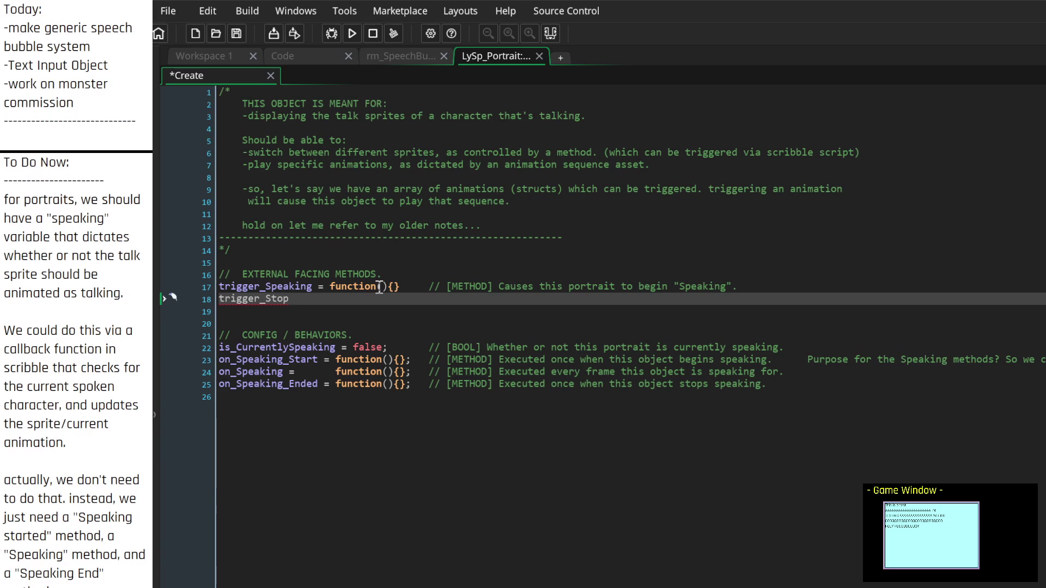
{"action": "key", "text": "BackSpace"}
{"action": "key", "text": "BackSpace"}
{"action": "key", "text": "BackSpace"}
{"action": "type", "text": "peaking_Stop ="}
{"action": "type", "text": " function("}
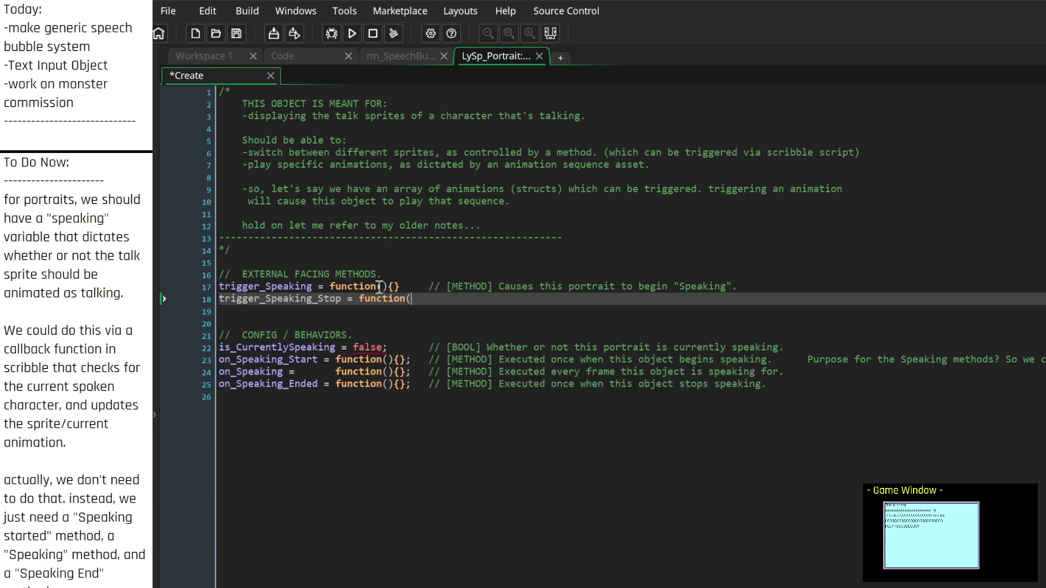
{"action": "type", "text": "){};"}
Step: Align the comments and give trigger_Speaking_Stop a '// [METHOD] Causes this portrait to stop "Speaking"' comment
{"action": "key", "text": "Up"}
{"action": "key", "text": "Left"}
{"action": "key", "text": "Left"}
{"action": "key", "text": "Tab"}
{"action": "key", "text": "Down"}
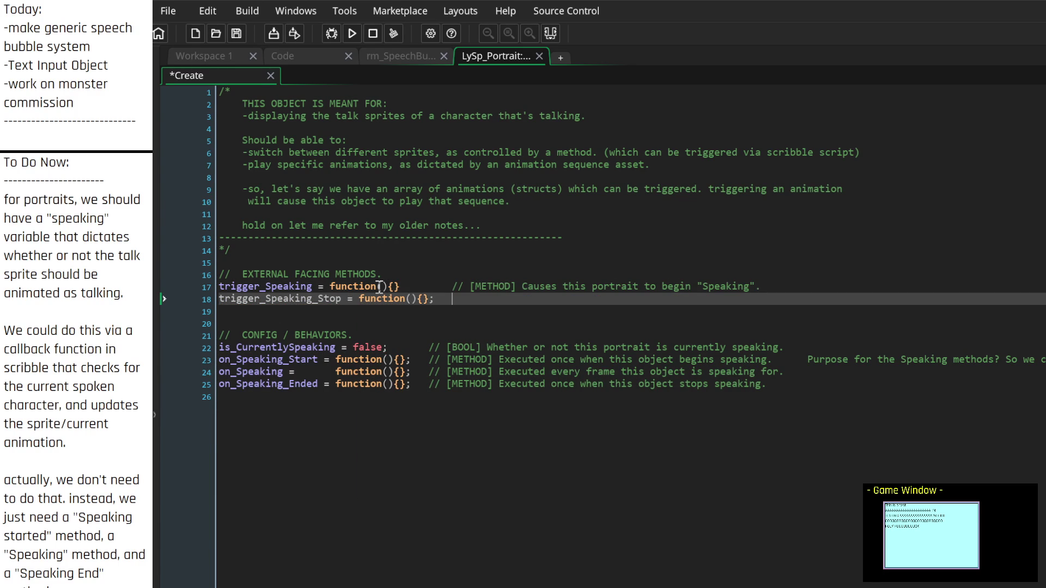
{"action": "key", "text": "Tab"}
{"action": "type", "text": "// [ME"}
{"action": "type", "text": "THOD] "}
{"action": "type", "text": "Causes this"}
{"action": "type", "text": " portrait to stop sp"}
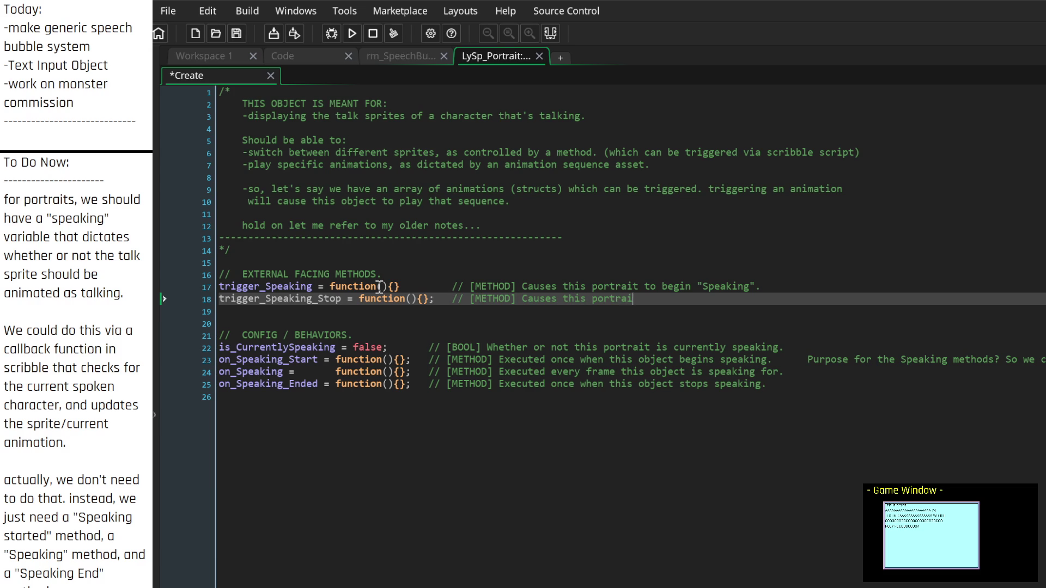
{"action": "key", "text": "BackSpace"}
{"action": "key", "text": "BackSpace"}
{"action": "type", "text": "\"Speaking\""}
Step: Remove the extra blank line before the CONFIG / BEHAVIORS section
{"action": "key", "text": "Down"}
{"action": "key", "text": "Down"}
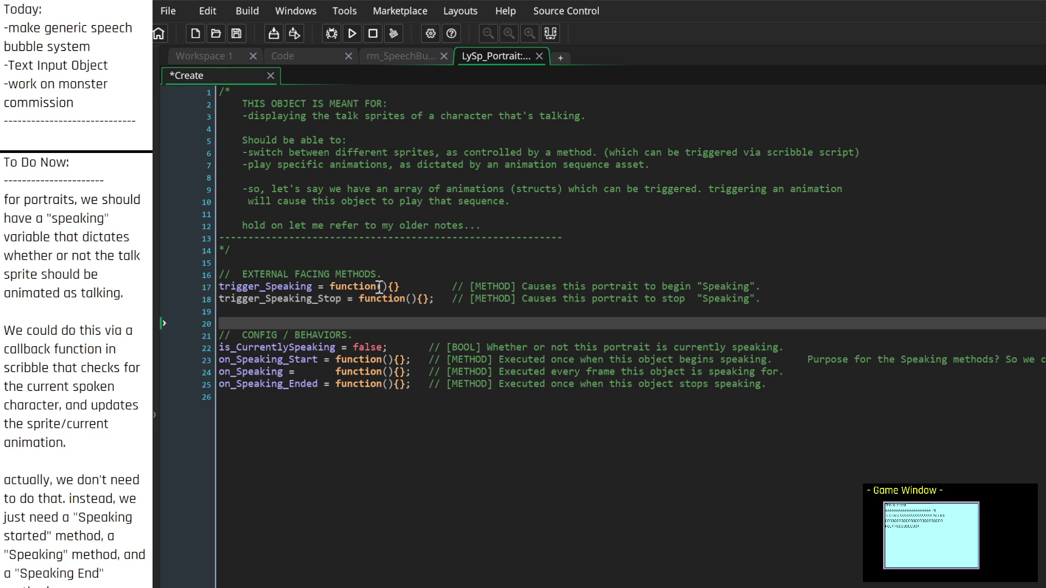
{"action": "key", "text": "Up"}
{"action": "key", "text": "BackSpace"}
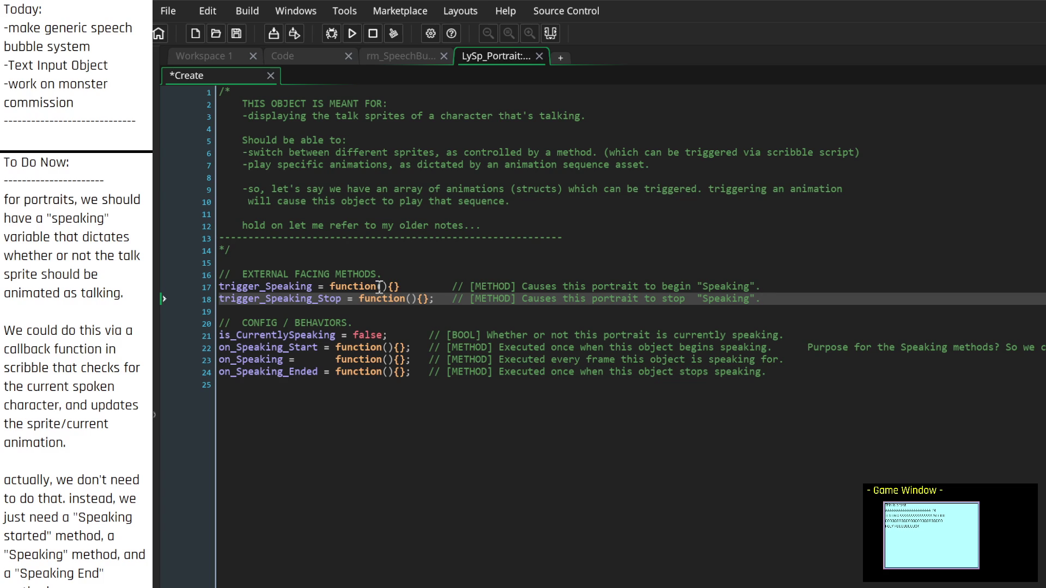
{"action": "left_click", "coordinate": [406, 50]}
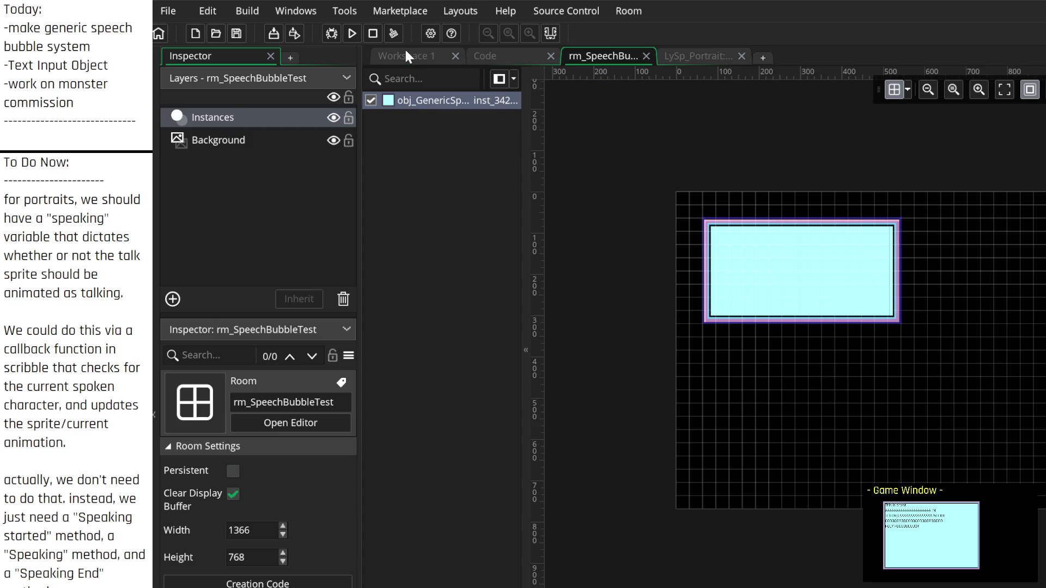
Step: Return to LySpeak.gml and scroll to the Ly_Speaker constructor's //PORTRAIT CONFIG section
{"action": "left_click", "coordinate": [511, 53]}
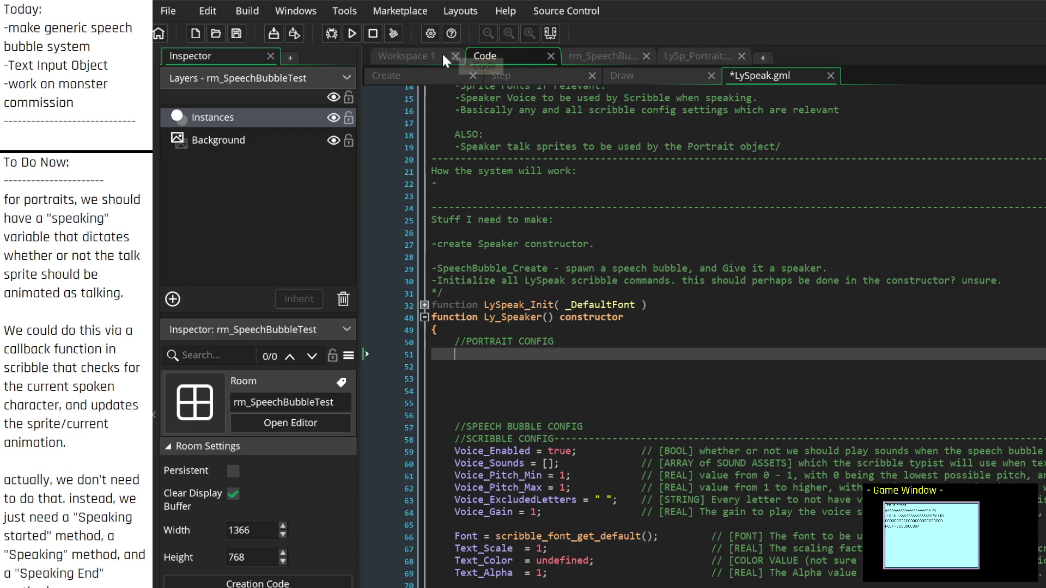
{"action": "scroll", "coordinate": [573, 346], "scroll_direction": "down", "scroll_amount": 2}
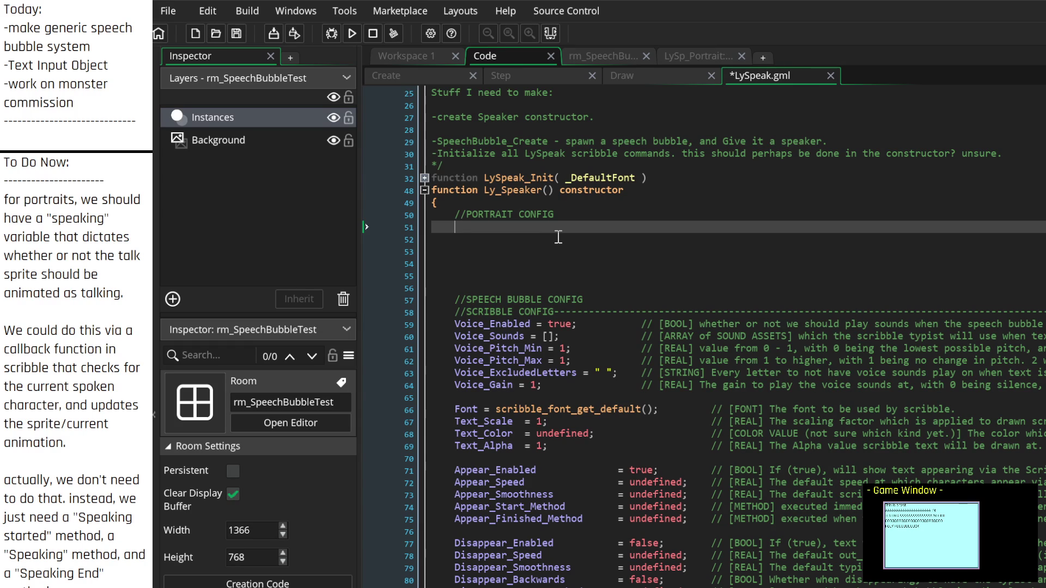
Step: Discard the half-typed 'Portrait' text in the LySpeak script
{"action": "type", "text": "Portrait"}
{"action": "key", "text": "Escape"}
{"action": "key", "text": "BackSpace"}
{"action": "key", "text": "BackSpace"}
{"action": "key", "text": "BackSpace"}
Step: Open the LySp_Portrait Create event and delete the 'older notes' comment line
{"action": "left_click", "coordinate": [699, 56]}
{"action": "double_click", "coordinate": [702, 144]}
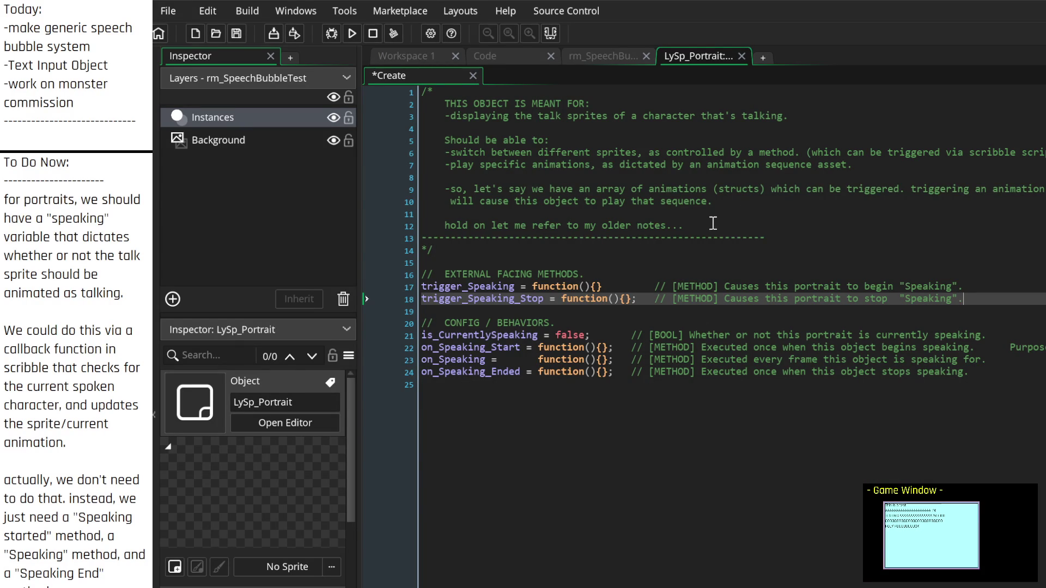
{"action": "left_click", "coordinate": [739, 224]}
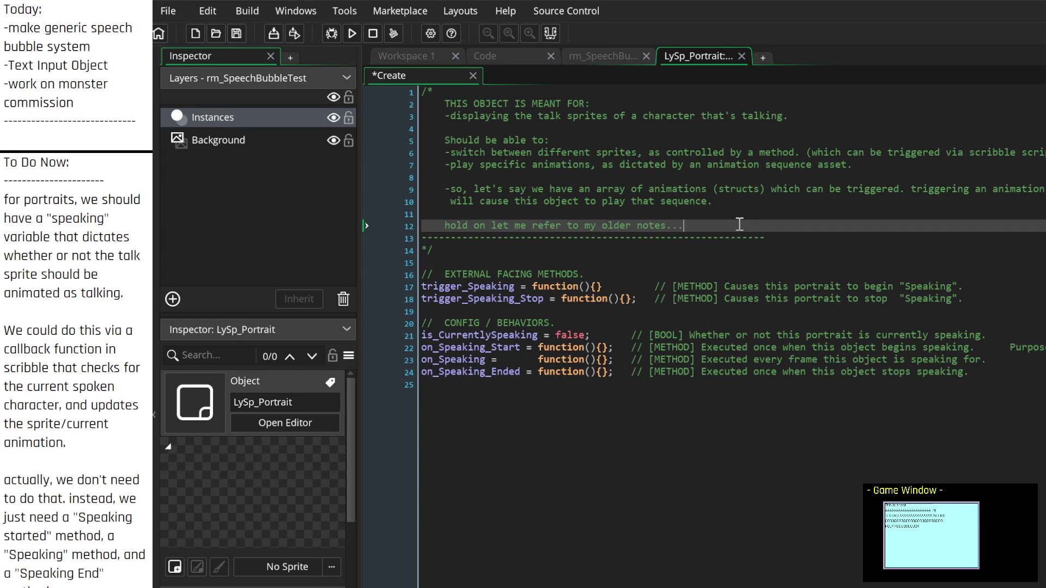
{"action": "left_click_drag", "start_coordinate": [739, 224], "coordinate": [594, 217]}
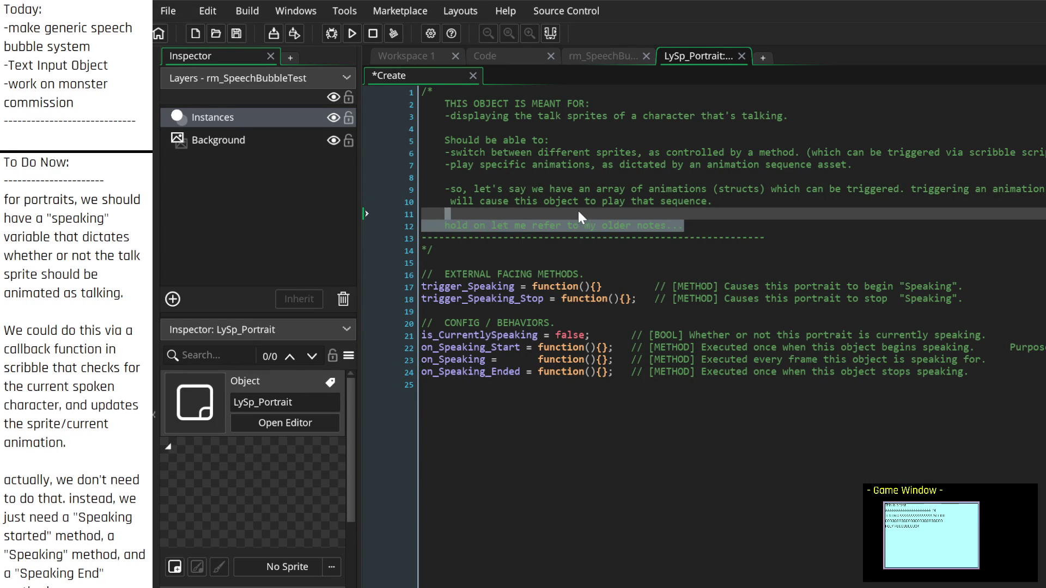
{"action": "left_click_drag", "start_coordinate": [569, 204], "coordinate": [355, 229]}
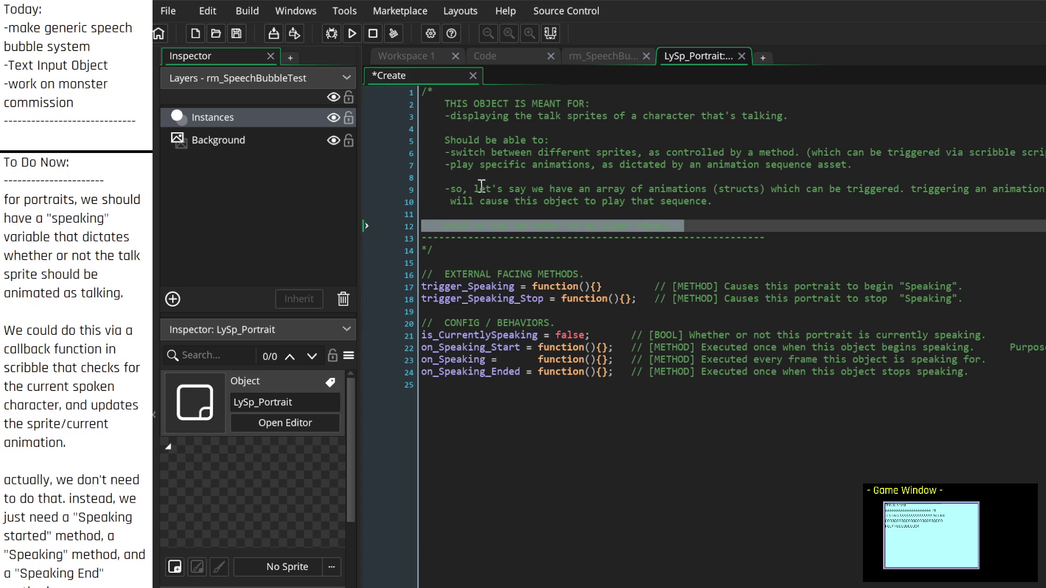
{"action": "key", "text": "BackSpace"}
{"action": "left_click", "coordinate": [511, 211]}
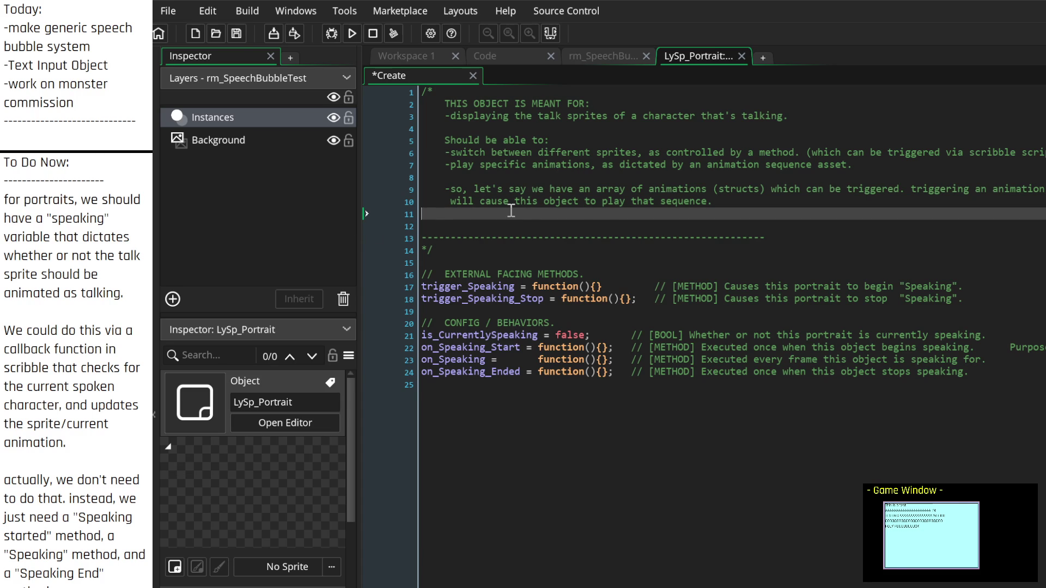
Step: Add a dashed separator, a 'Portraits:' heading and a bullet about a changeable Expression variable
{"action": "type", "text": "-----------------------------------------------------------------------------------------------------------"}
{"action": "key", "text": "Return"}
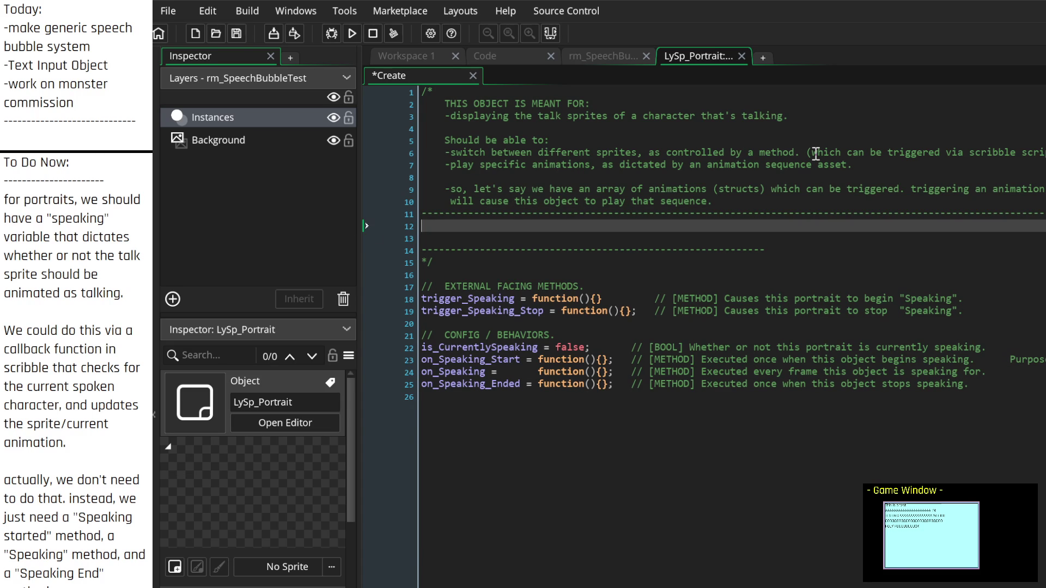
{"action": "type", "text": "Can"}
{"action": "key", "text": "BackSpace"}
{"action": "type", "text": "Portraits"}
{"action": "type", "text": ":"}
{"action": "key", "text": "Return"}
{"action": "type", "text": "-"}
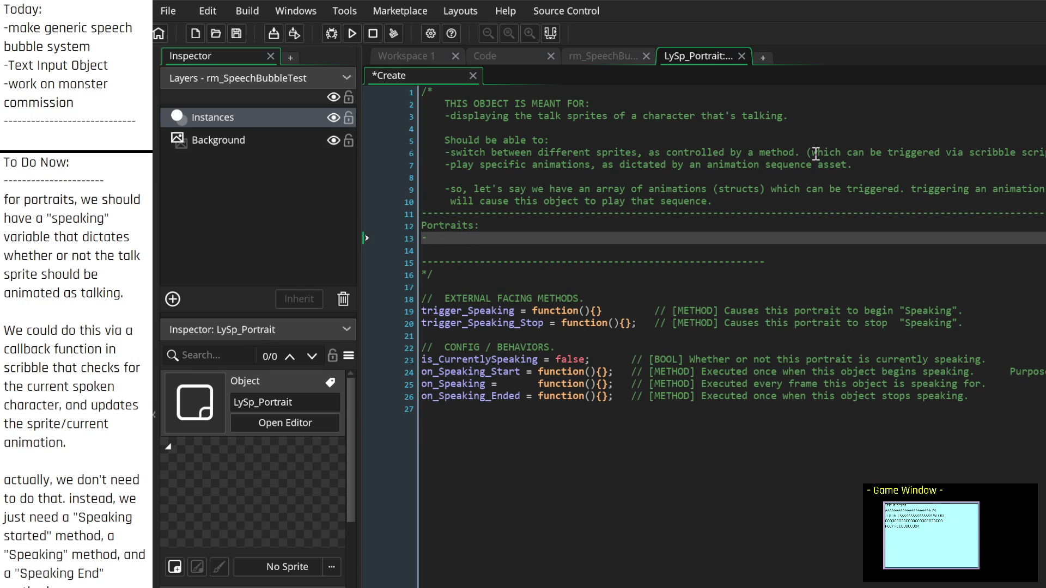
{"action": "type", "text": "Expressi"}
{"action": "key", "text": "BackSpace"}
{"action": "key", "text": "BackSpace"}
{"action": "key", "text": "BackSpace"}
{"action": "type", "text": "Should have an \"Expres"}
{"action": "type", "text": "sion"}
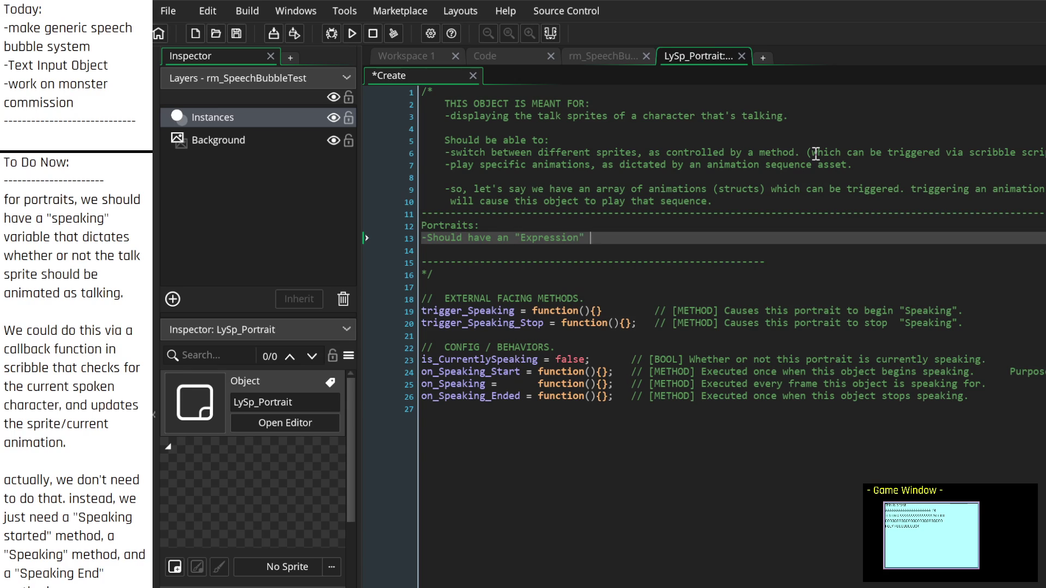
{"action": "type", "text": " variable, whic"}
{"action": "type", "text": "h can be changed."}
Step: Rename the variable to "Expression_Current" and note it may alter the displayed sprites
{"action": "key", "text": "ctrl+Left"}
{"action": "key", "text": "ctrl+Left"}
{"action": "key", "text": "ctrl+Left"}
{"action": "key", "text": "Left"}
{"action": "key", "text": "BackSpace"}
{"action": "type", "text": "Current"}
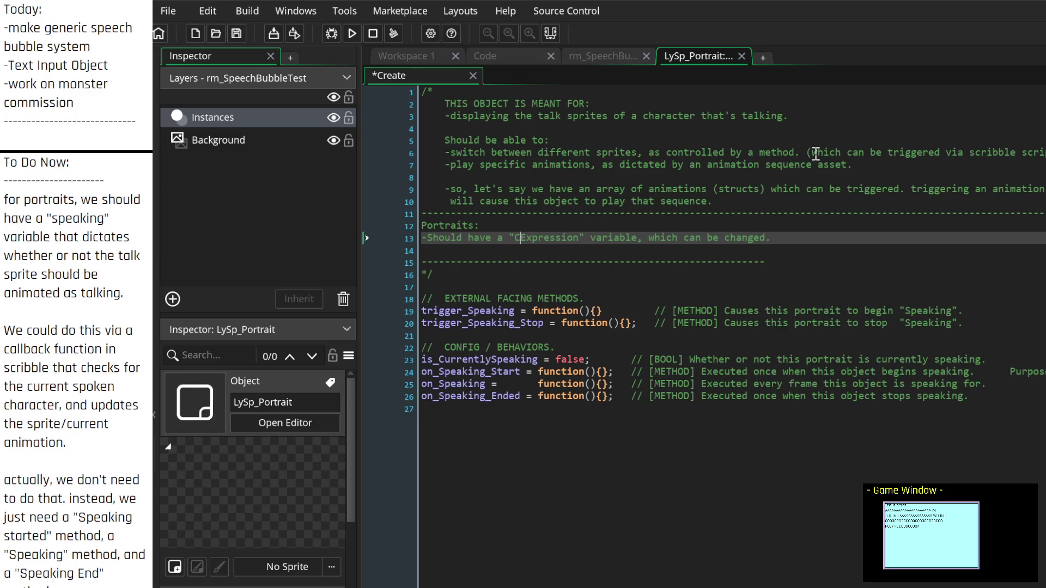
{"action": "key", "text": "BackSpace"}
{"action": "key", "text": "BackSpace"}
{"action": "key", "text": "BackSpace"}
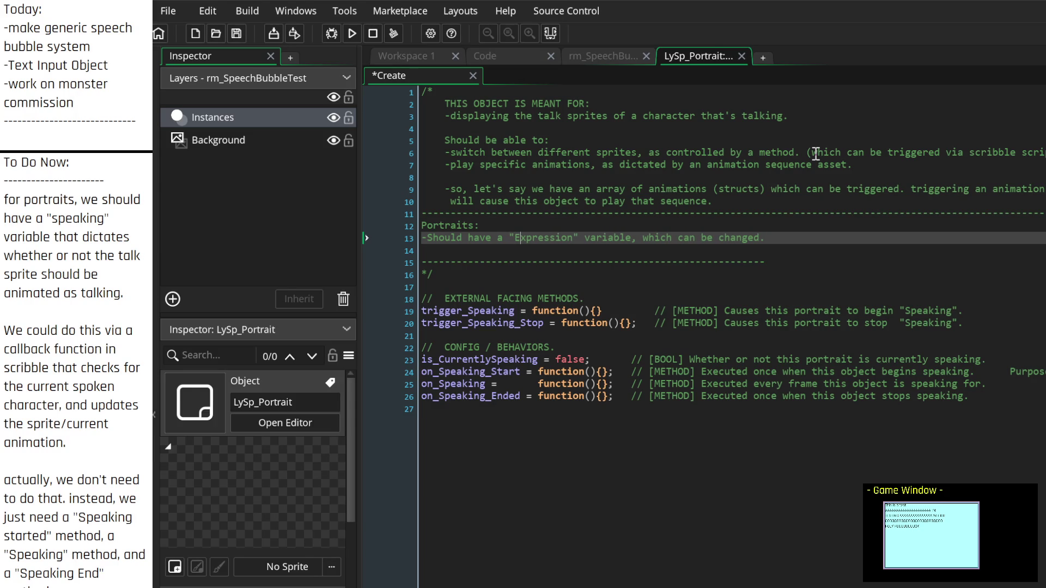
{"action": "type", "text": "_Current"}
{"action": "key", "text": "Down"}
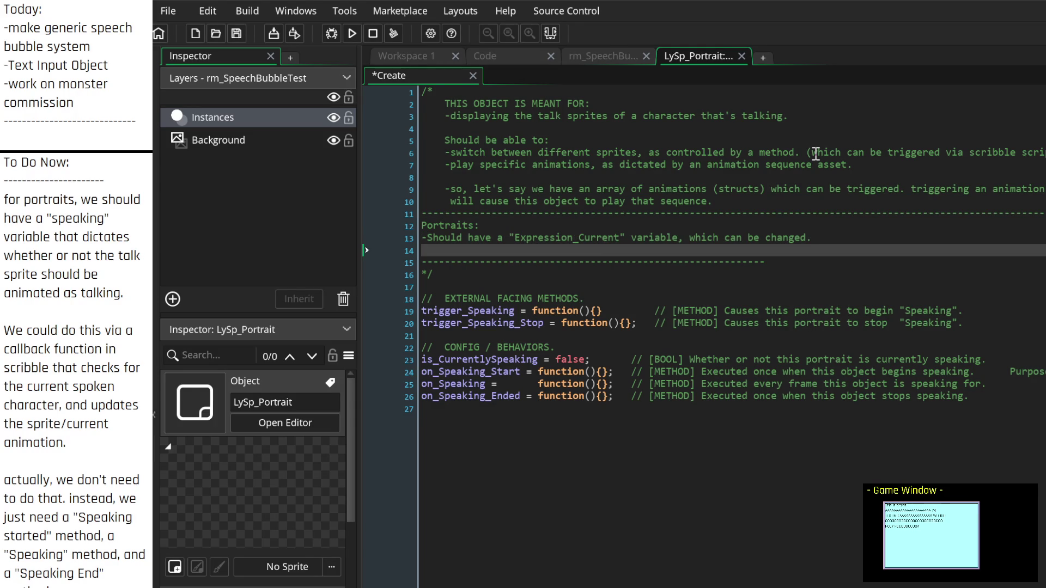
{"action": "key", "text": "Up"}
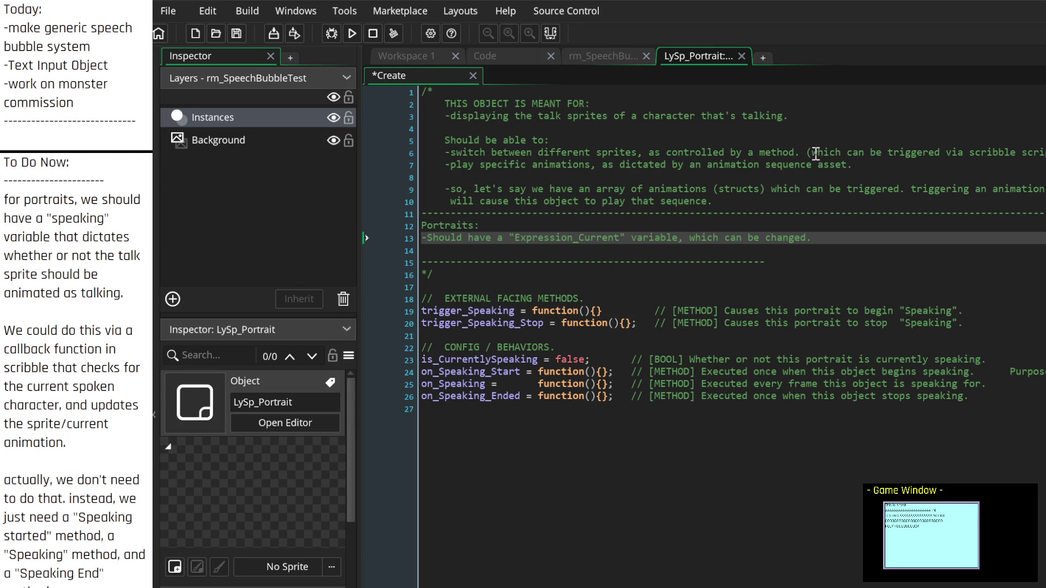
{"action": "type", "text": "potentially al"}
{"action": "type", "text": "tering the"}
{"action": "type", "text": "sprites that a"}
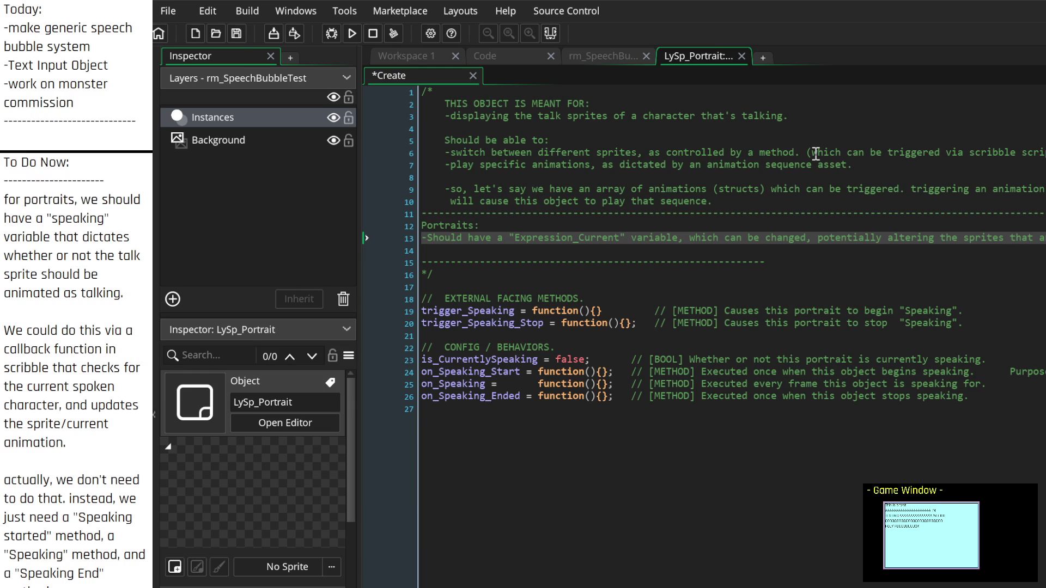
{"action": "type", "text": "re being displayed."}
{"action": "key", "text": "Down"}
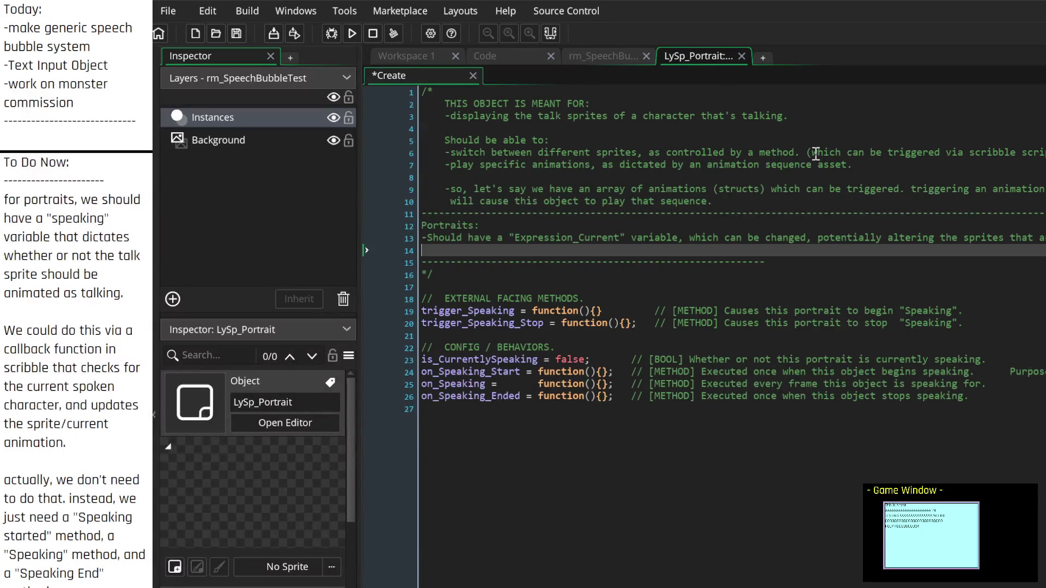
{"action": "key", "text": "Return"}
{"action": "key", "text": "Up"}
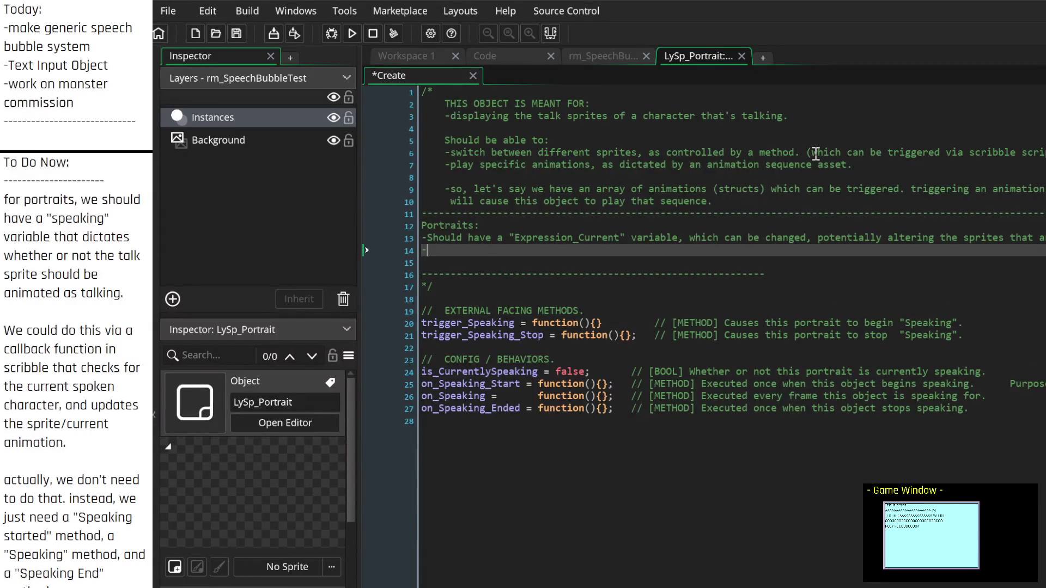
Step: Add the bullet 'Should have an "Expressions" array, which contains all expressions'
{"action": "type", "text": "Should have "}
{"action": "type", "text": "an :E"}
{"action": "key", "text": "BackSpace"}
{"action": "key", "text": "BackSpace"}
{"action": "type", "text": "\"Expressions\" array, which contains all e"}
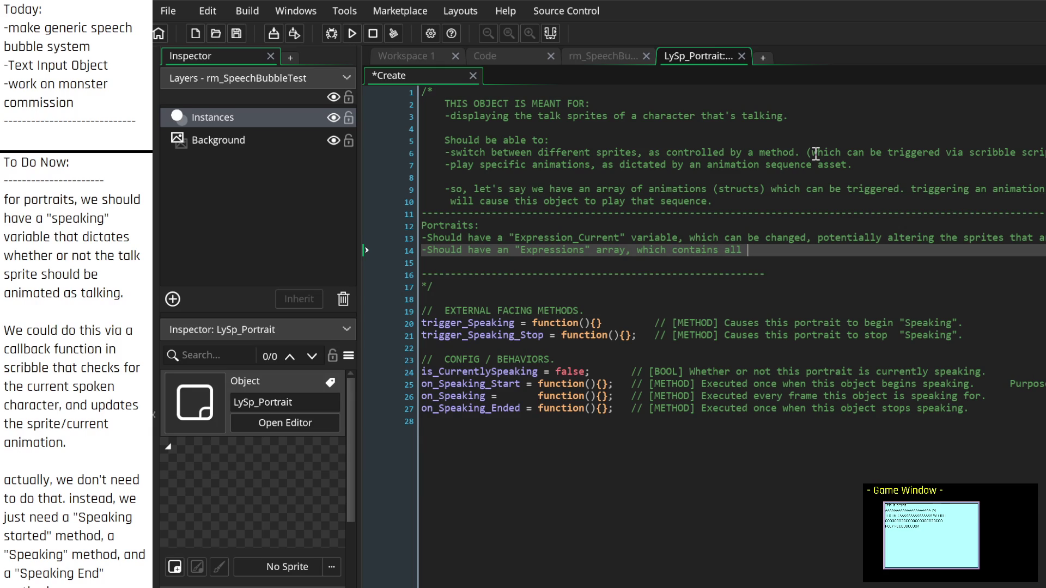
{"action": "type", "text": "xpression"}
{"action": "type", "text": "s"}
{"action": "key", "text": "BackSpace"}
{"action": "key", "text": "BackSpace"}
{"action": "key", "text": "BackSpace"}
Step: Start a new paragraph asking 'What are expressions?'
{"action": "key", "text": "Return"}
{"action": "key", "text": "Return"}
{"action": "type", "text": "What are exr"}
{"action": "key", "text": "BackSpace"}
{"action": "type", "text": "pressions?"}
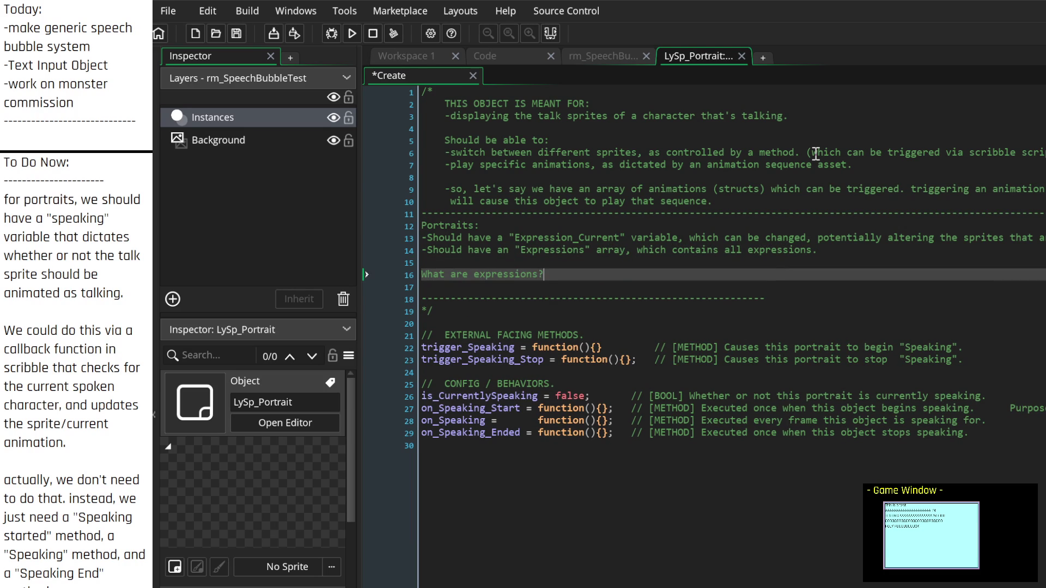
{"action": "key", "text": "Return"}
{"action": "key", "text": "BackSpace"}
Step: Answer that expressions are structs with set sprites, playable sequence animations and possibly voice files
{"action": "type", "text": "They probably"}
{"action": "type", "text": " need to be struc"}
{"action": "type", "text": "ts. "}
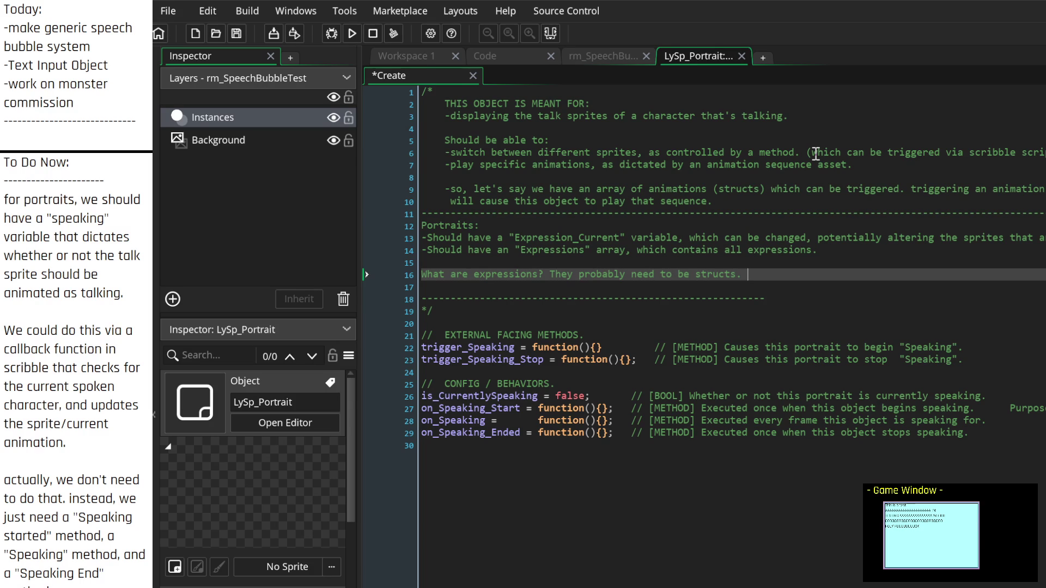
{"action": "type", "text": "They will have "}
{"action": "type", "text": "an array"}
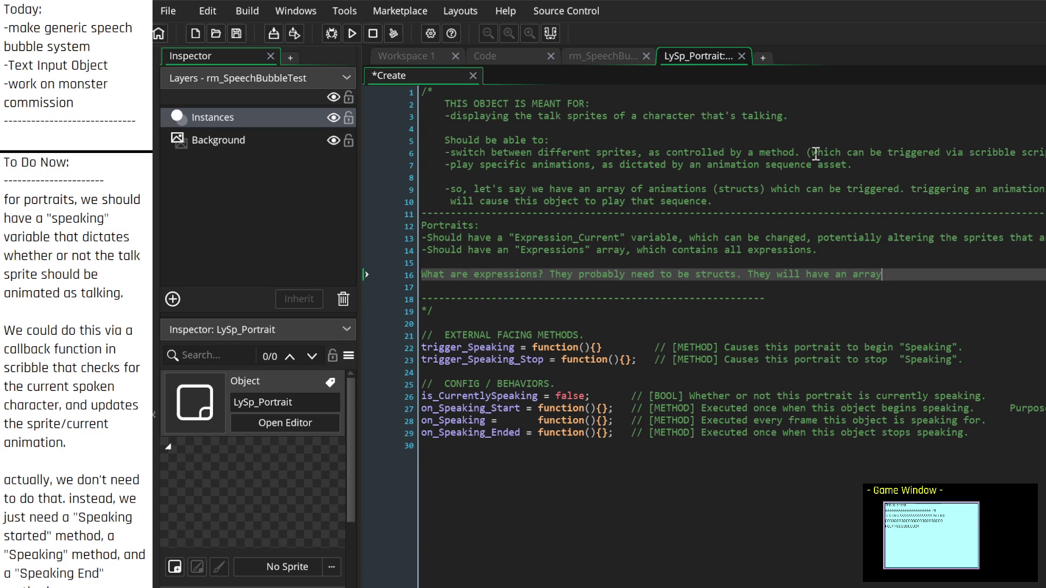
{"action": "type", "text": " of sprites"}
{"action": "key", "text": "BackSpace"}
{"action": "key", "text": "BackSpace"}
{"action": "key", "text": "BackSpace"}
{"action": "key", "text": "BackSpace"}
{"action": "key", "text": "BackSpace"}
{"action": "key", "text": "BackSpace"}
{"action": "type", "text": "certain set s"}
{"action": "type", "text": "prite"}
{"action": "type", "text": "animations that"}
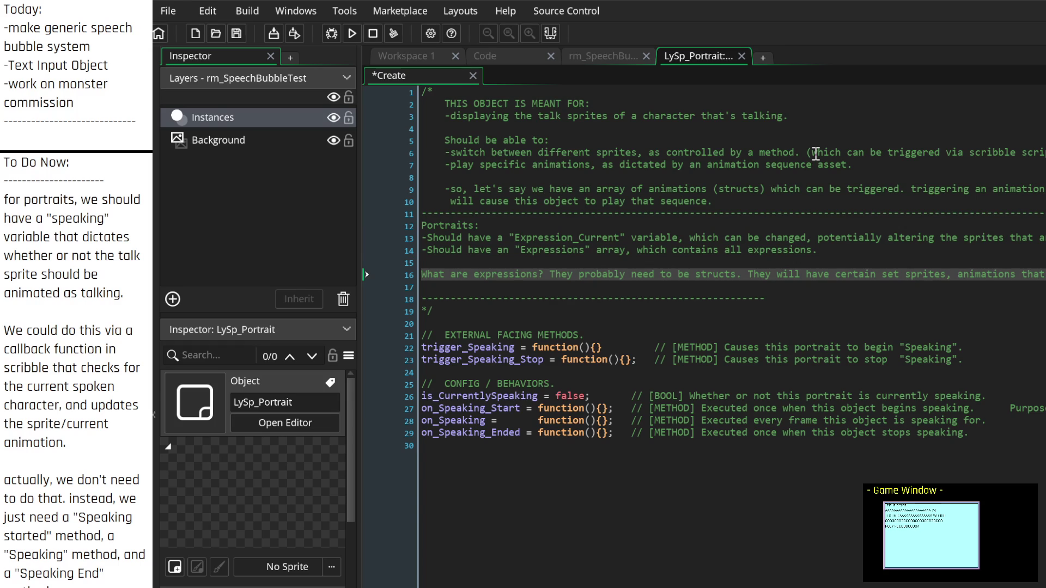
{"action": "type", "text": " can be played"}
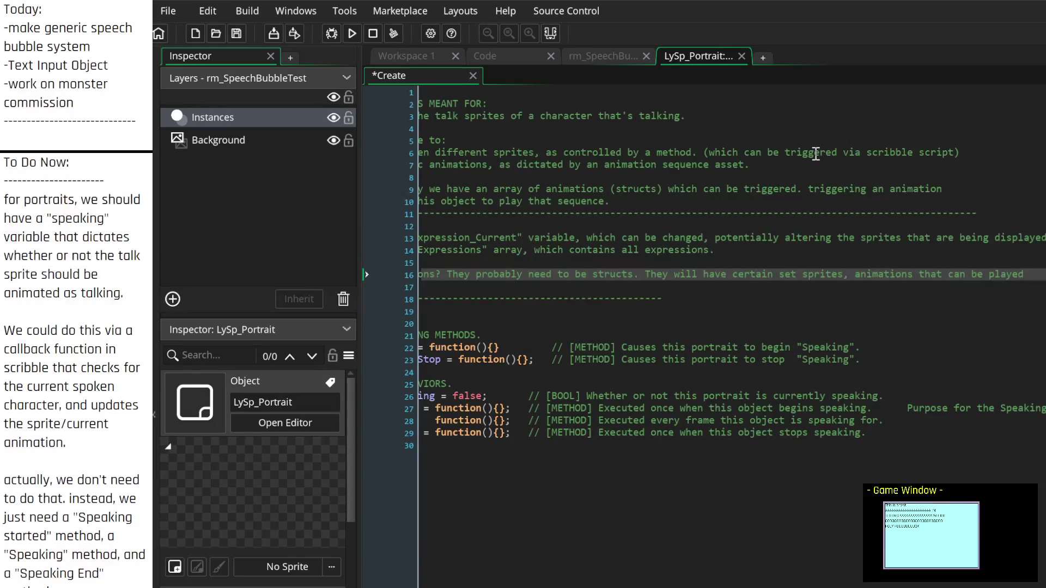
{"action": "type", "text": ","}
{"action": "key", "text": "BackSpace"}
{"action": "key", "text": "BackSpace"}
{"action": "key", "text": "BackSpace"}
{"action": "key", "text": "BackSpace"}
{"action": "type", "text": "an"}
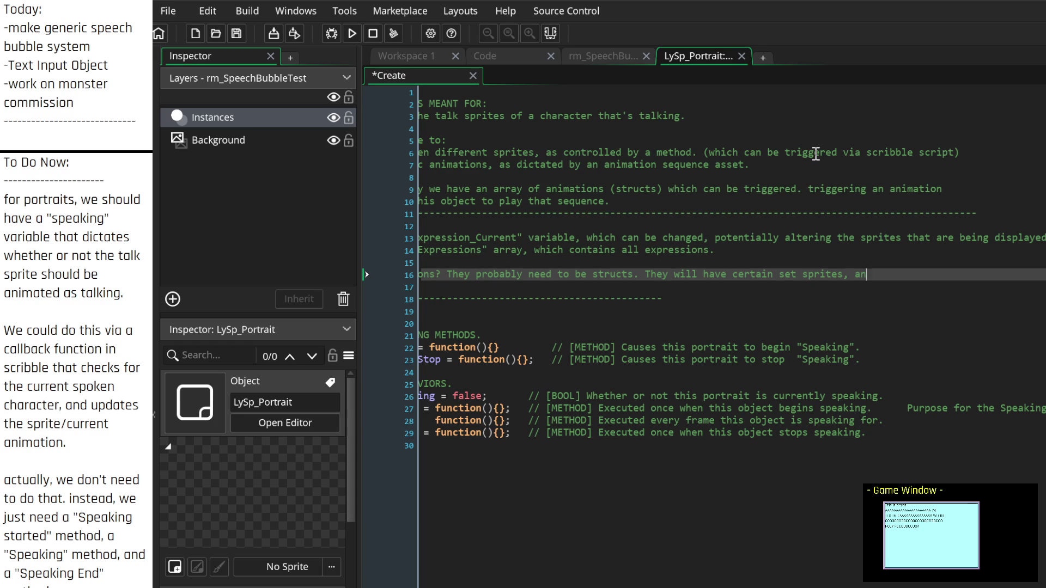
{"action": "key", "text": "BackSpace"}
{"action": "key", "text": "BackSpace"}
{"action": "type", "text": "sequence "}
{"action": "type", "text": "animations"}
{"action": "type", "text": " that can be p"}
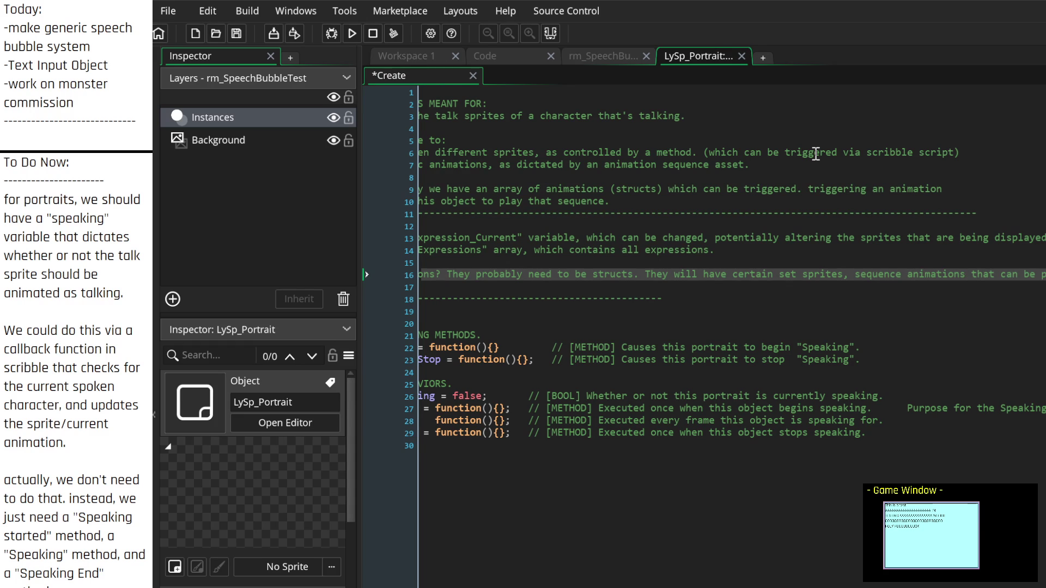
{"action": "type", "text": "layed, and....poss"}
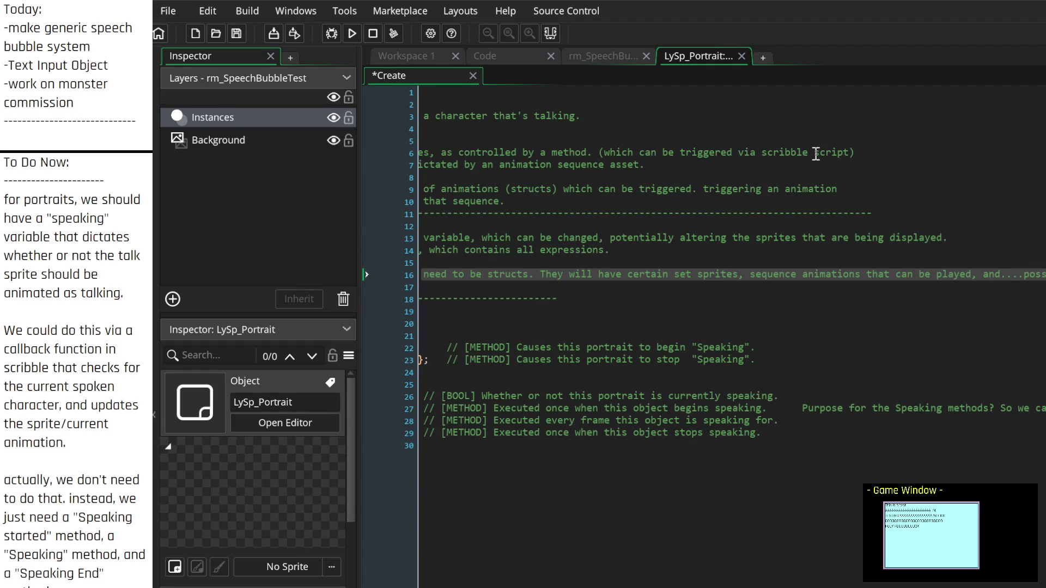
{"action": "type", "text": "ibly voice lines?"}
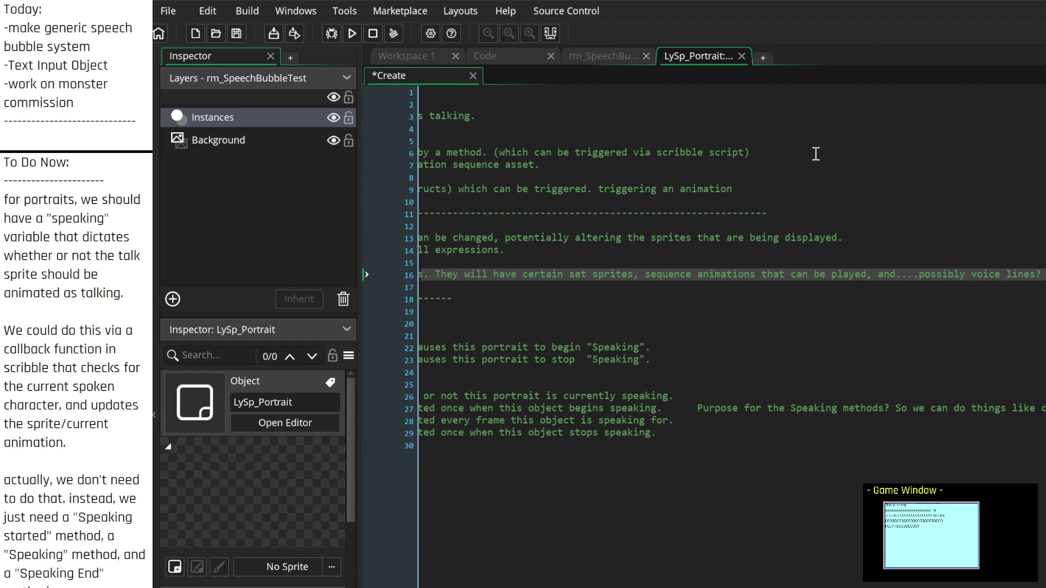
{"action": "type", "text": "That might be"}
{"action": "key", "text": "BackSpace"}
{"action": "key", "text": "BackSpace"}
{"action": "key", "text": "BackSpace"}
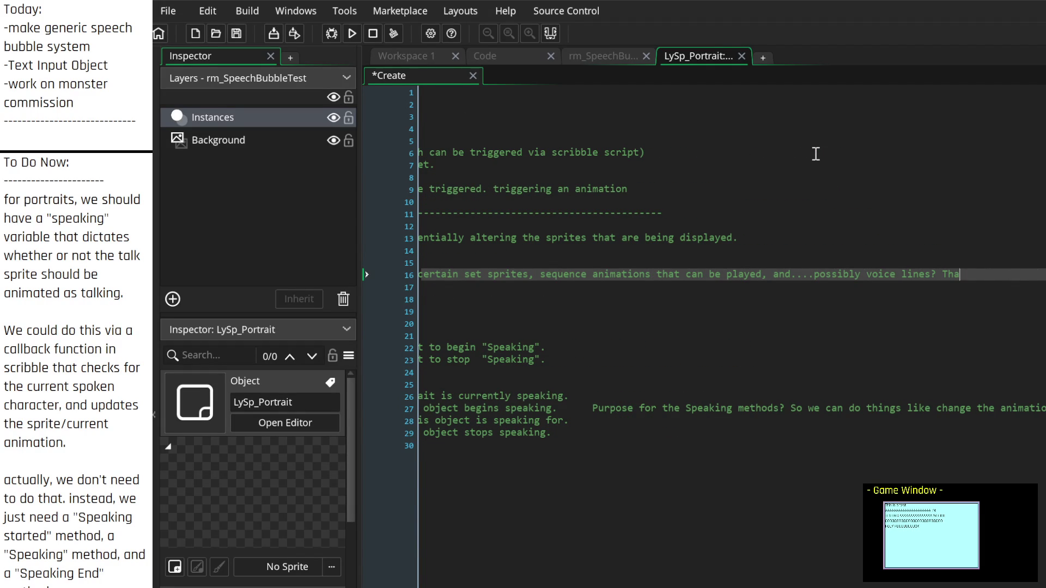
{"action": "type", "text": "files?"}
{"action": "type", "text": "that's probably a"}
{"action": "type", "text": " good idea."}
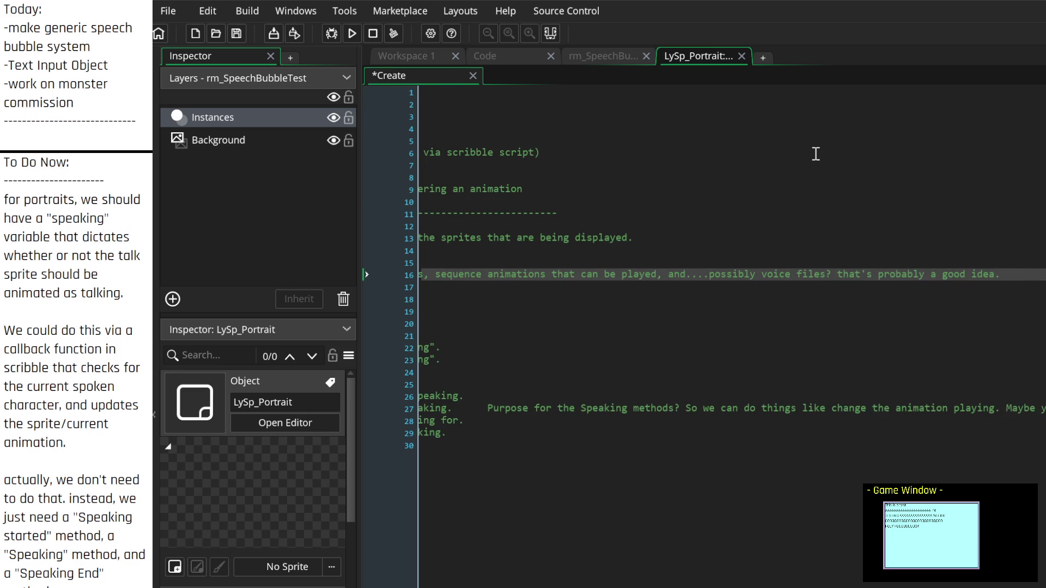
{"action": "key", "text": "Return"}
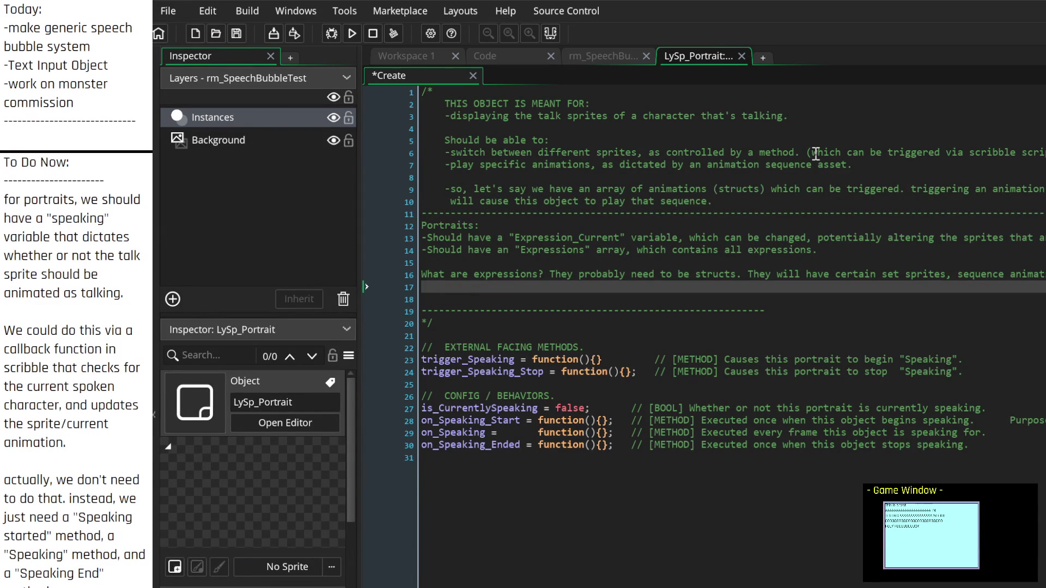
Step: Note that each expression has a method executed when the portrait enters that expression
{"action": "type", "text": "Expressions should have a method"}
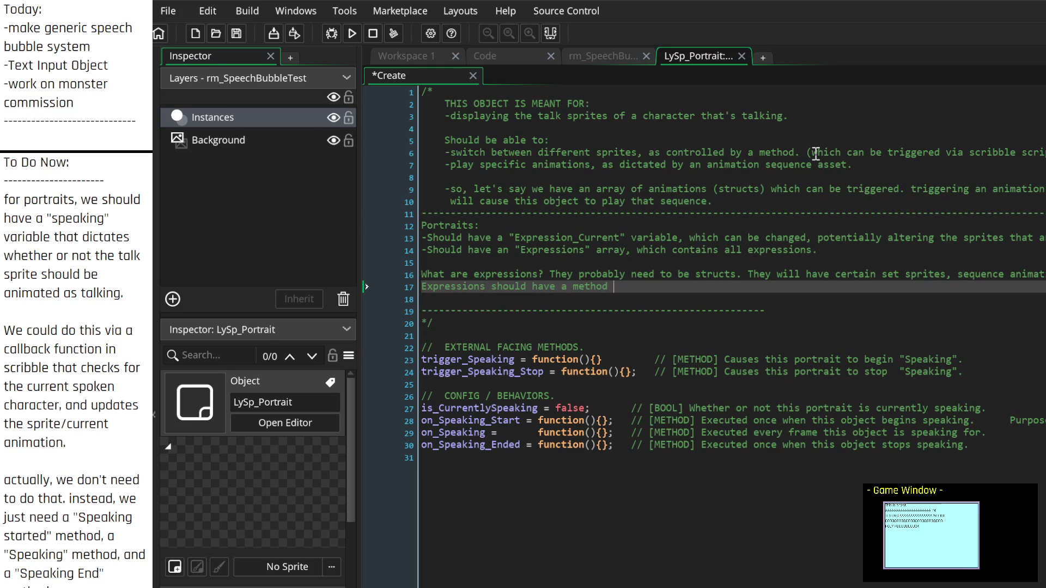
{"action": "key", "text": "ctrl+BackSpace"}
{"action": "key", "text": "ctrl+BackSpace"}
{"action": "key", "text": "ctrl+BackSpace"}
{"action": "type", "text": "each have a method, w"}
{"action": "type", "text": "hich cn"}
{"action": "key", "text": "BackSpace"}
{"action": "key", "text": "BackSpace"}
{"action": "key", "text": "BackSpace"}
{"action": "type", "text": "will be executed on the portrait"}
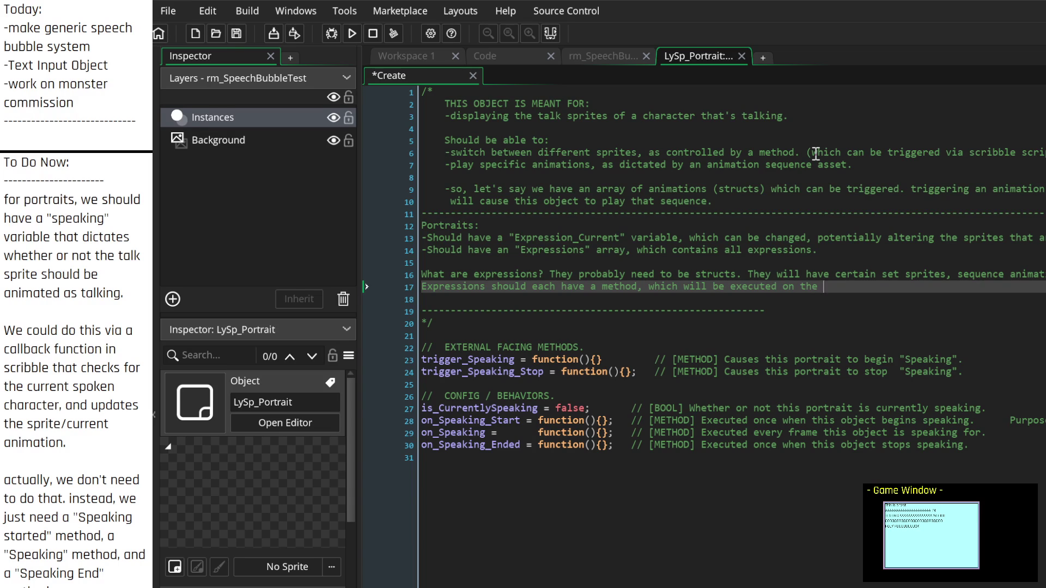
{"action": "type", "text": " entering that "}
{"action": "type", "text": "expression"}
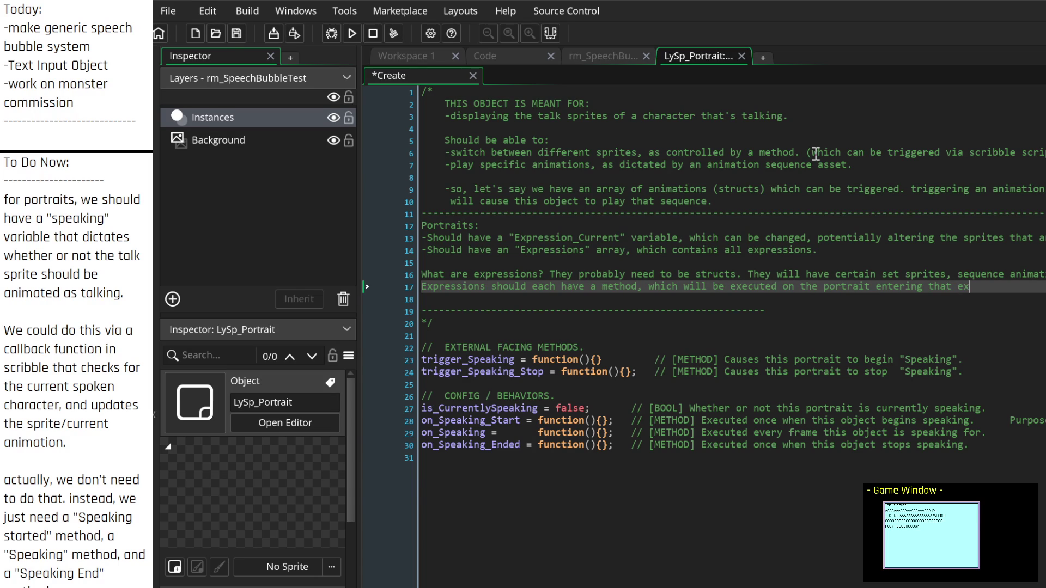
{"action": "type", "text": "thi"}
{"action": "type", "text": "s can make things"}
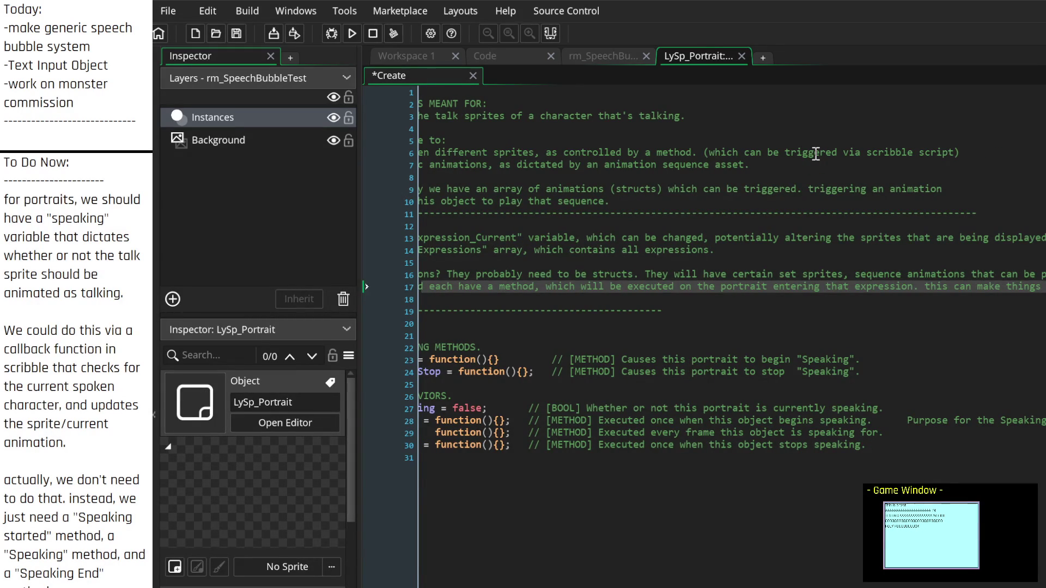
{"action": "type", "text": " easier."}
{"action": "key", "text": "Home"}
{"action": "key", "text": "Up"}
{"action": "key", "text": "End"}
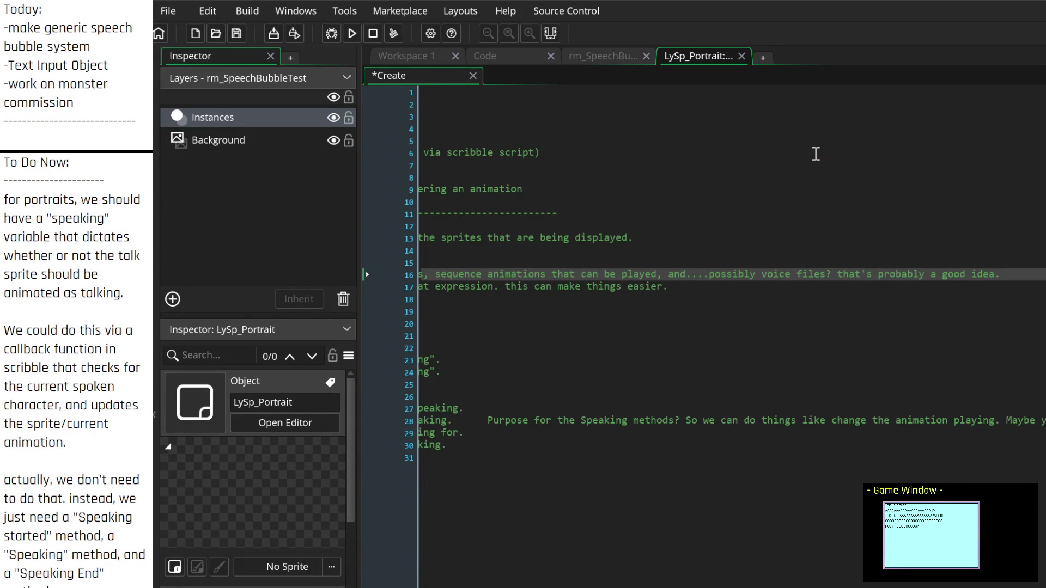
Step: Add a line saying voice or text changes can go in that method
{"action": "key", "text": "Down"}
{"action": "key", "text": "End"}
{"action": "key", "text": "Return"}
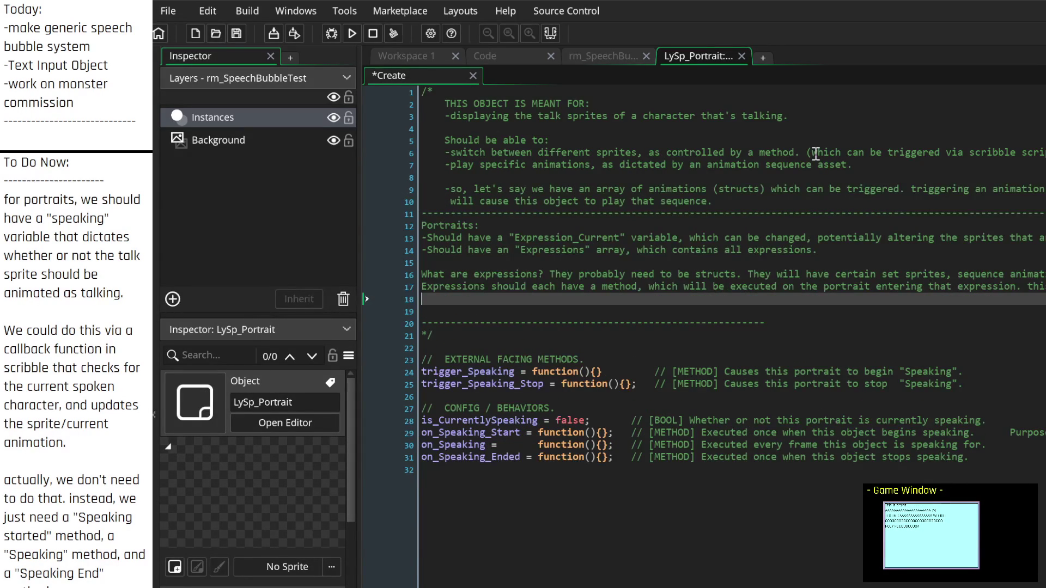
{"action": "type", "text": "if we want to"}
{"action": "type", "text": " change our "}
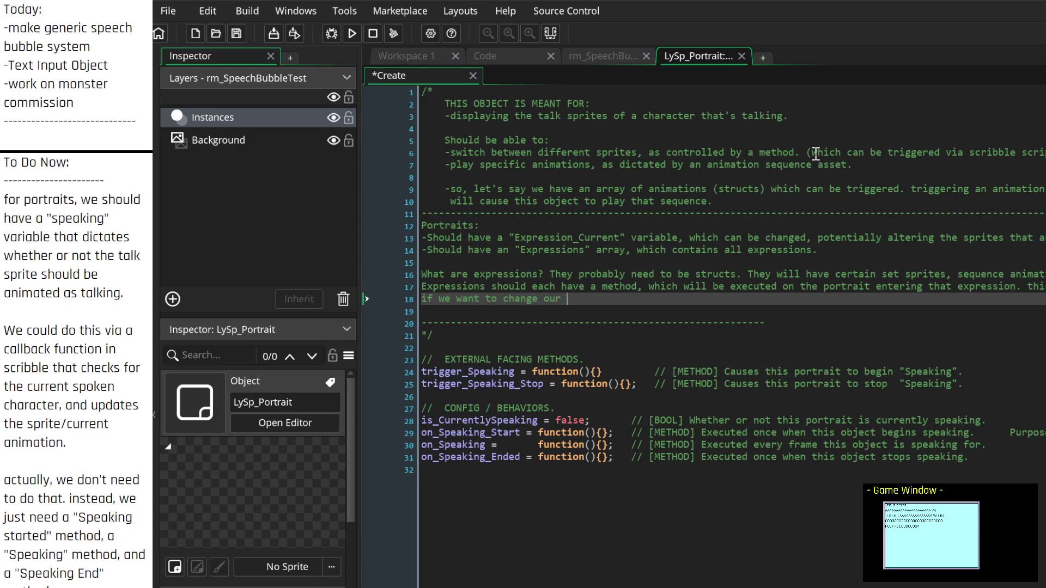
{"action": "type", "text": "speaker's"}
{"action": "type", "text": " voice or our text, or whatever, then we ca"}
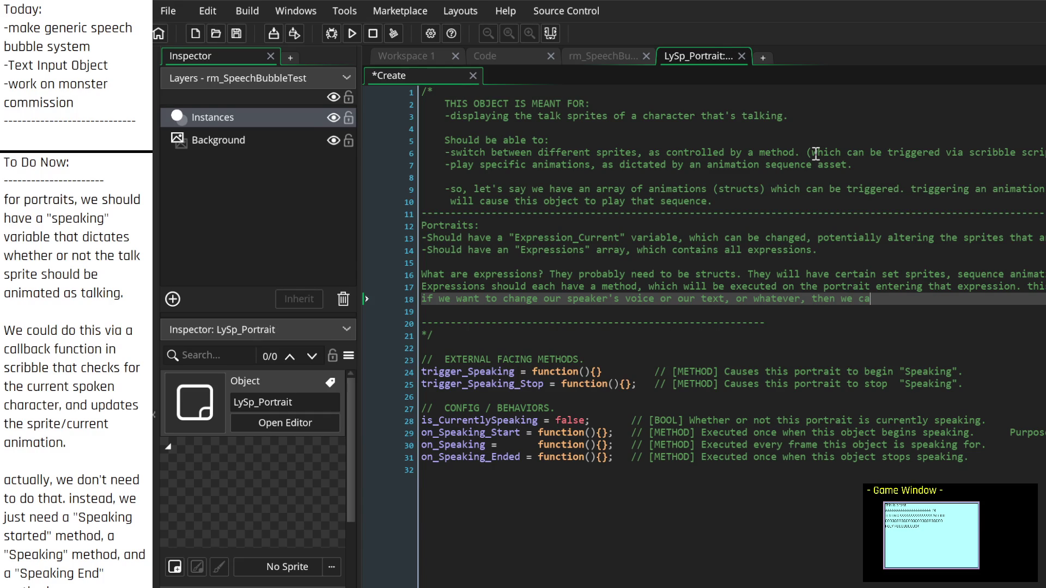
{"action": "type", "text": " just put that in "}
{"action": "type", "text": "the expres"}
{"action": "type", "text": "ion method."}
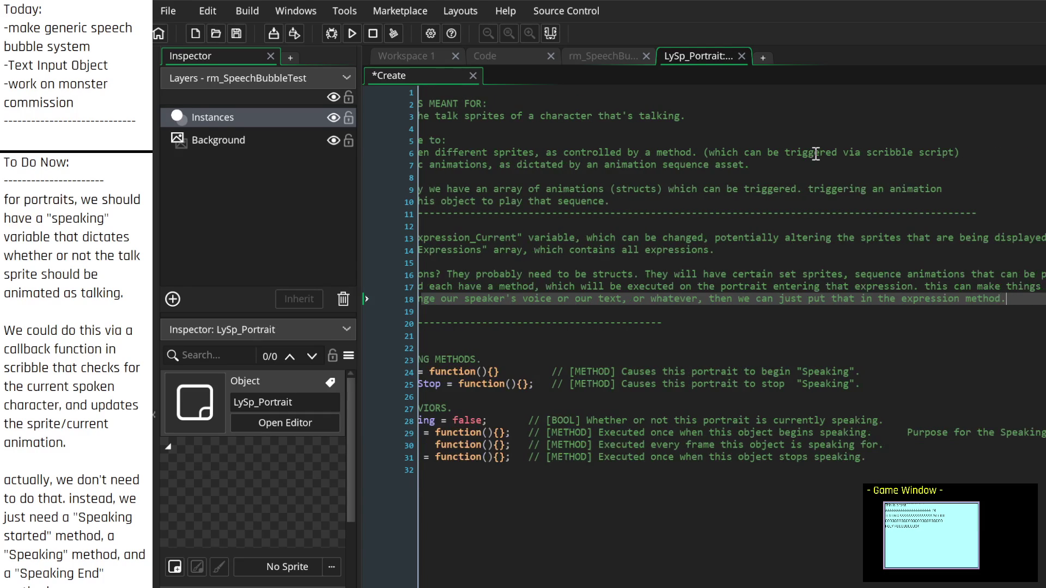
{"action": "key", "text": "Return"}
{"action": "key", "text": "Return"}
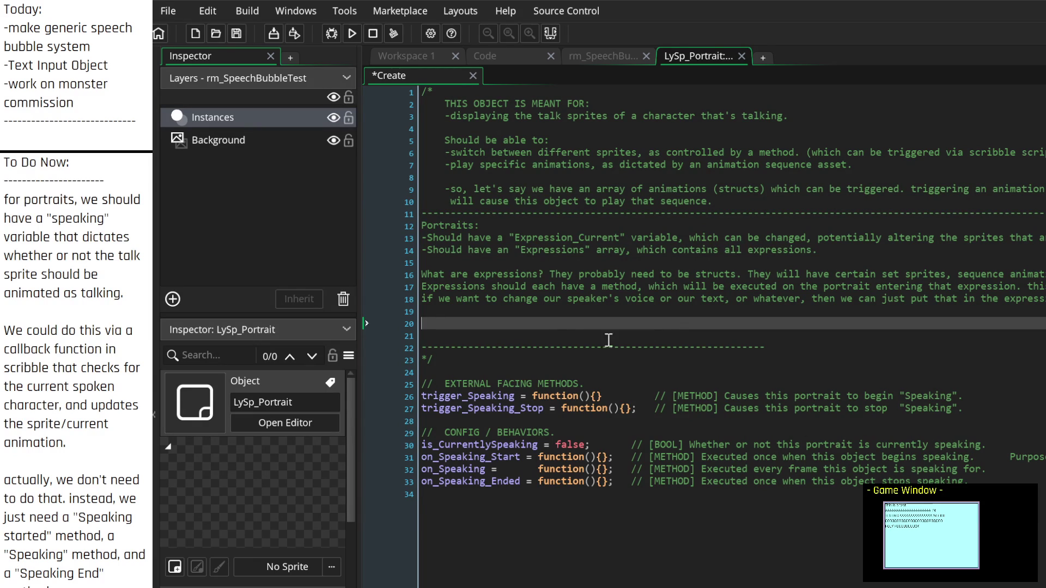
{"action": "left_click", "coordinate": [522, 57]}
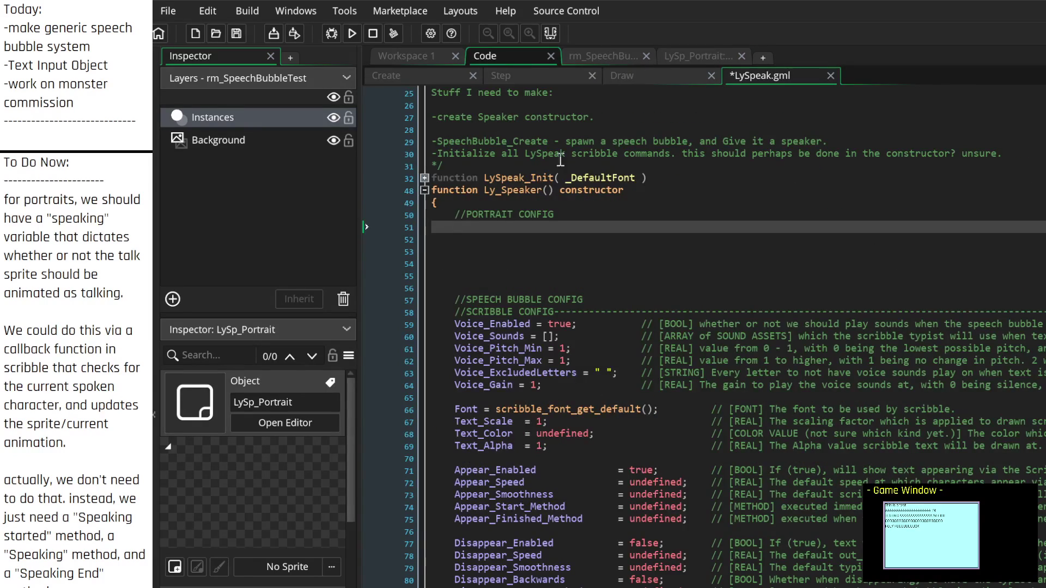
{"action": "scroll", "coordinate": [531, 283], "scroll_direction": "down", "scroll_amount": 10}
{"action": "scroll", "coordinate": [518, 297], "scroll_direction": "up", "scroll_amount": 4}
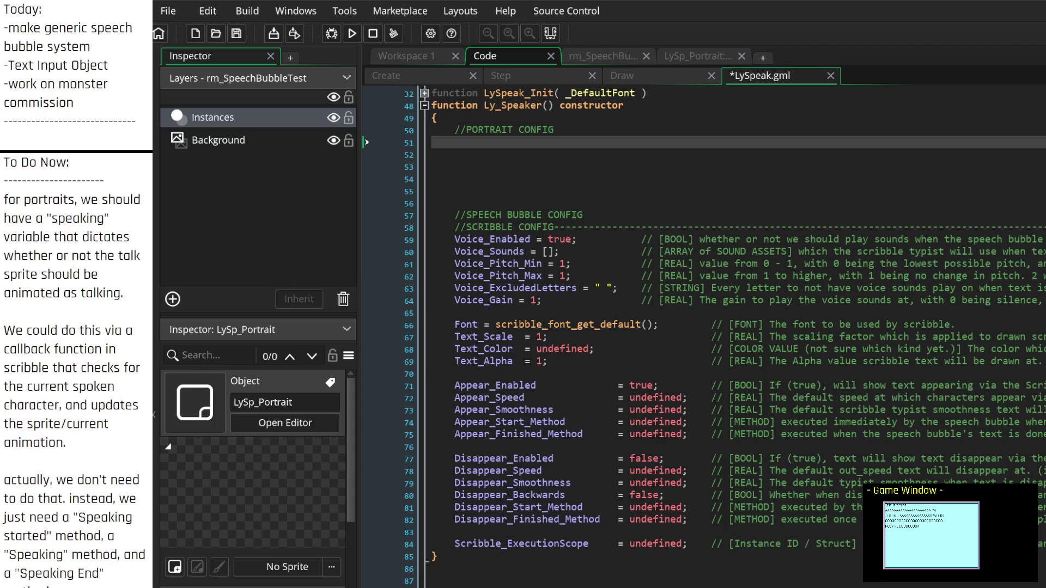
{"action": "left_click", "coordinate": [662, 79]}
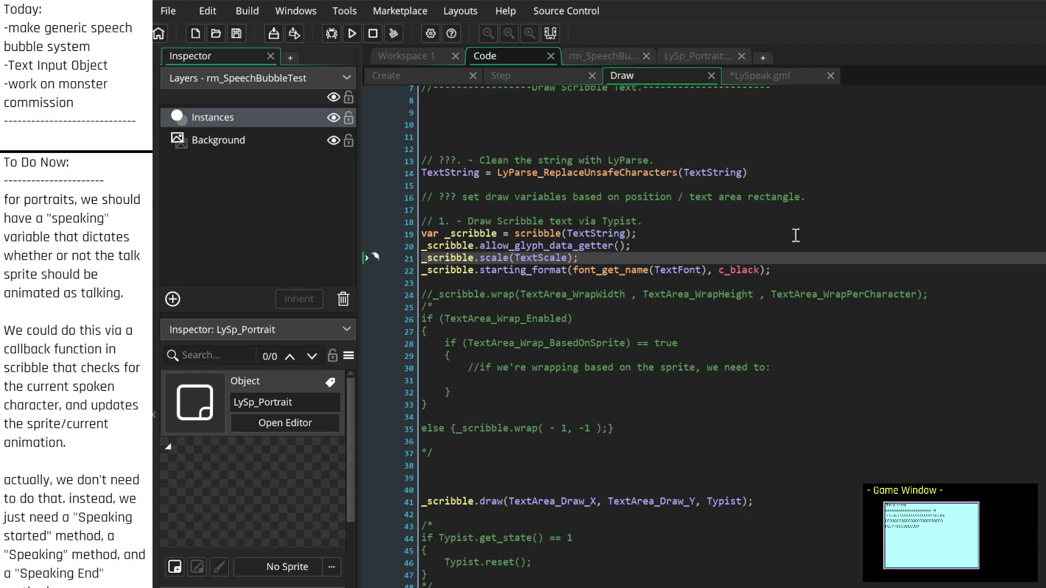
{"action": "scroll", "coordinate": [766, 300], "scroll_direction": "up", "scroll_amount": 2}
{"action": "scroll", "coordinate": [754, 294], "scroll_direction": "down", "scroll_amount": 2}
{"action": "left_click", "coordinate": [622, 56]}
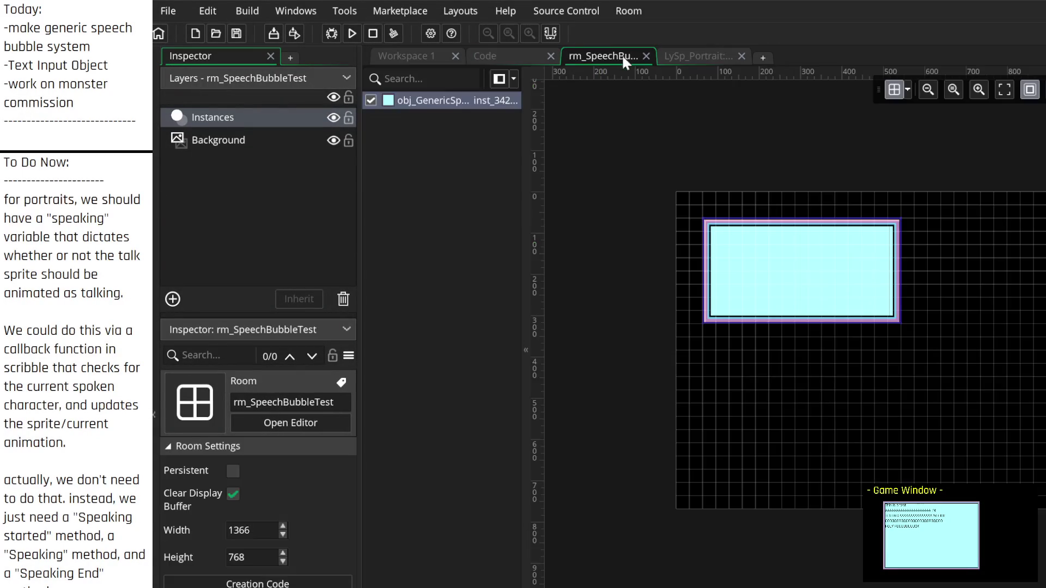
{"action": "left_click", "coordinate": [498, 59]}
{"action": "left_click", "coordinate": [773, 76]}
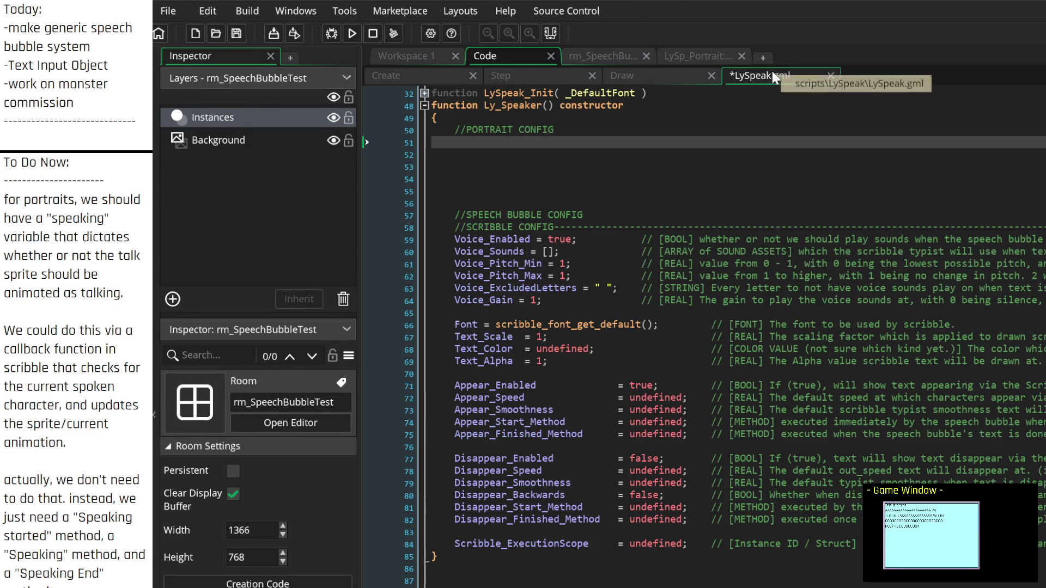
{"action": "left_click", "coordinate": [531, 74]}
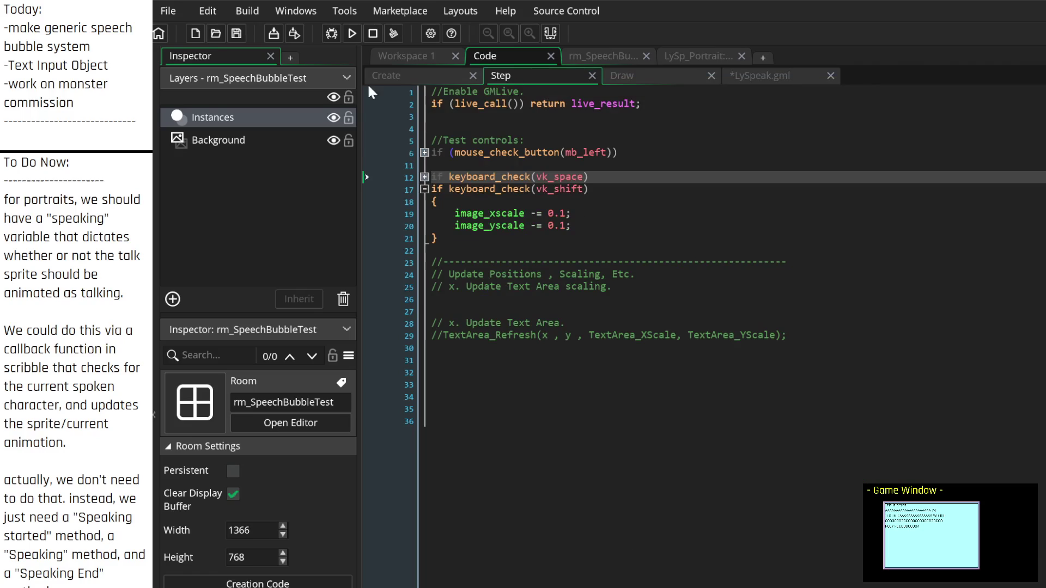
{"action": "left_click", "coordinate": [420, 74]}
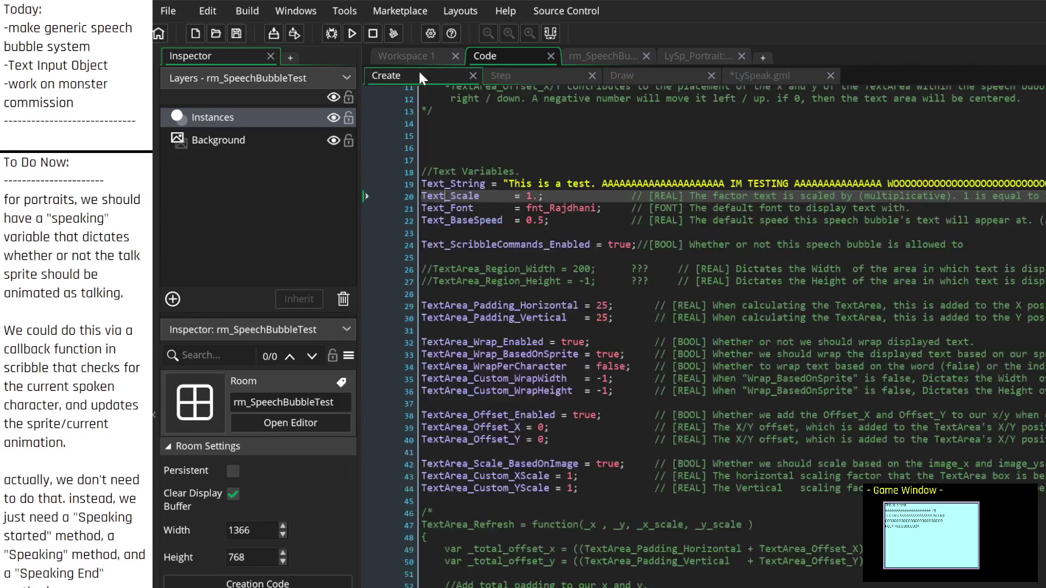
{"action": "left_click", "coordinate": [630, 74]}
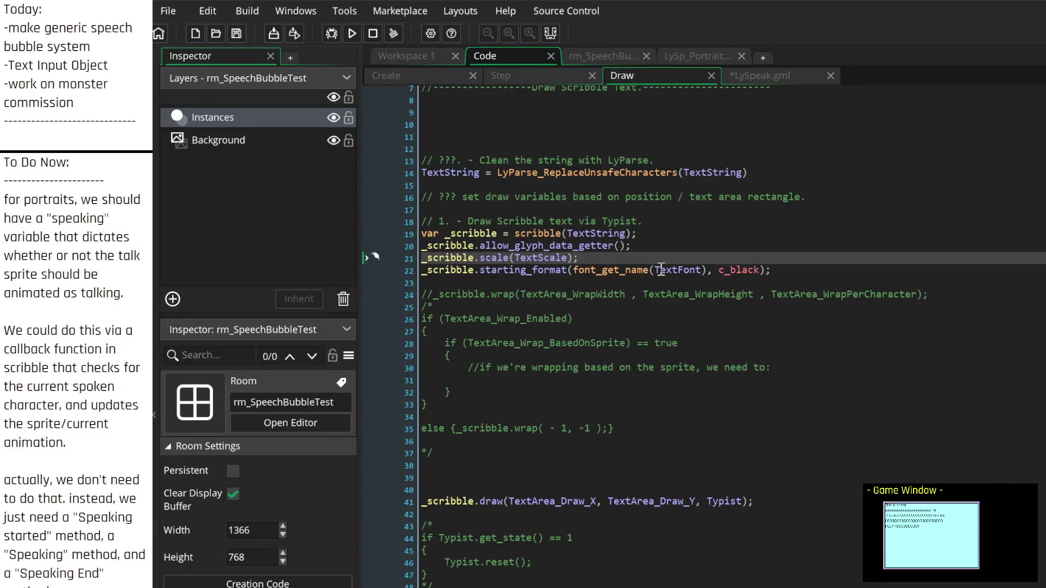
{"action": "left_click", "coordinate": [605, 52]}
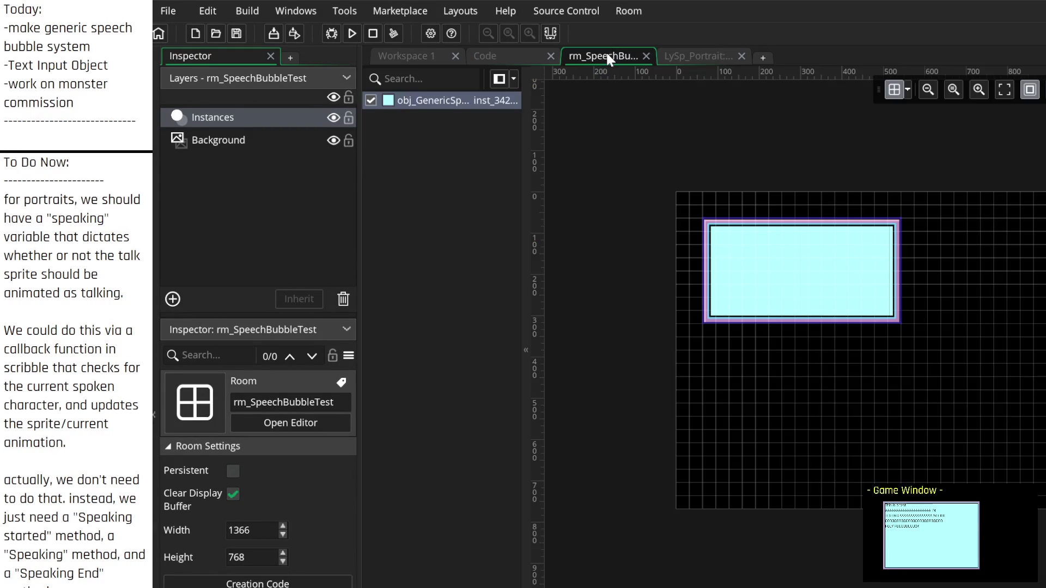
{"action": "left_click", "coordinate": [692, 56]}
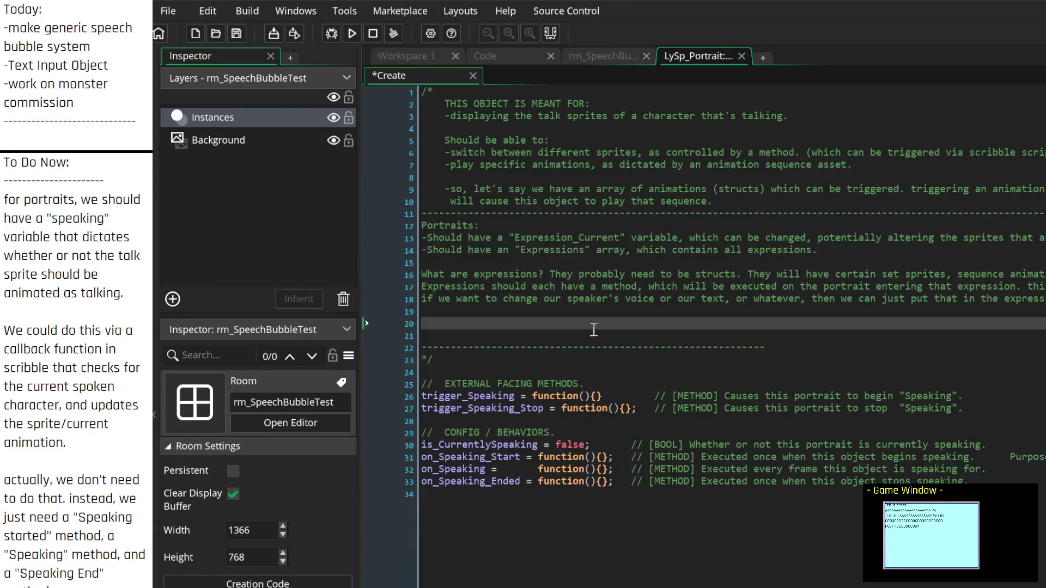
Step: Collapse the side dock and note each expression should have its own "Speaker" struct
{"action": "left_click", "coordinate": [155, 228]}
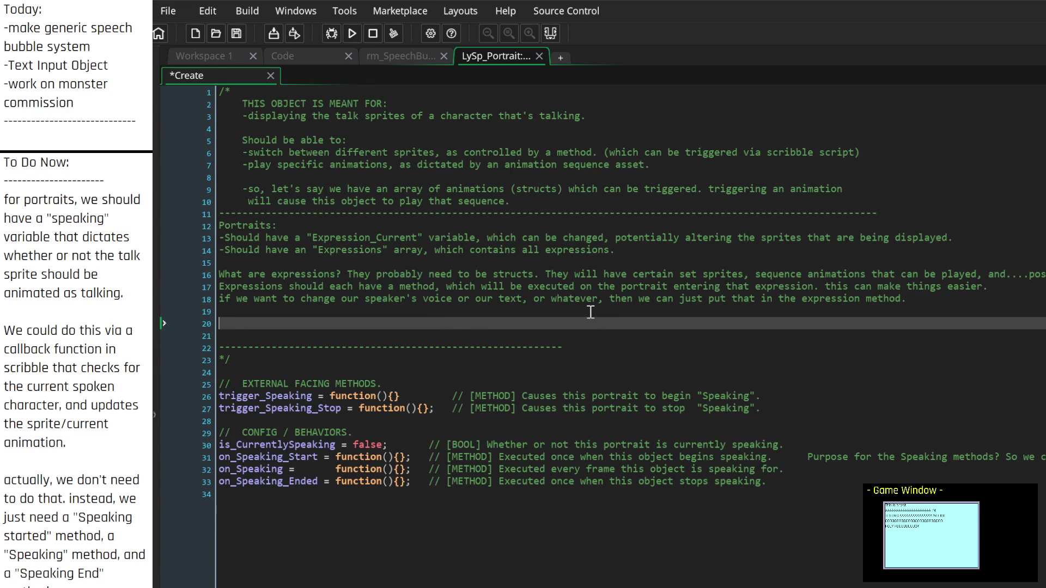
{"action": "type", "text": "Okso basically, w"}
{"action": "type", "text": "e "}
{"action": "type", "text": "ant "}
{"action": "type", "text": "Each "}
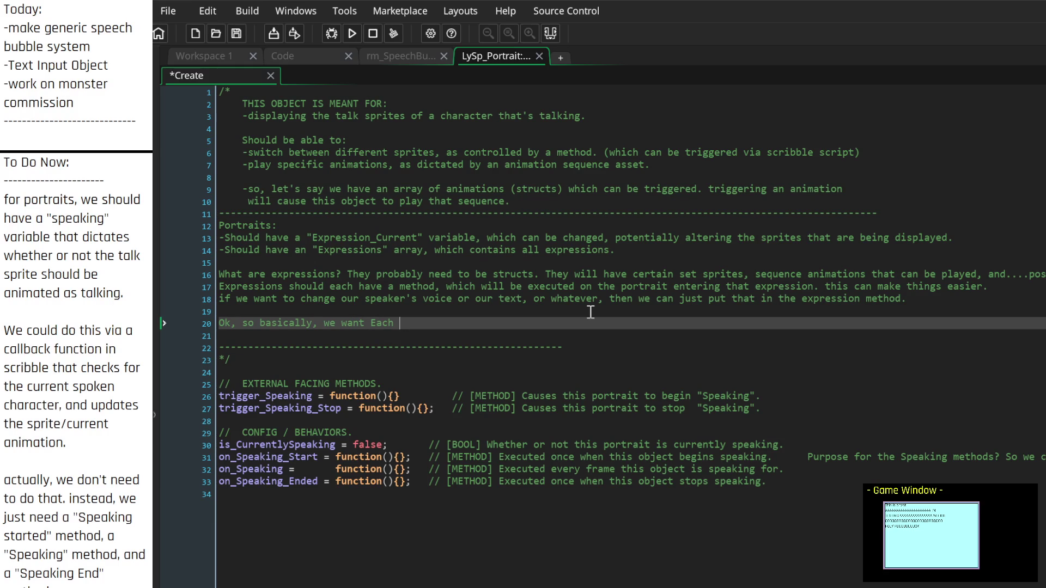
{"action": "type", "text": "expression to have "}
{"action": "type", "text": " their onw"}
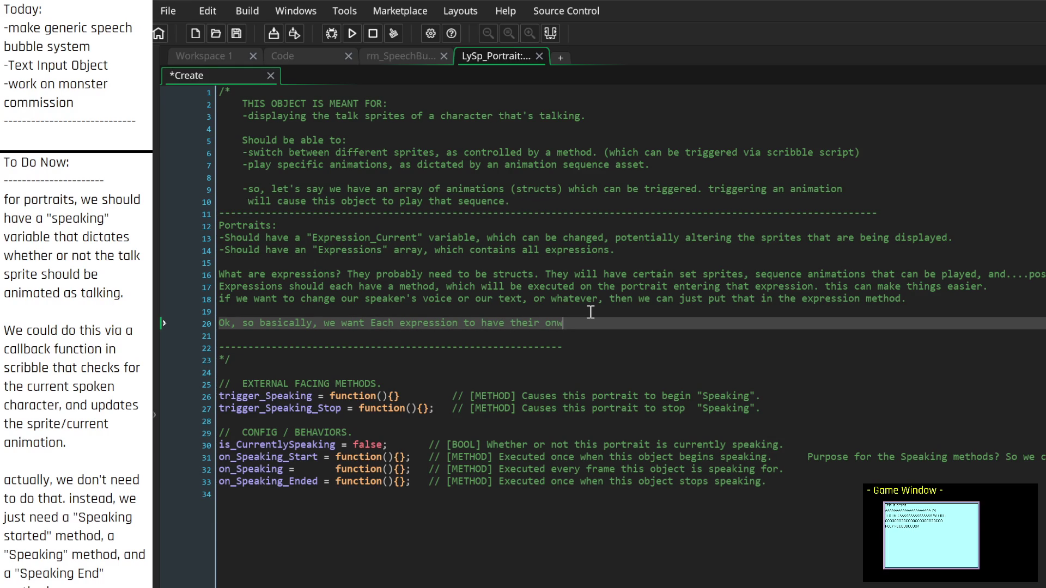
{"action": "type", "text": "n \"Speaker"}
{"action": "type", "text": "harac"}
{"action": "key", "text": "BackSpace"}
{"action": "key", "text": "BackSpace"}
{"action": "key", "text": "BackSpace"}
{"action": "type", "text": "struct."}
Step: Add the line 'That's not too difficult.' below the Speaker struct note
{"action": "key", "text": "Return"}
{"action": "key", "text": "Return"}
{"action": "type", "text": "That's not too"}
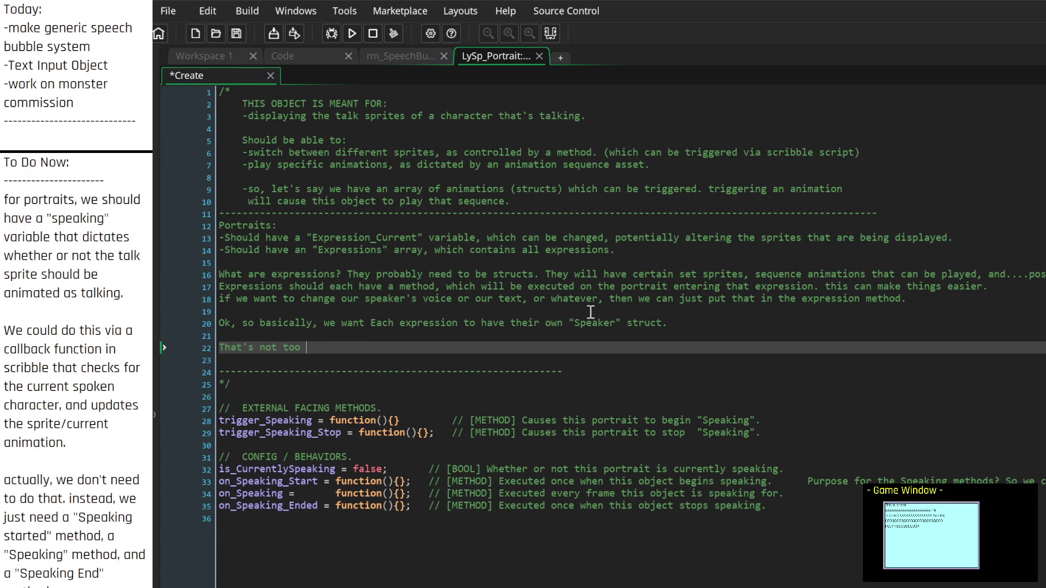
{"action": "type", "text": "difficult."}
{"action": "mouse_move", "coordinate": [4, 200]}
{"action": "left_mouse_down"}
{"action": "mouse_move", "coordinate": [55, 294]}
{"action": "mouse_move", "coordinate": [82, 430]}
{"action": "mouse_move", "coordinate": [81, 556]}
{"action": "mouse_move", "coordinate": [66, 582]}
{"action": "left_mouse_up"}
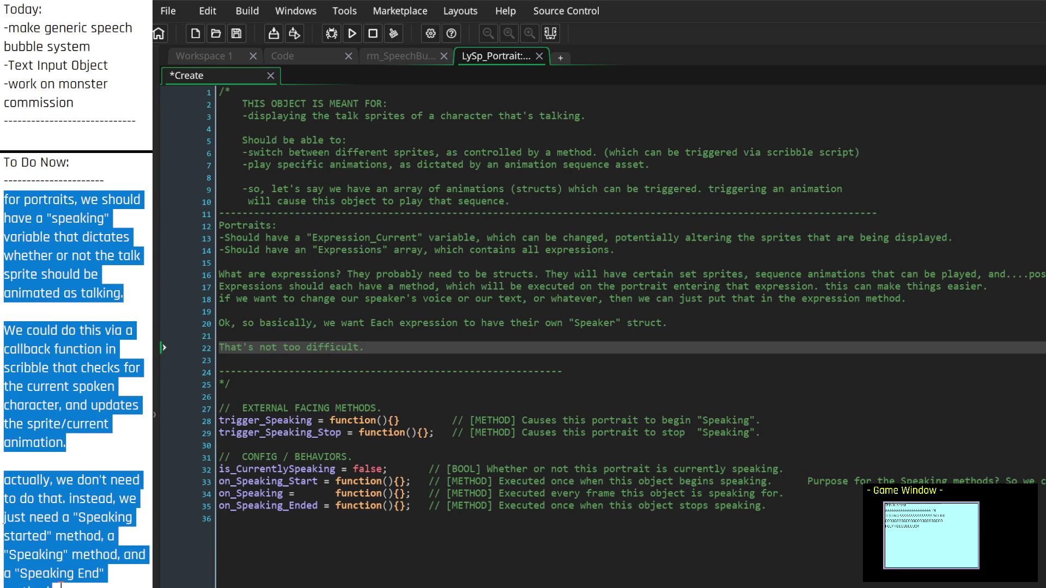
Step: Add the side-panel to-do '-outline "Expression" constructor for the portrait.' above the old notes
{"action": "left_click", "coordinate": [66, 582]}
{"action": "scroll", "coordinate": [66, 582], "scroll_direction": "down", "scroll_amount": 2}
{"action": "scroll", "coordinate": [63, 571], "scroll_direction": "down", "scroll_amount": 3}
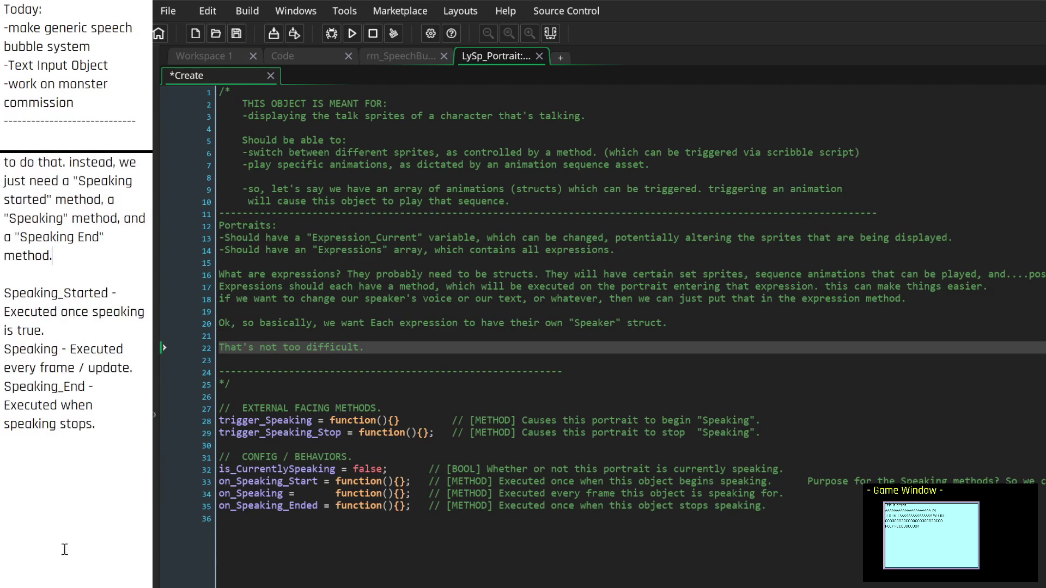
{"action": "scroll", "coordinate": [64, 551], "scroll_direction": "up", "scroll_amount": 5}
{"action": "left_click", "coordinate": [4, 201]}
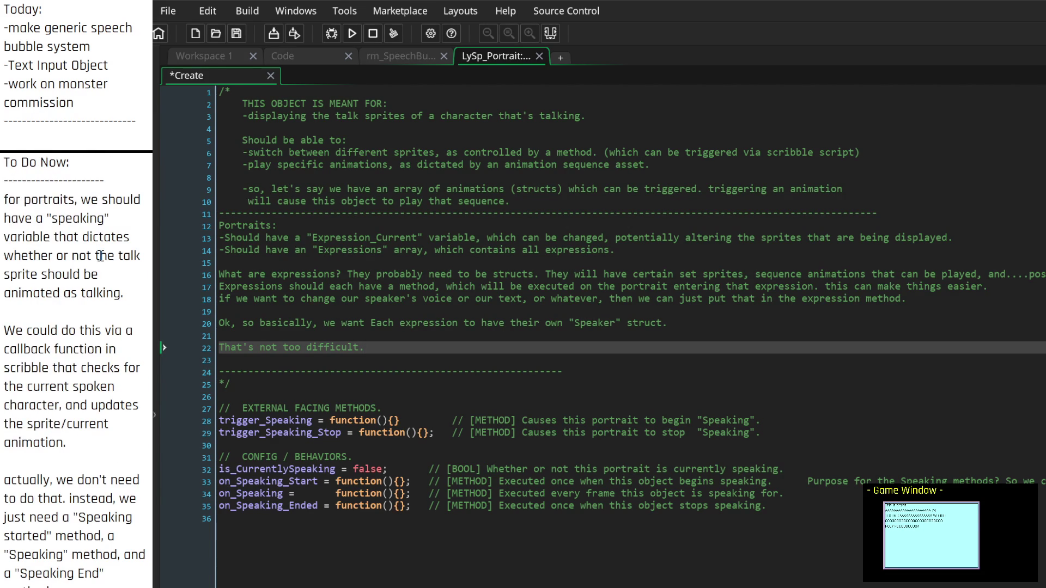
{"action": "key", "text": "Return"}
{"action": "key", "text": "Return"}
{"action": "key", "text": "Return"}
{"action": "key", "text": "Return"}
{"action": "key", "text": "Return"}
{"action": "key", "text": "Return"}
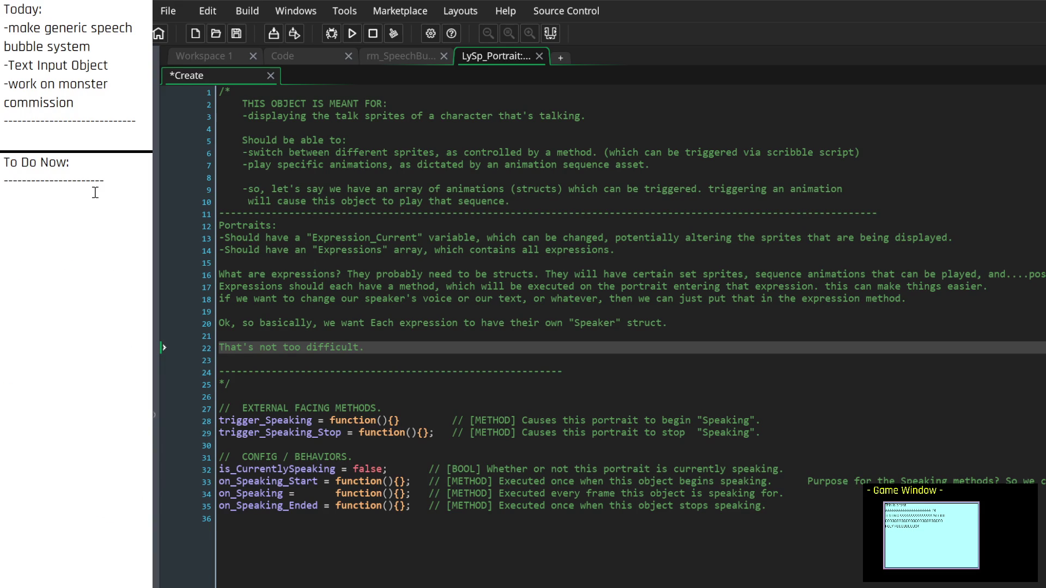
{"action": "type", "text": "-outline "}
{"action": "type", "text": "\"Expression\""}
{"action": "type", "text": " cons"}
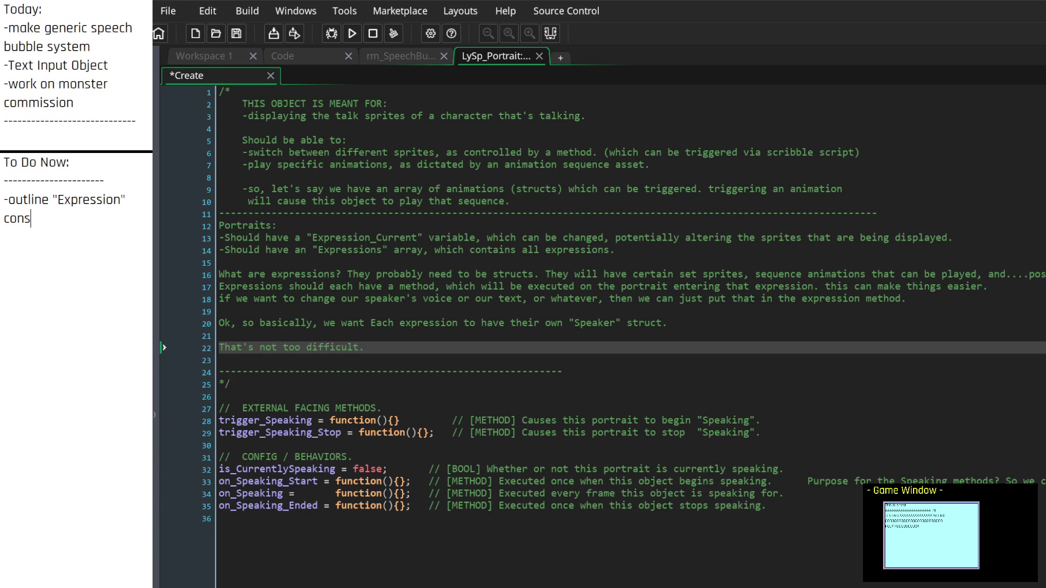
{"action": "type", "text": "tructor for the"}
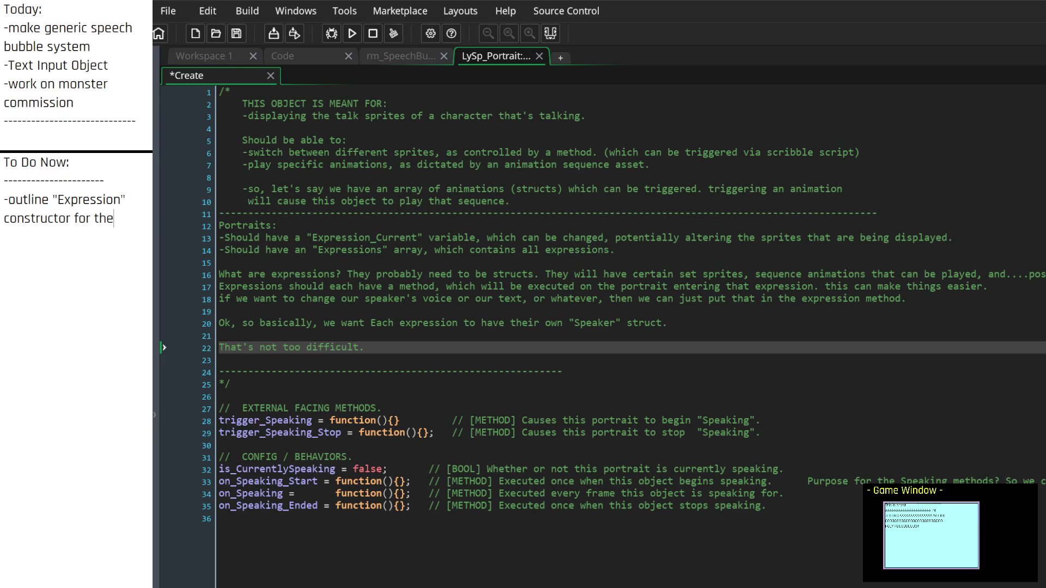
{"action": "type", "text": " portrait."}
{"action": "key", "text": "Return"}
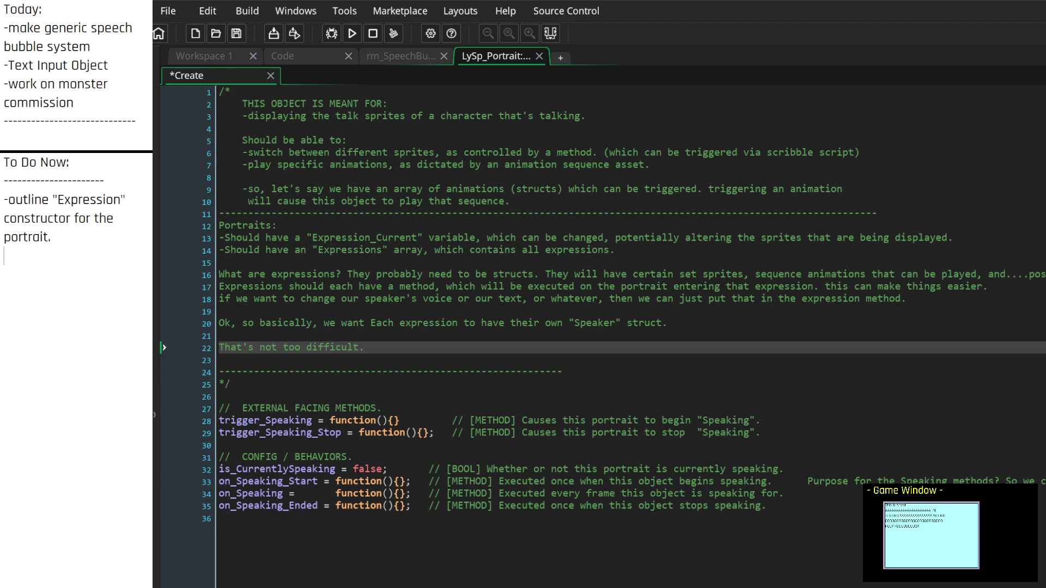
{"action": "left_click", "coordinate": [397, 52]}
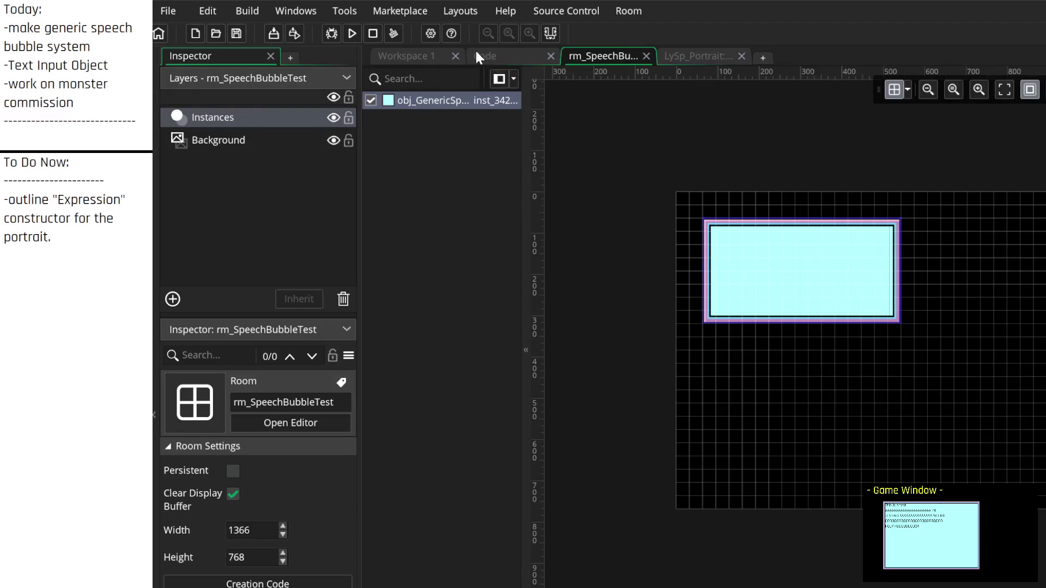
Step: Switch to the Code workspace and browse the LySpeak.gml script's Ly_Speaker constructor
{"action": "left_click", "coordinate": [477, 54]}
{"action": "scroll", "coordinate": [475, 257], "scroll_direction": "up", "scroll_amount": 2}
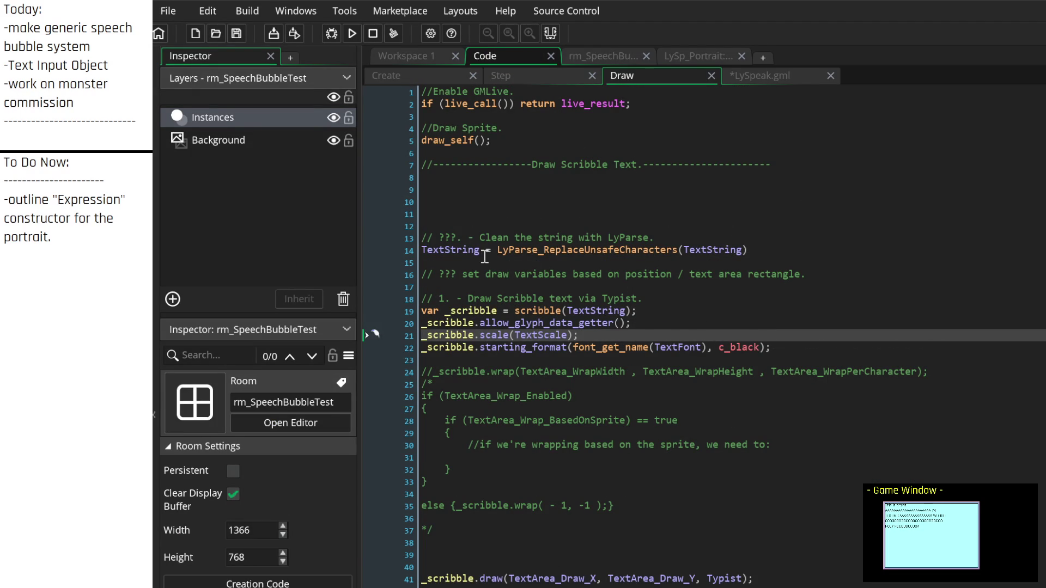
{"action": "scroll", "coordinate": [485, 256], "scroll_direction": "down", "scroll_amount": 1}
{"action": "scroll", "coordinate": [484, 256], "scroll_direction": "up", "scroll_amount": 1}
{"action": "left_click", "coordinate": [517, 76]}
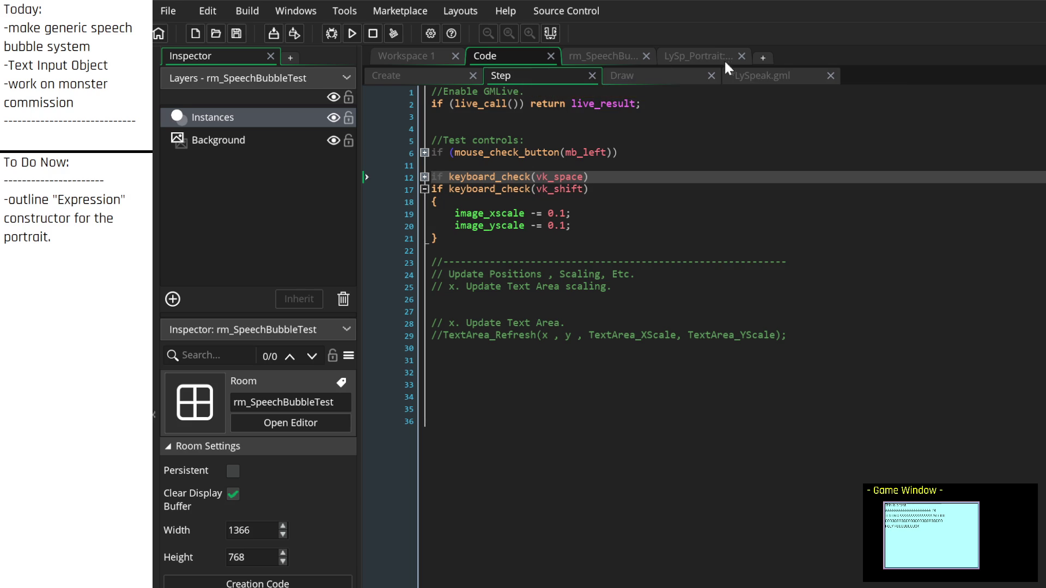
{"action": "left_click", "coordinate": [745, 75]}
{"action": "scroll", "coordinate": [735, 121], "scroll_direction": "up", "scroll_amount": 7}
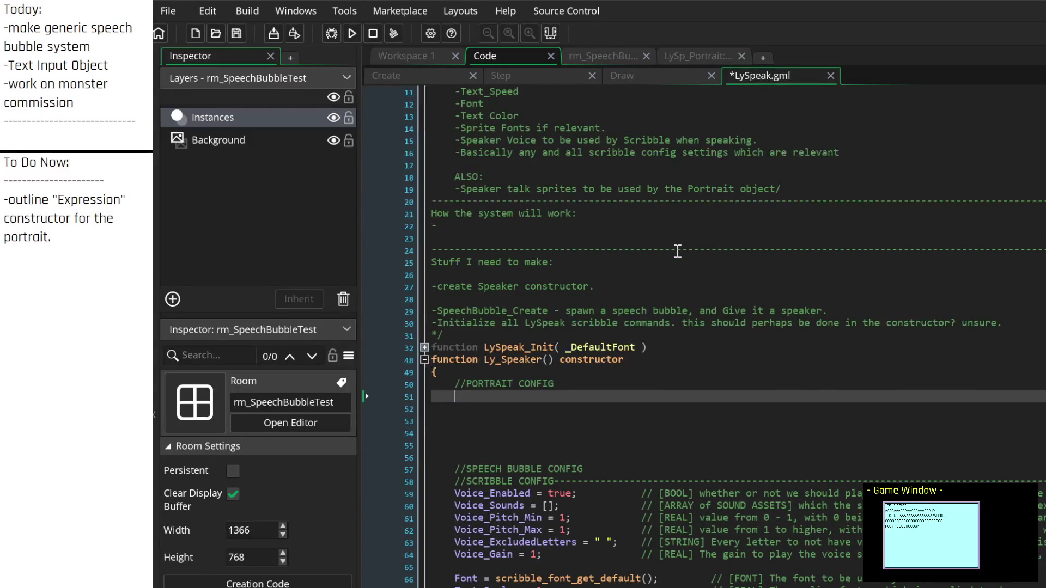
{"action": "scroll", "coordinate": [599, 305], "scroll_direction": "up", "scroll_amount": 3}
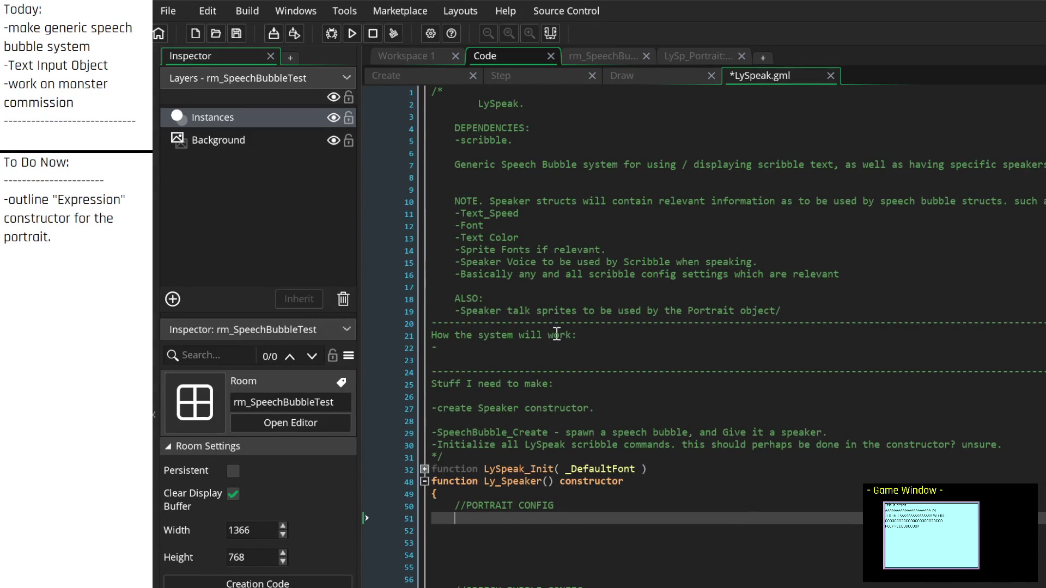
{"action": "scroll", "coordinate": [557, 333], "scroll_direction": "down", "scroll_amount": 15}
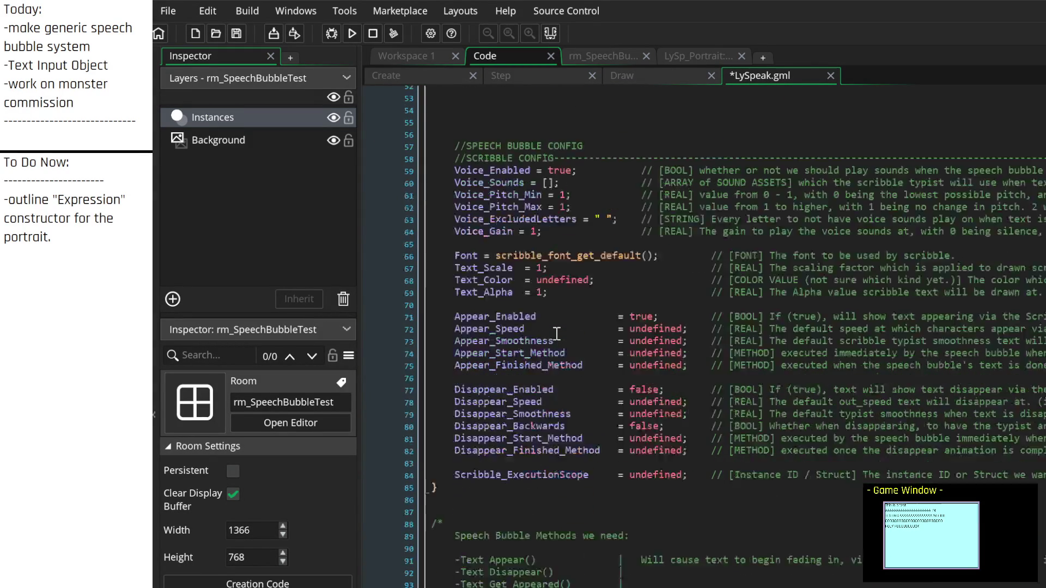
{"action": "scroll", "coordinate": [557, 333], "scroll_direction": "down", "scroll_amount": 5}
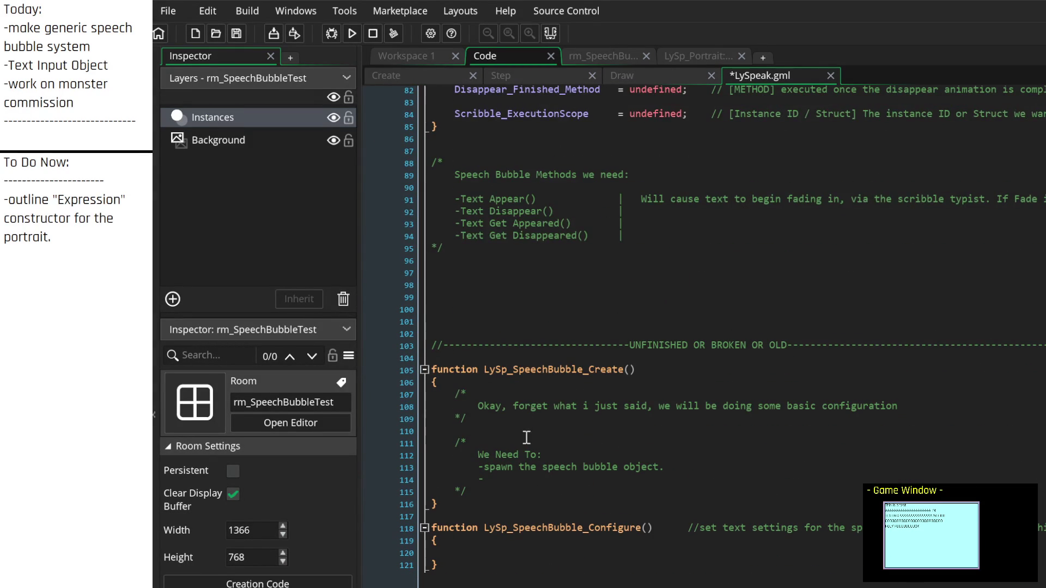
{"action": "scroll", "coordinate": [544, 483], "scroll_direction": "up", "scroll_amount": 15}
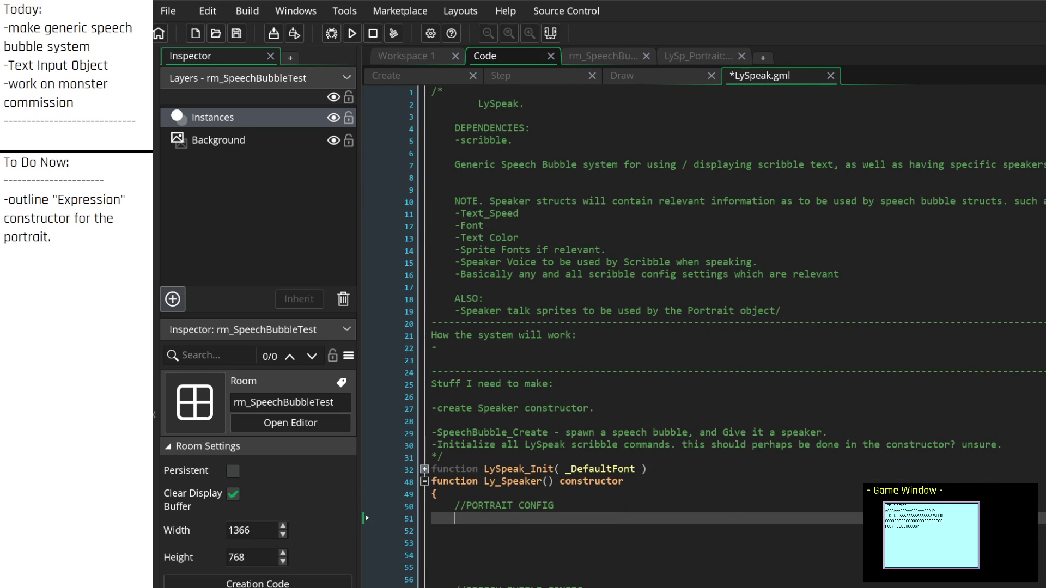
{"action": "left_click", "coordinate": [79, 255]}
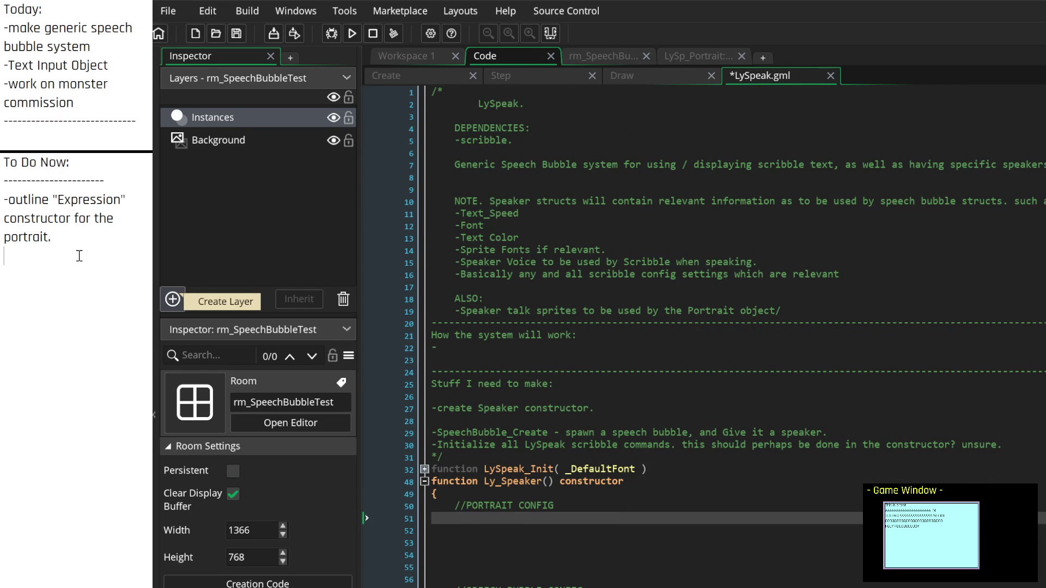
Step: Note that expressions may be outside the portrait object's scope but are fine as optional functionality
{"action": "type", "text": "maybe "}
{"action": "type", "text": "expressions are"}
{"action": "type", "text": " out of scope "}
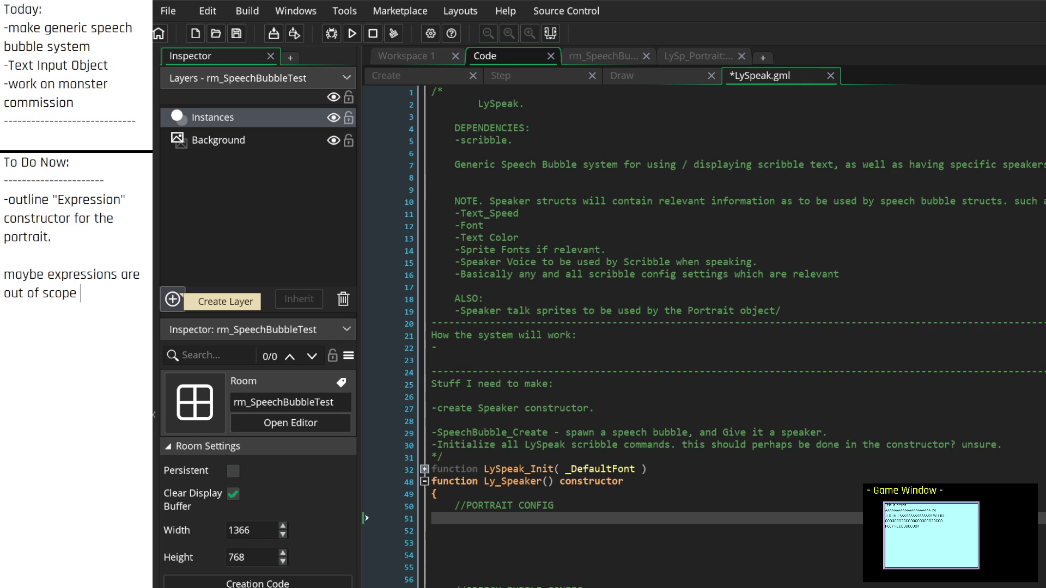
{"action": "type", "text": "of the portrait"}
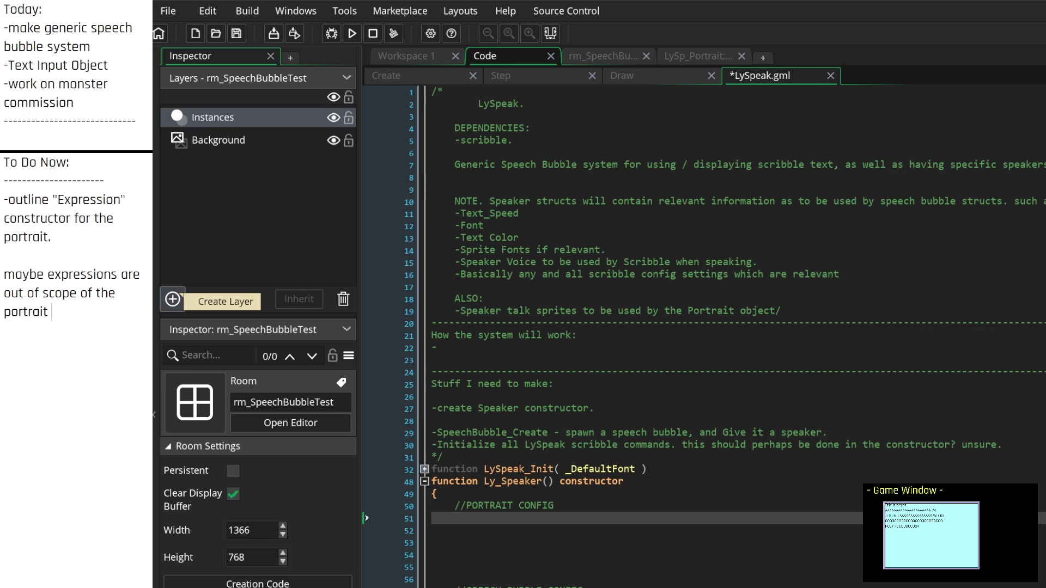
{"action": "type", "text": "object?"}
{"action": "key", "text": "Return"}
{"action": "type", "text": "not sure. i t"}
{"action": "type", "text": "hink"}
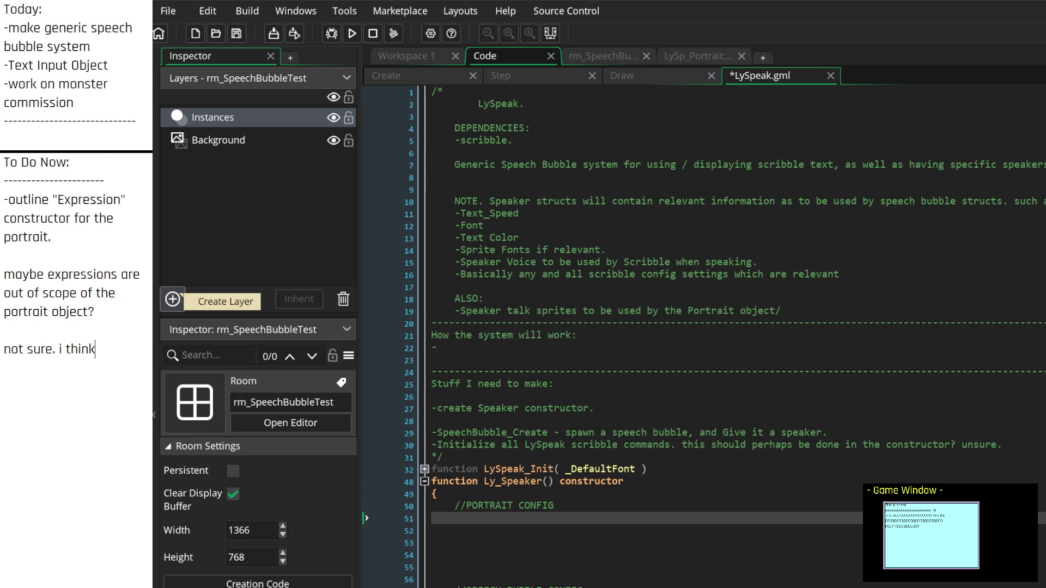
{"action": "type", "text": " it's probably fine."}
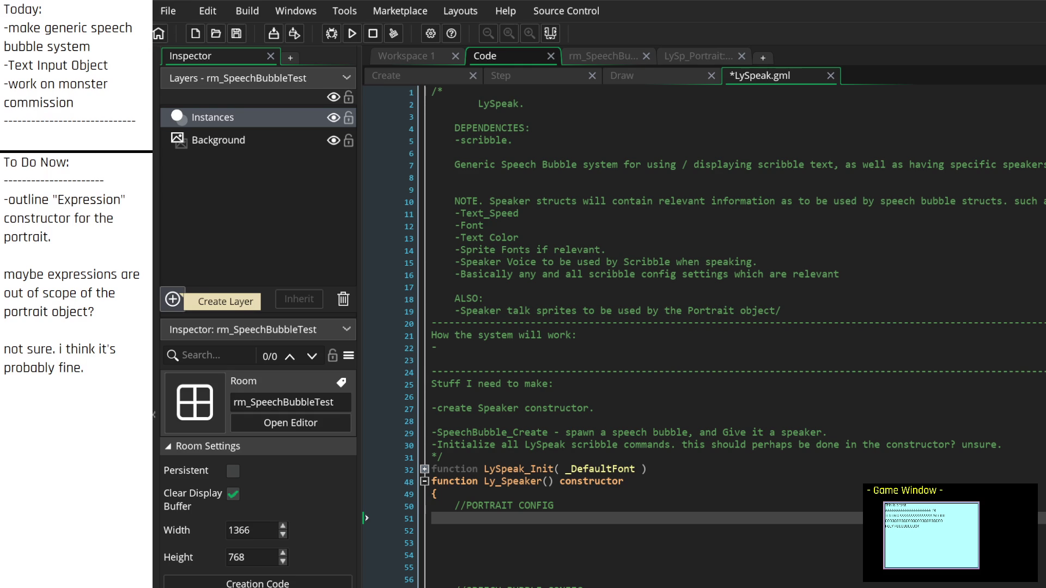
{"action": "type", "text": " it's optional"}
{"action": "type", "text": " functionality"}
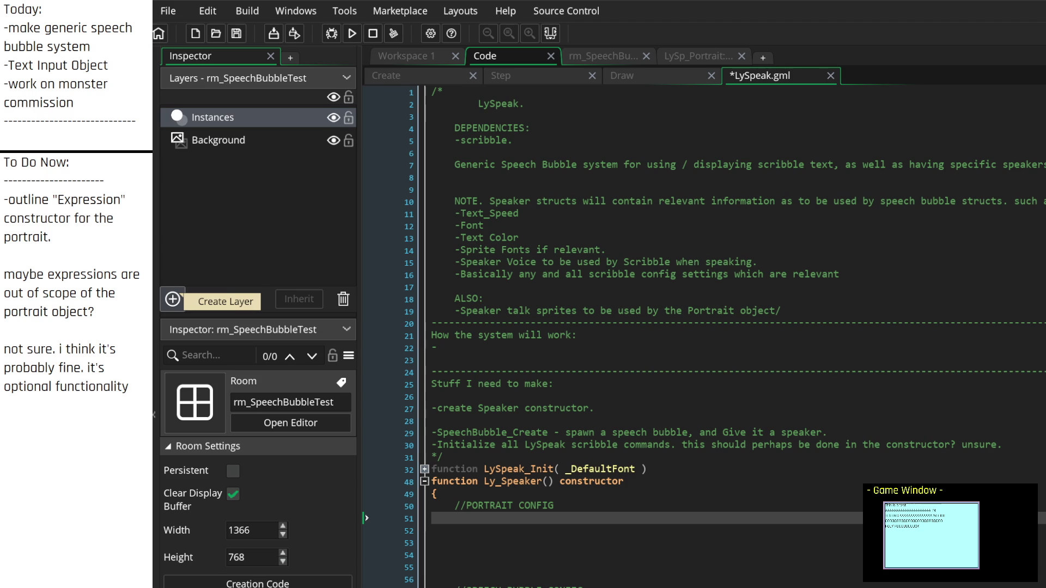
{"action": "key", "text": "BackSpace"}
Step: Start a thought that Portraits were originally meant as headless sprite displayers
{"action": "key", "text": "Return"}
{"action": "key", "text": "Return"}
{"action": "type", "text": "then again"}
{"action": "type", "text": " my origin"}
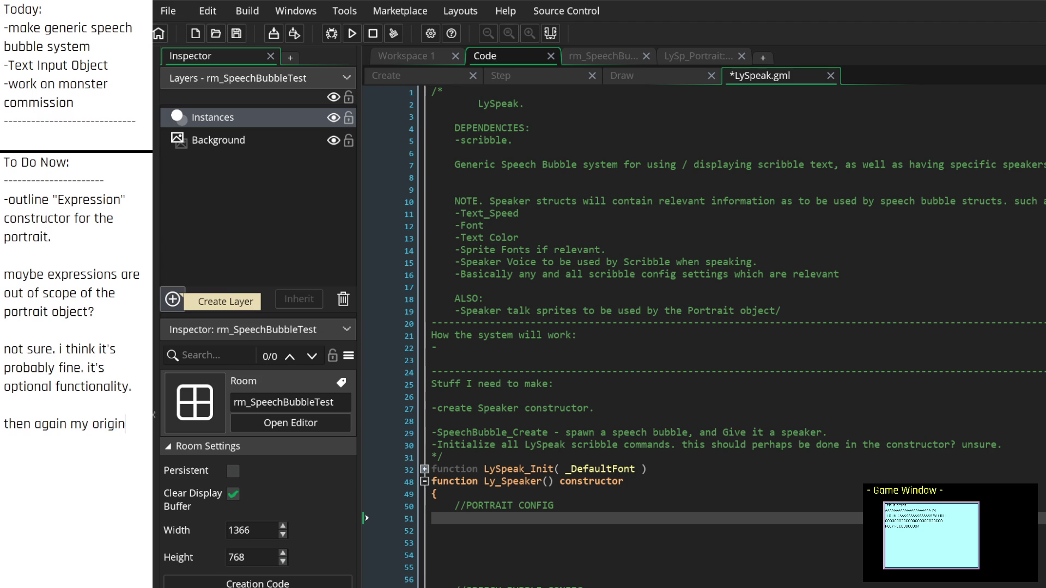
{"action": "type", "text": "al idea was for "}
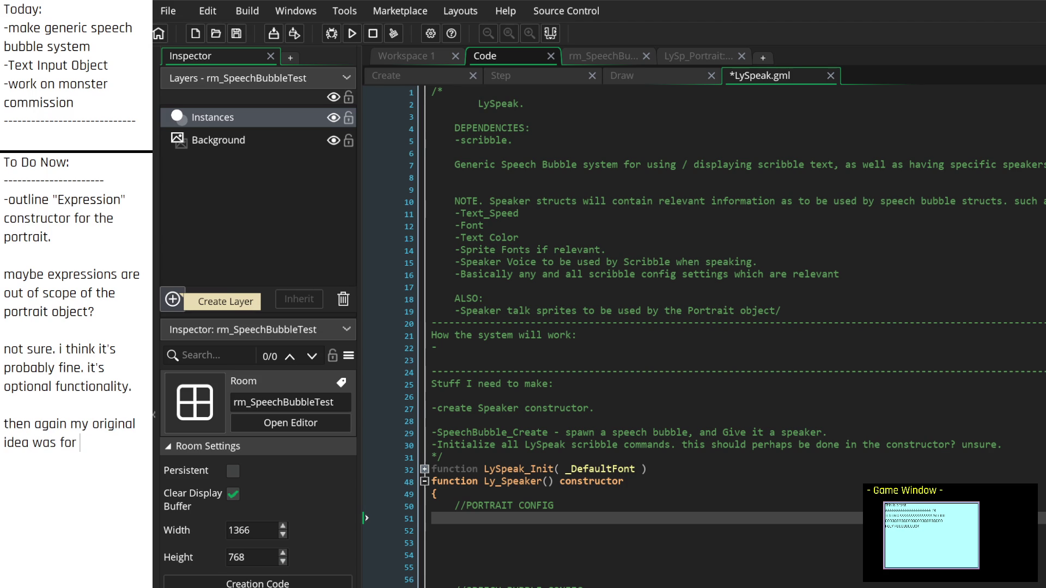
{"action": "type", "text": "Portraits t"}
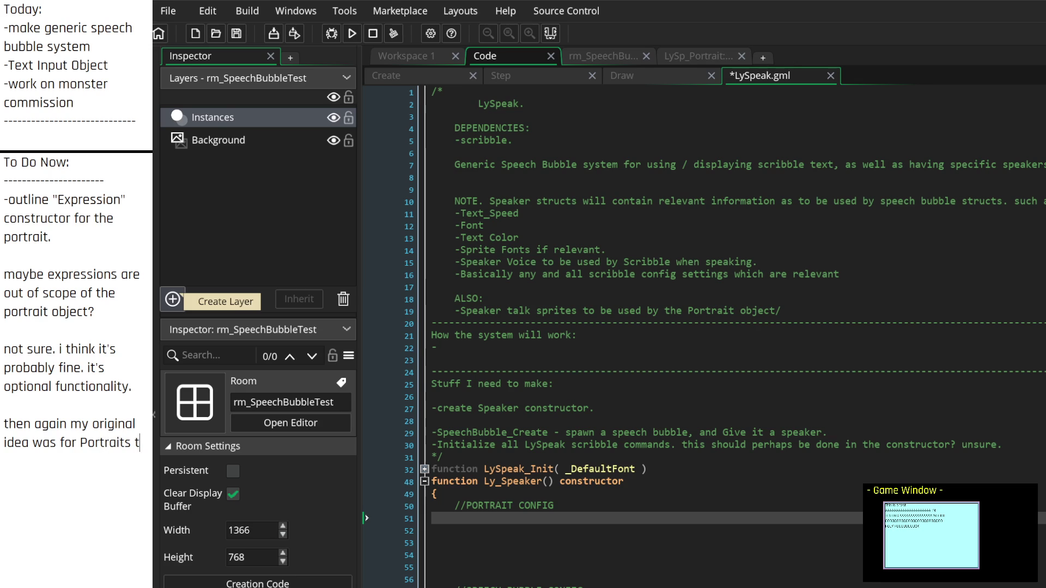
{"action": "type", "text": "o be acting as"}
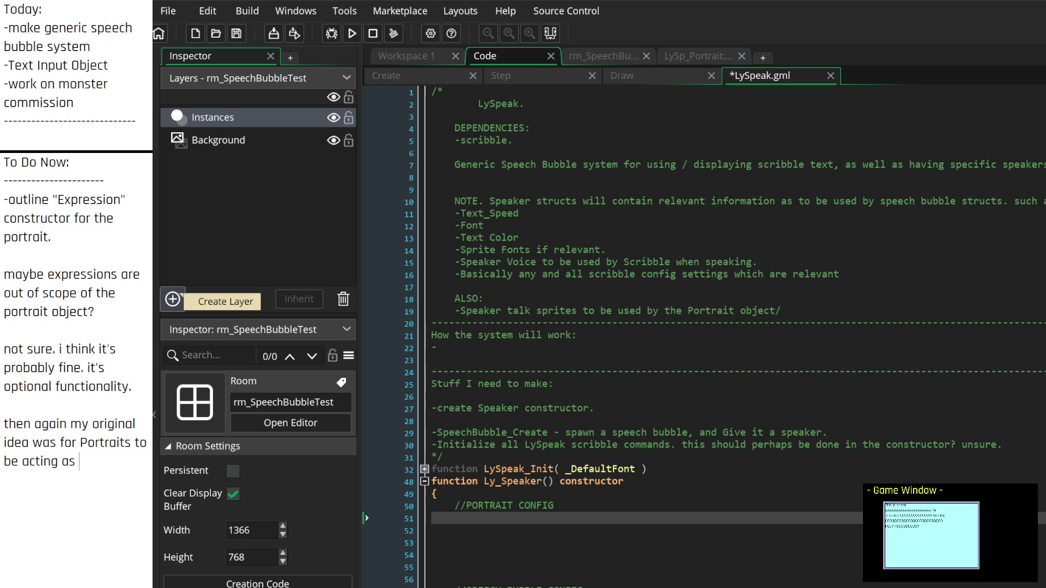
{"action": "type", "text": "headless sprite displayers.  "}
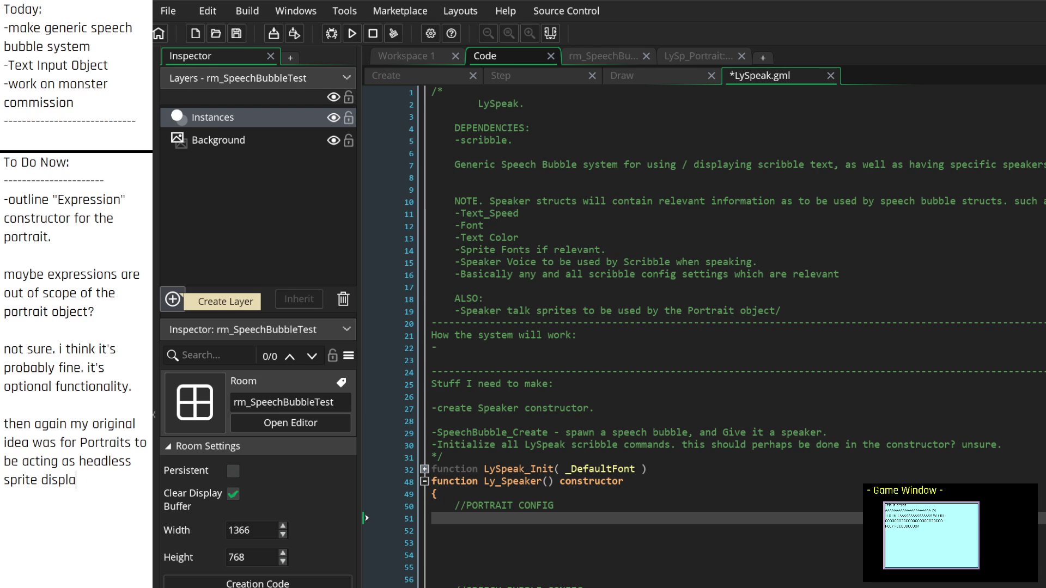
{"action": "type", "text": "Maybe we"}
Step: Suggest a different object acting more as a controller than the portrait
{"action": "scroll", "coordinate": [59, 433], "scroll_direction": "down", "scroll_amount": 1}
{"action": "scroll", "coordinate": [59, 433], "scroll_direction": "down", "scroll_amount": 4}
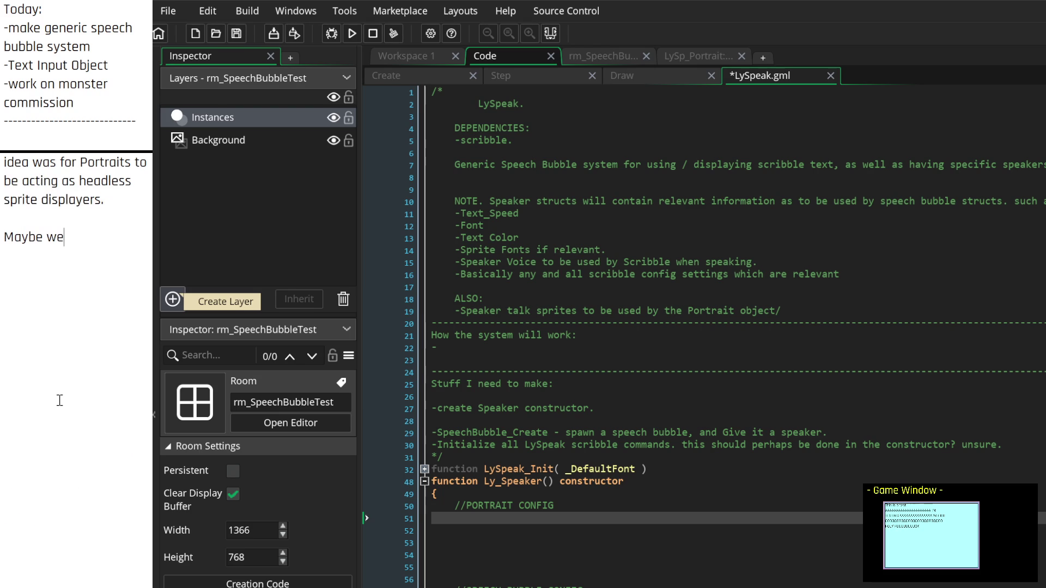
{"action": "type", "text": " need a "}
{"action": "type", "text": "different"}
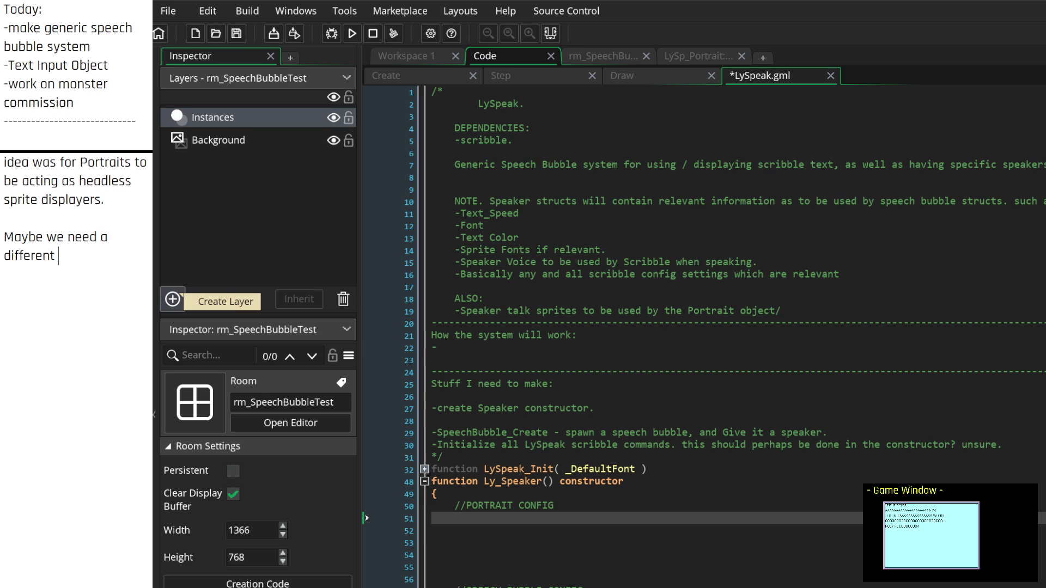
{"action": "type", "text": "object wi"}
{"action": "type", "text": "hich acts as"}
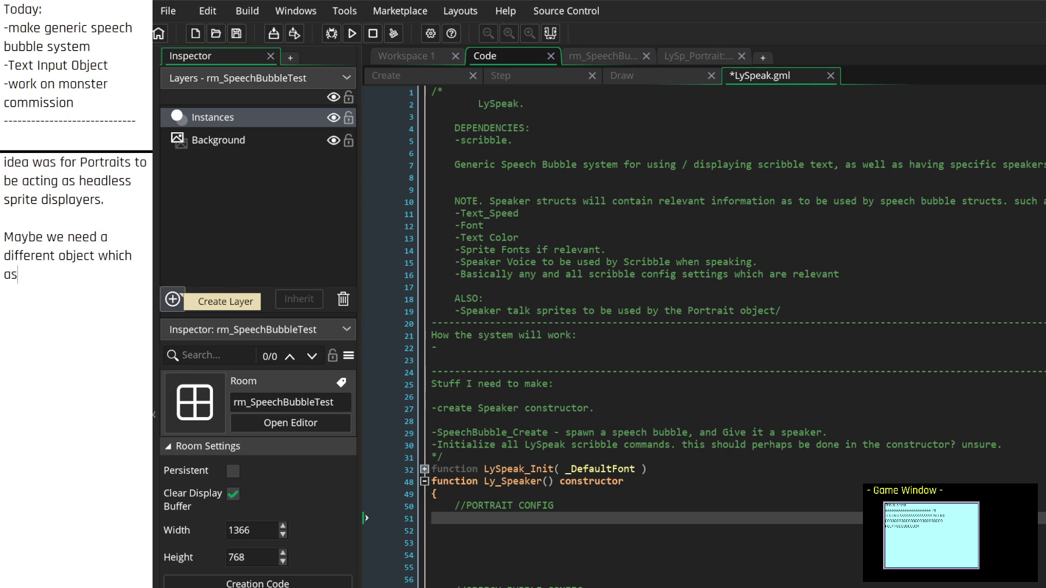
{"action": "type", "text": " more of a control"}
{"action": "type", "text": "ler tha"}
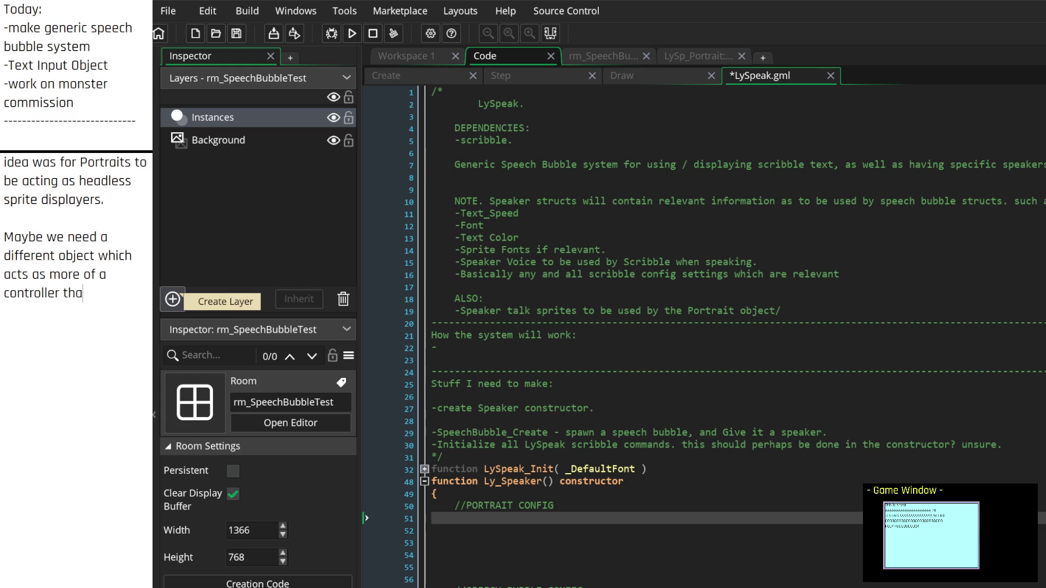
{"action": "type", "text": "n the portrait"}
{"action": "type", "text": ". "}
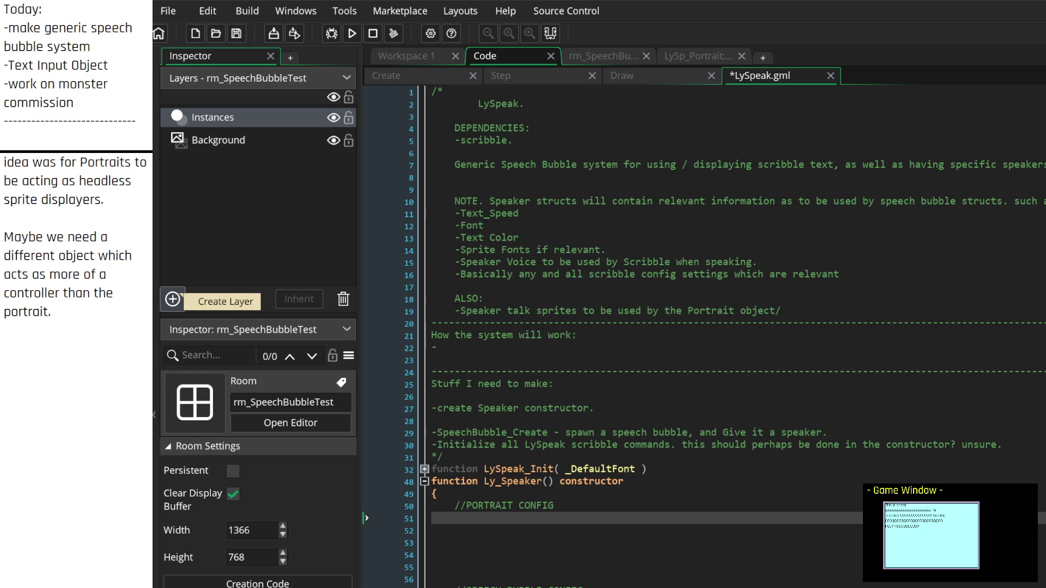
{"action": "key", "text": "BackSpace"}
{"action": "key", "text": "BackSpace"}
{"action": "type", "text": ", and which"}
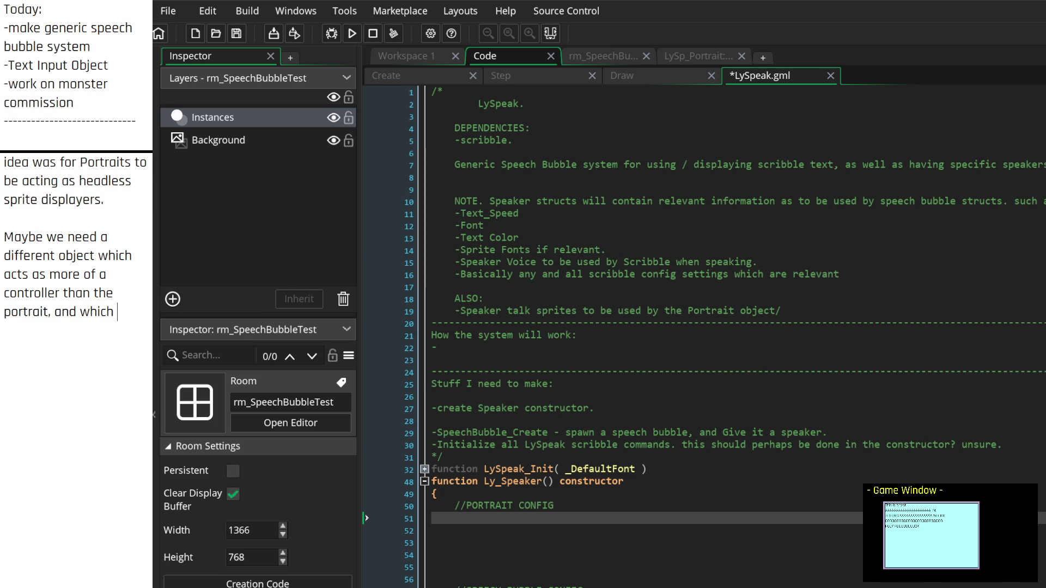
{"action": "scroll", "coordinate": [702, 337], "scroll_direction": "down", "scroll_amount": 10}
{"action": "scroll", "coordinate": [703, 337], "scroll_direction": "up", "scroll_amount": 1}
{"action": "scroll", "coordinate": [702, 336], "scroll_direction": "up", "scroll_amount": 3}
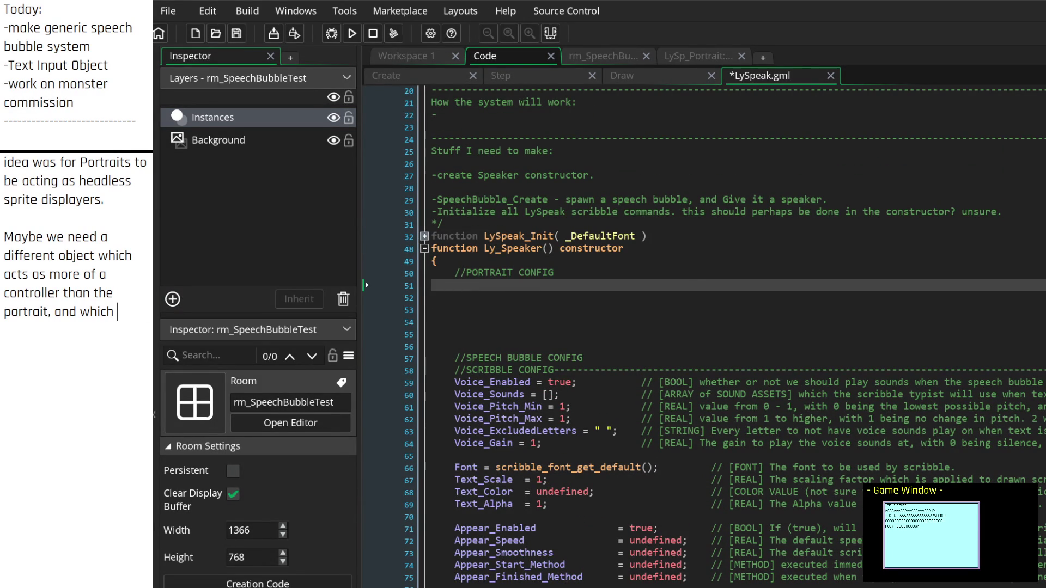
{"action": "scroll", "coordinate": [703, 336], "scroll_direction": "down", "scroll_amount": 10}
{"action": "scroll", "coordinate": [702, 337], "scroll_direction": "up", "scroll_amount": 9}
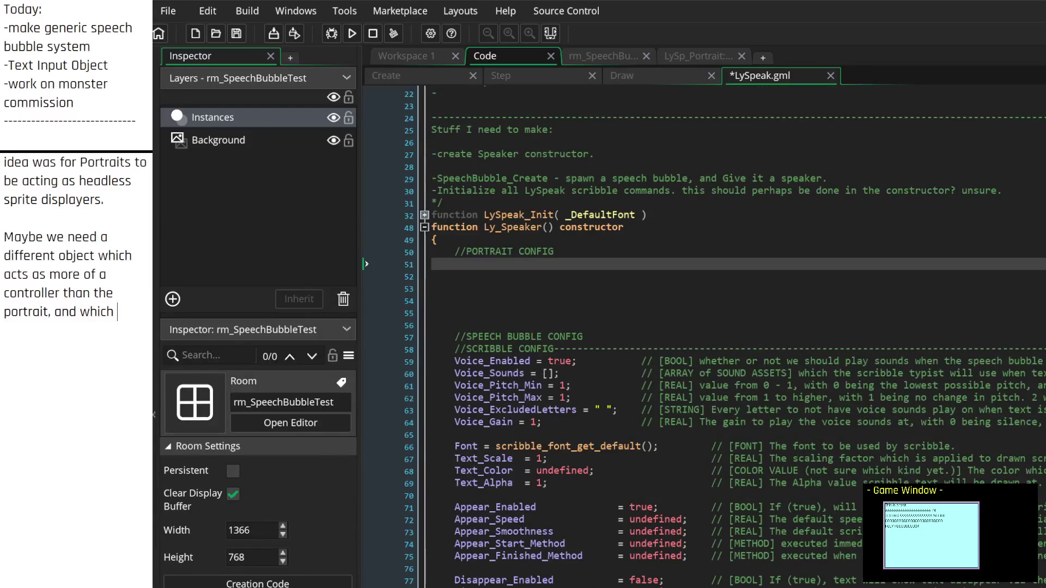
{"action": "scroll", "coordinate": [702, 337], "scroll_direction": "up", "scroll_amount": 1}
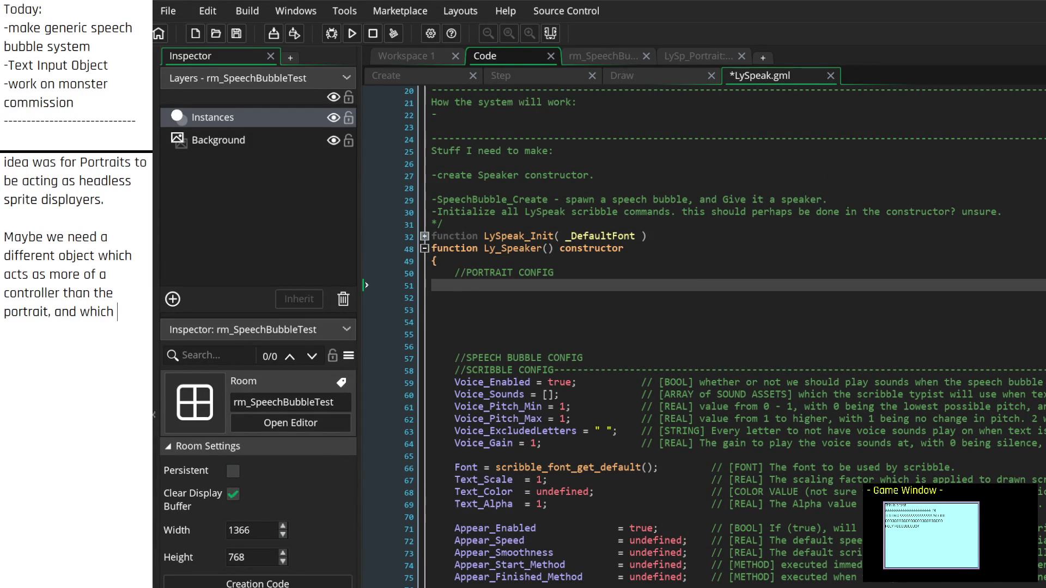
{"action": "scroll", "coordinate": [702, 336], "scroll_direction": "down", "scroll_amount": 5}
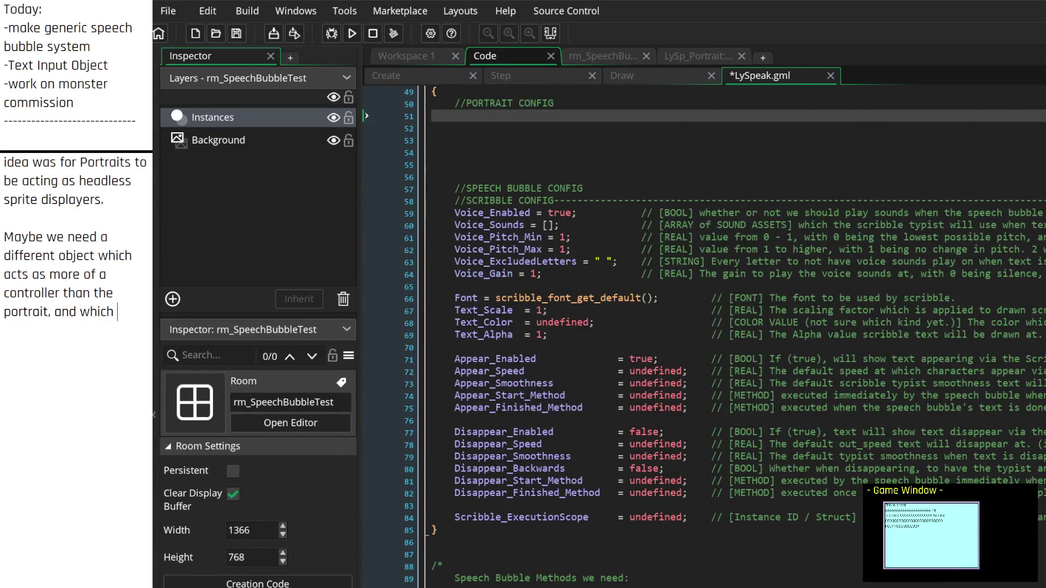
{"action": "scroll", "coordinate": [703, 337], "scroll_direction": "down", "scroll_amount": 5}
{"action": "scroll", "coordinate": [702, 337], "scroll_direction": "up", "scroll_amount": 5}
{"action": "scroll", "coordinate": [703, 337], "scroll_direction": "up", "scroll_amount": 1}
{"action": "scroll", "coordinate": [702, 337], "scroll_direction": "right", "scroll_amount": 5}
{"action": "scroll", "coordinate": [702, 337], "scroll_direction": "left", "scroll_amount": 5}
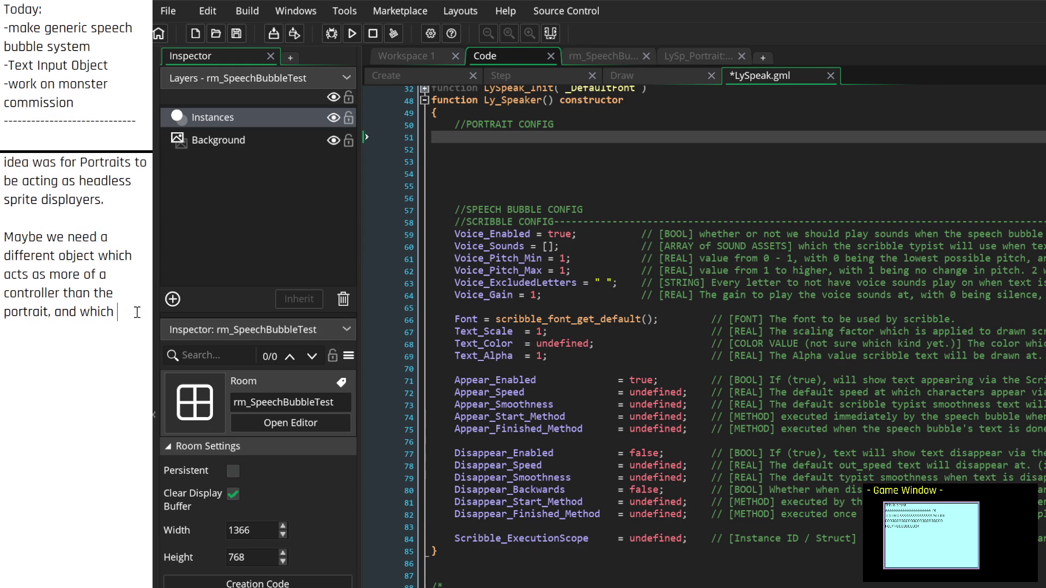
{"action": "type", "text": "can c"}
{"action": "type", "text": "hange things like speech bubble "}
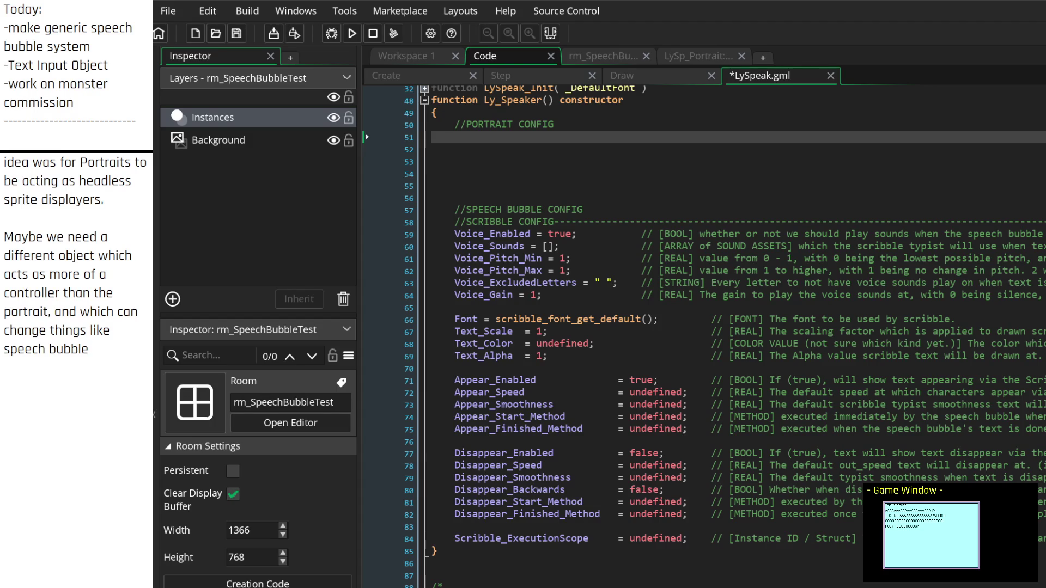
{"action": "type", "text": "behavior, as we"}
Step: Finish the controller sentence so it ends 'as the portrait'
{"action": "key", "text": "BackSpace"}
{"action": "key", "text": "BackSpace"}
{"action": "type", "text": "wekl"}
{"action": "key", "text": "BackSpace"}
{"action": "key", "text": "BackSpace"}
{"action": "type", "text": "as the p"}
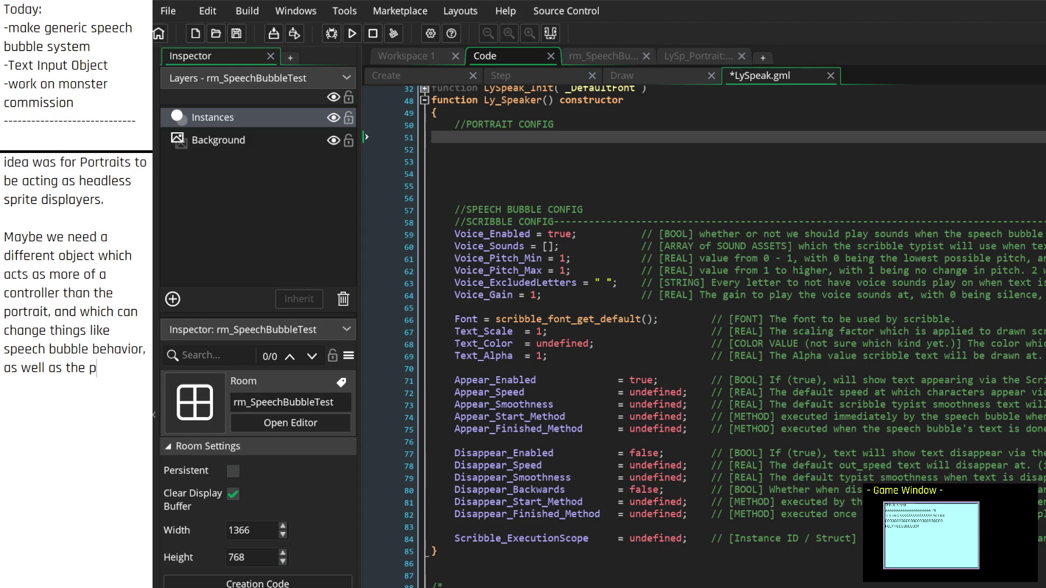
{"action": "type", "text": "ortrait."}
{"action": "key", "text": "Return"}
Step: Add a new note line reading 'NAME? -change current "Speaker" to ""'
{"action": "type", "text": "NAME?"}
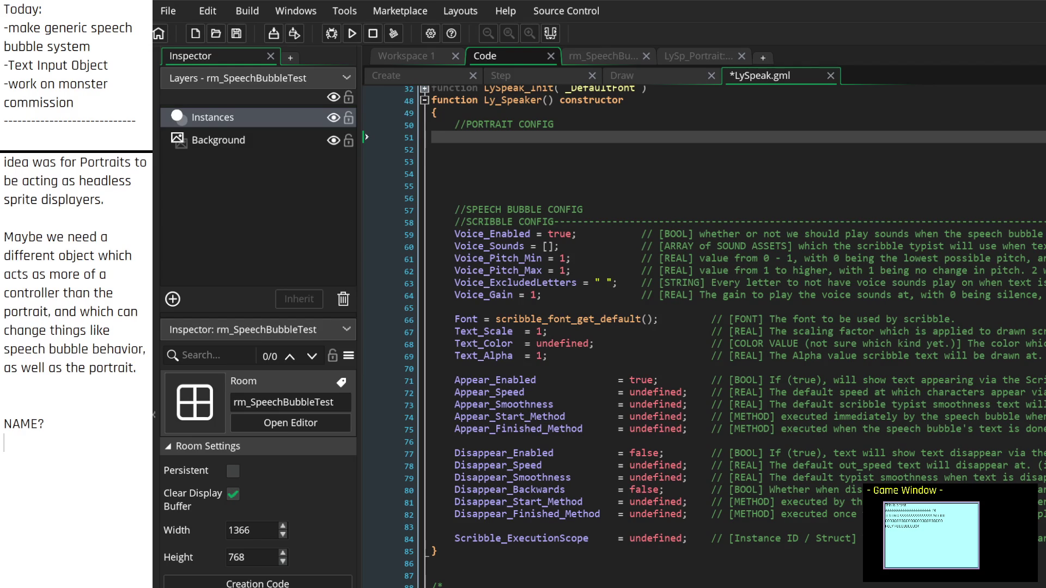
{"action": "type", "text": " -change Speaker"}
{"action": "type", "text": "\""}
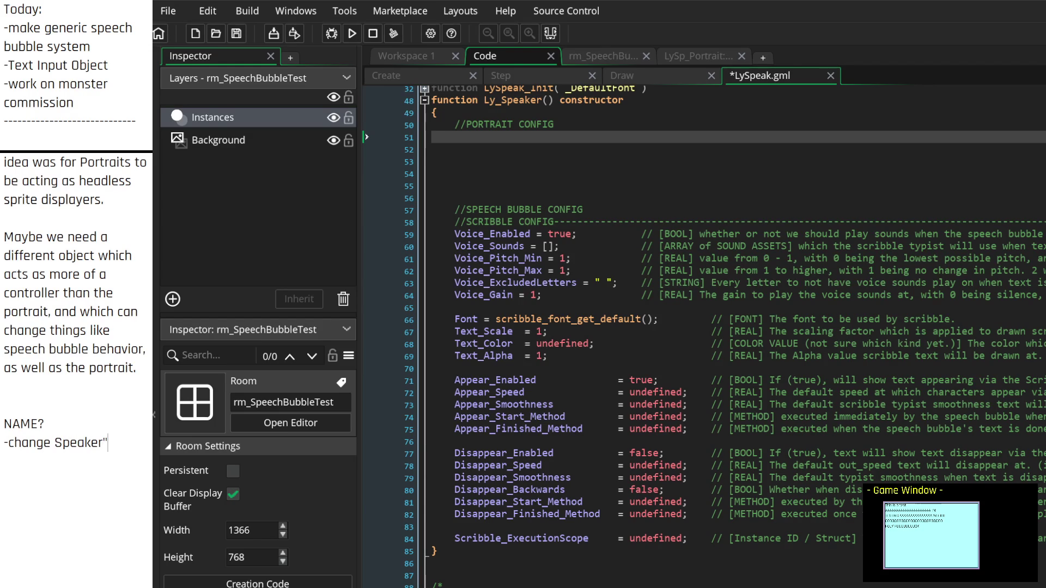
{"action": "left_click", "coordinate": [55, 443]}
{"action": "type", "text": "current "}
{"action": "type", "text": "\""}
{"action": "left_click", "coordinate": [108, 462]}
{"action": "type", "text": "to  "}
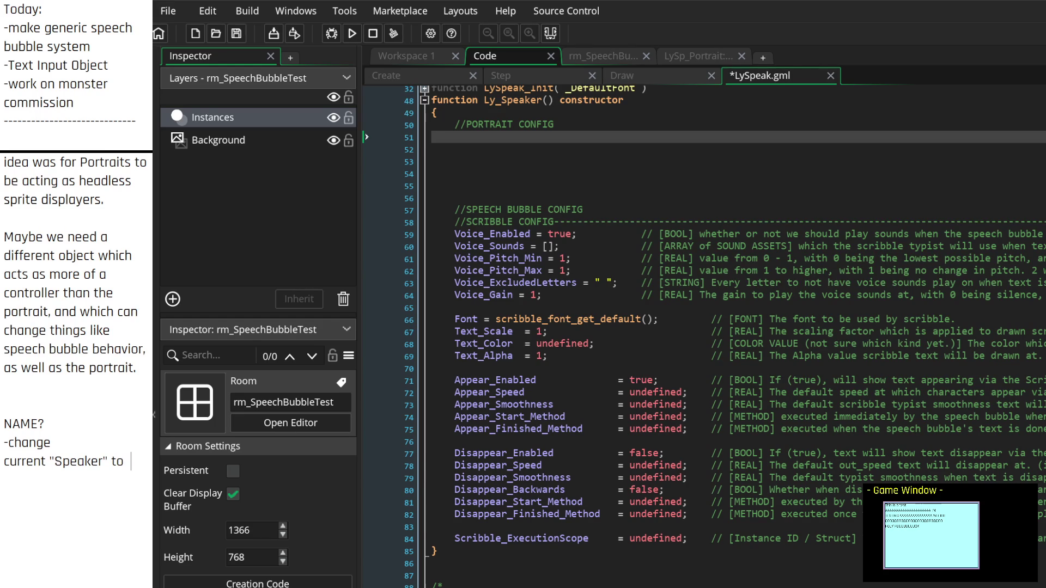
{"action": "type", "text": "\"\""}
Step: Complete the rename note with "Character", then
{"action": "scroll", "coordinate": [702, 327], "scroll_direction": "down", "scroll_amount": 5}
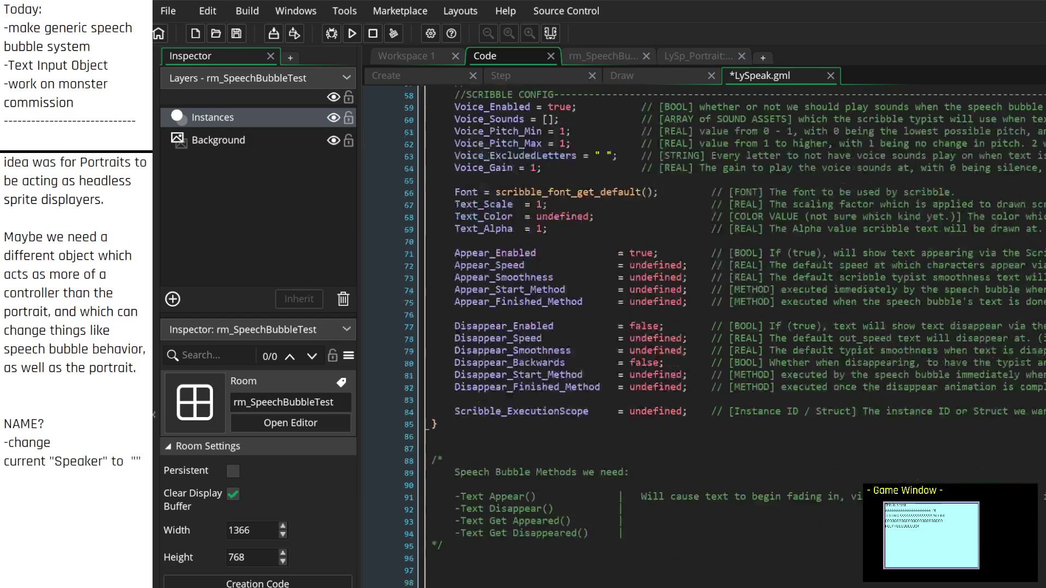
{"action": "scroll", "coordinate": [703, 327], "scroll_direction": "up", "scroll_amount": 6}
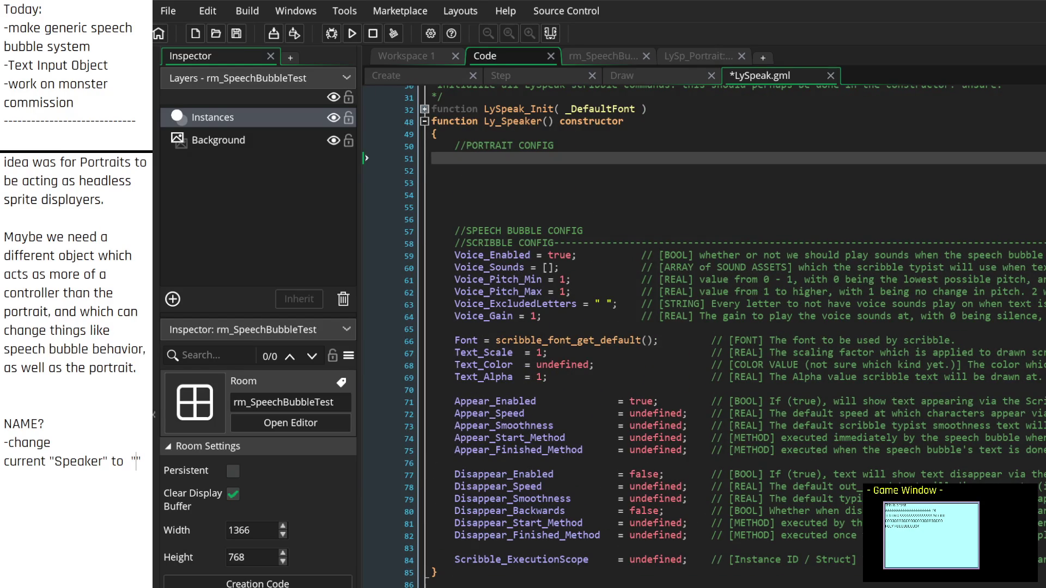
{"action": "scroll", "coordinate": [702, 338], "scroll_direction": "down", "scroll_amount": 2}
{"action": "scroll", "coordinate": [702, 338], "scroll_direction": "down", "scroll_amount": 2}
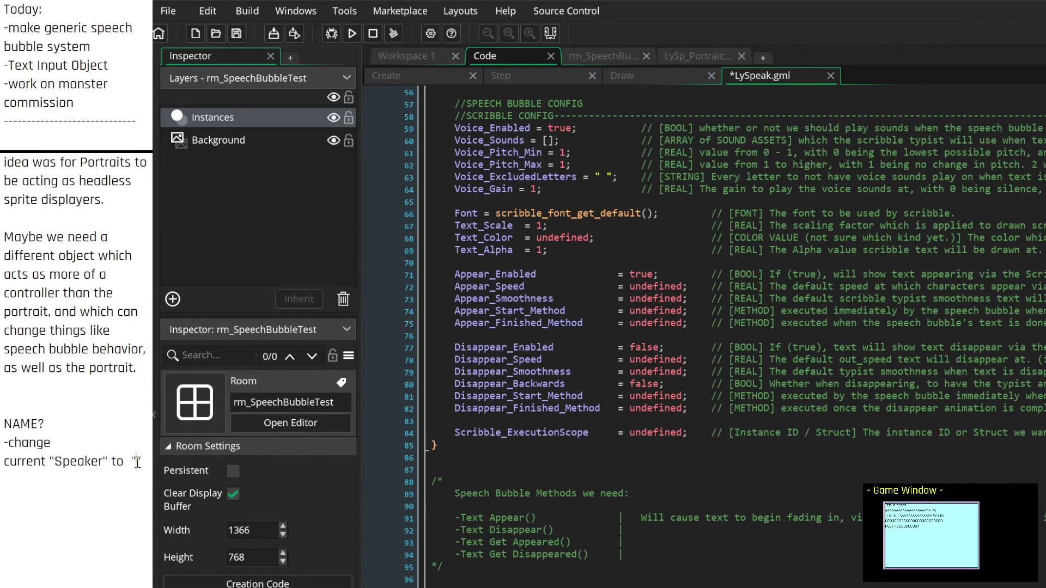
{"action": "scroll", "coordinate": [703, 338], "scroll_direction": "down", "scroll_amount": 4}
{"action": "scroll", "coordinate": [702, 338], "scroll_direction": "up", "scroll_amount": 9}
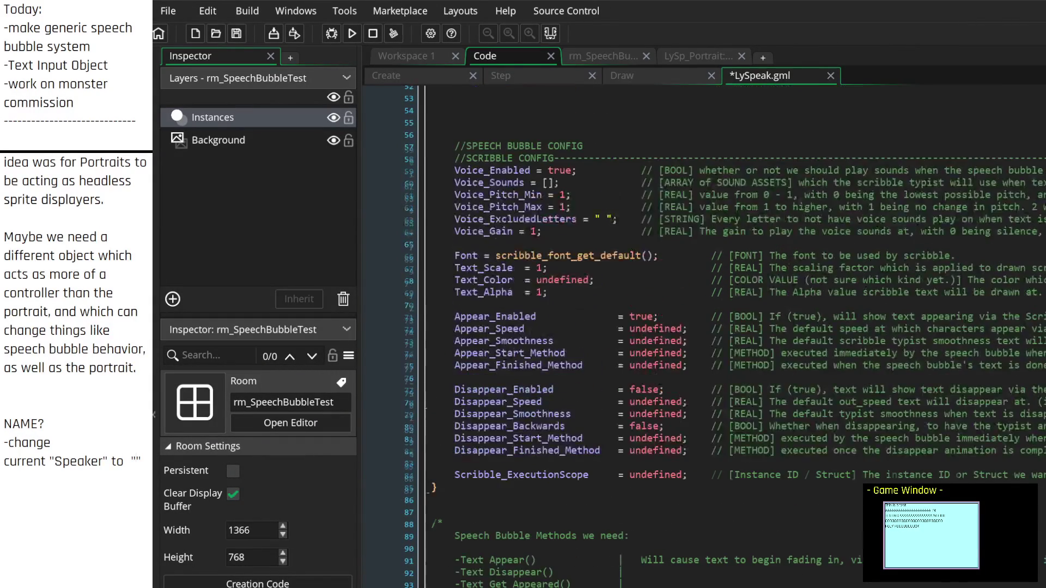
{"action": "scroll", "coordinate": [702, 338], "scroll_direction": "up", "scroll_amount": 6}
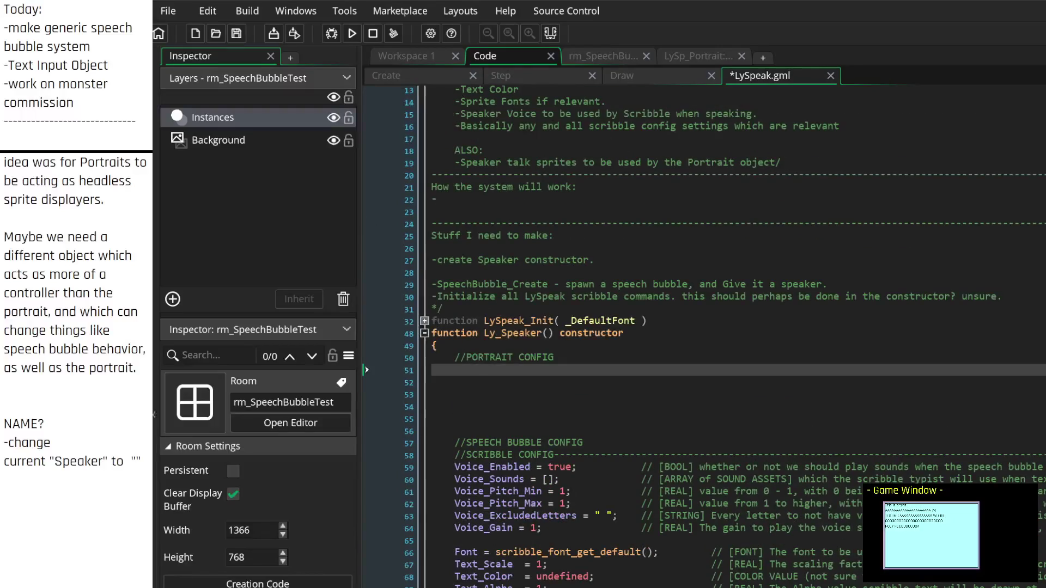
{"action": "scroll", "coordinate": [702, 338], "scroll_direction": "down", "scroll_amount": 6}
{"action": "left_click", "coordinate": [136, 461]}
{"action": "type", "text": "Character\","}
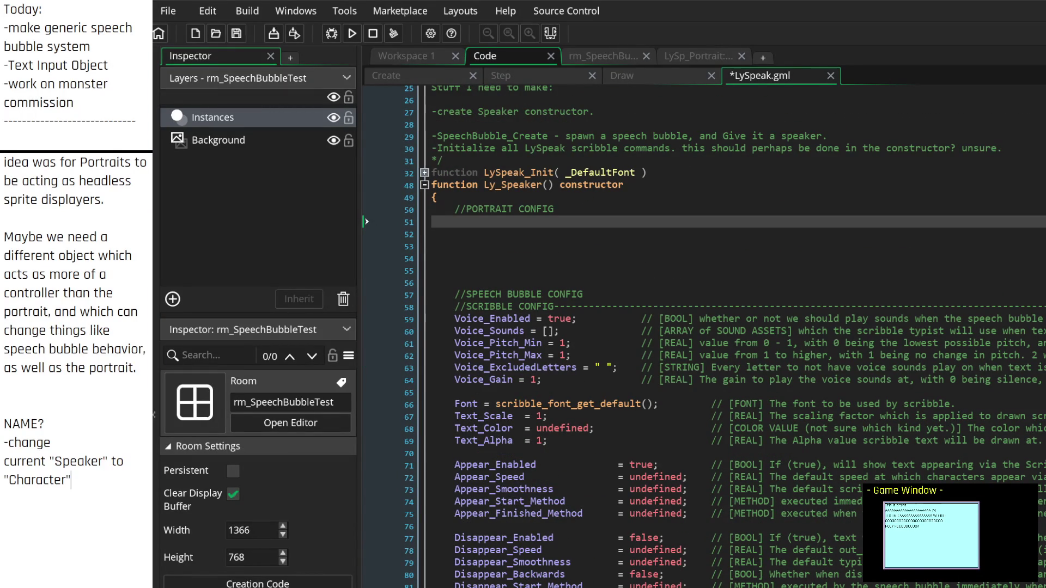
{"action": "type", "text": " then change"}
{"action": "key", "text": "BackSpace"}
{"action": "key", "text": "BackSpace"}
{"action": "key", "text": "BackSpace"}
Step: Review the LySpeak code under PORTRAIT CONFIG and the rename note text
{"action": "left_click", "coordinate": [556, 233]}
{"action": "scroll", "coordinate": [545, 264], "scroll_direction": "down", "scroll_amount": 5}
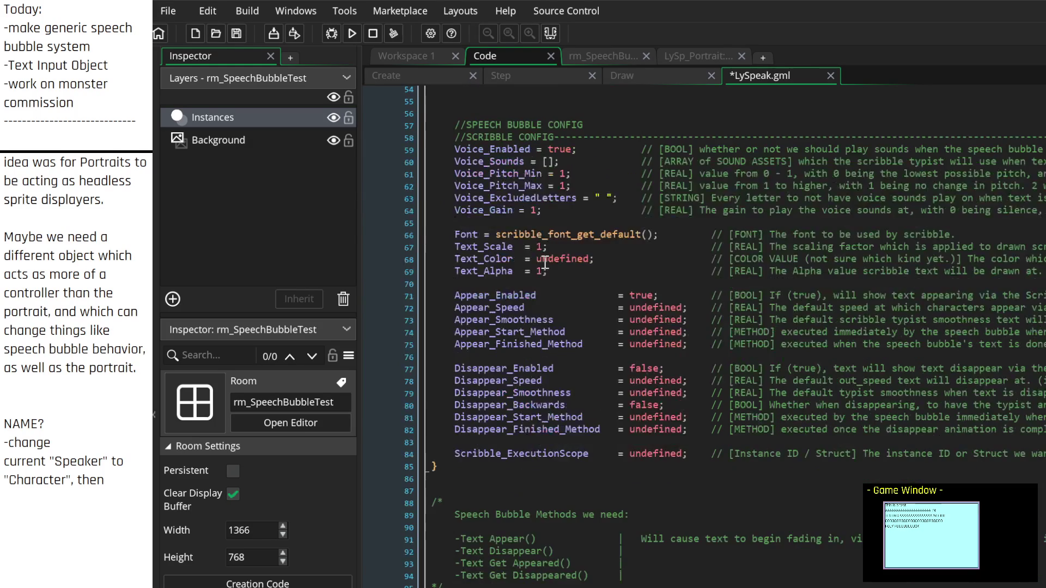
{"action": "scroll", "coordinate": [545, 265], "scroll_direction": "down", "scroll_amount": 5}
{"action": "scroll", "coordinate": [545, 264], "scroll_direction": "up", "scroll_amount": 15}
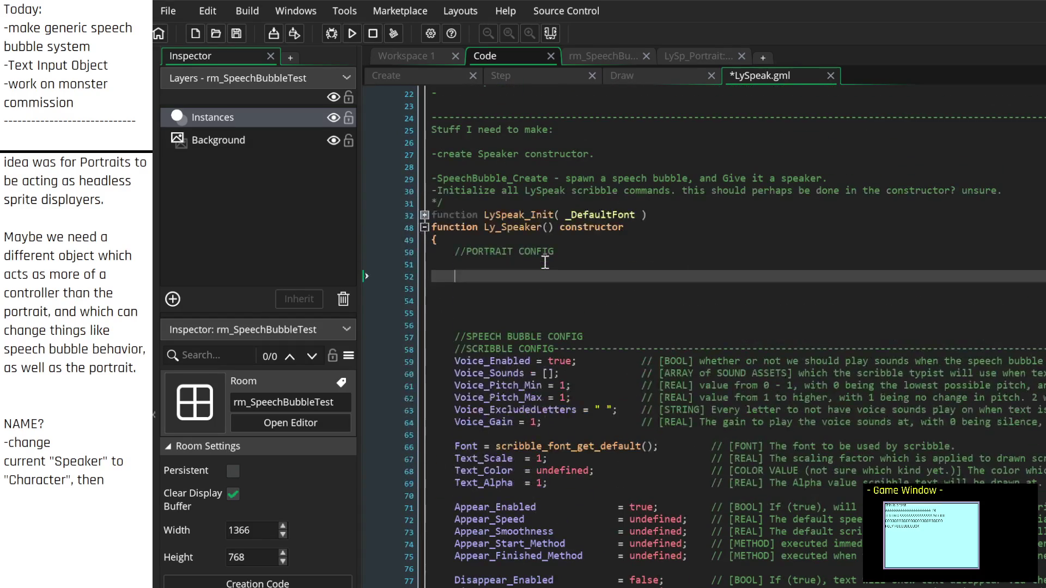
{"action": "left_click", "coordinate": [511, 257]}
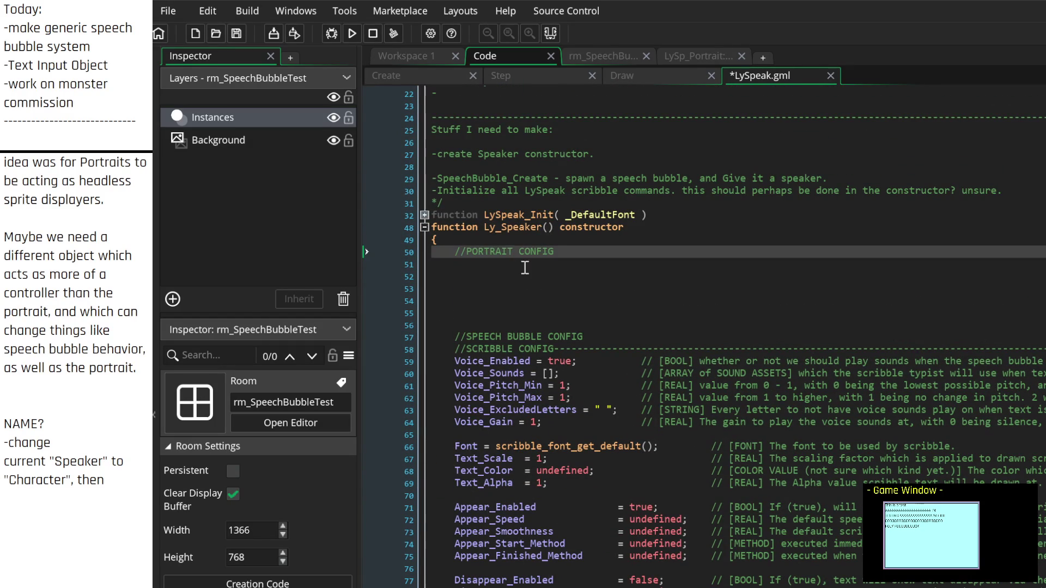
{"action": "left_click", "coordinate": [524, 266]}
{"action": "scroll", "coordinate": [524, 267], "scroll_direction": "down", "scroll_amount": 10}
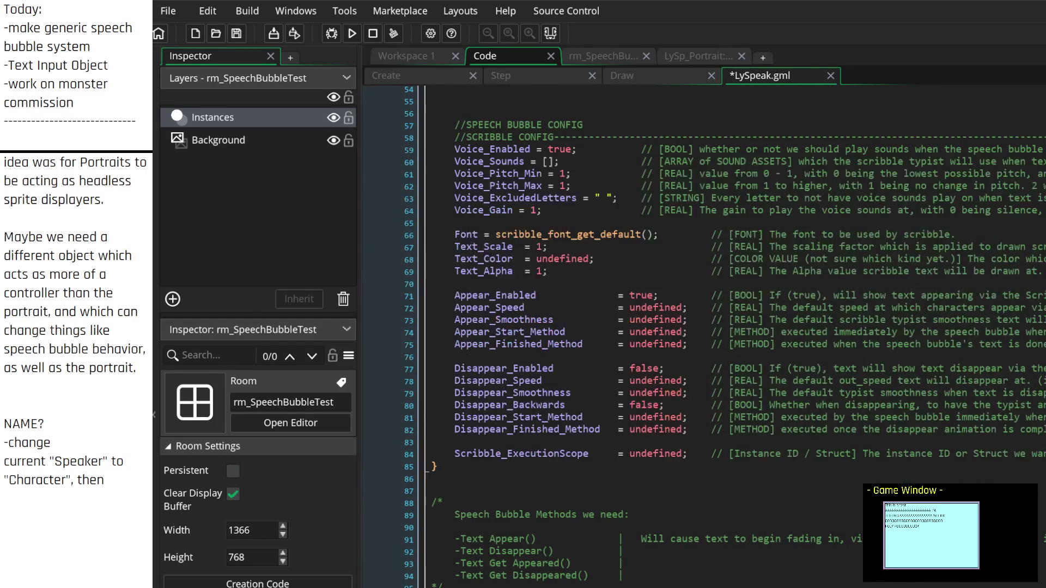
{"action": "scroll", "coordinate": [524, 267], "scroll_direction": "up", "scroll_amount": 9}
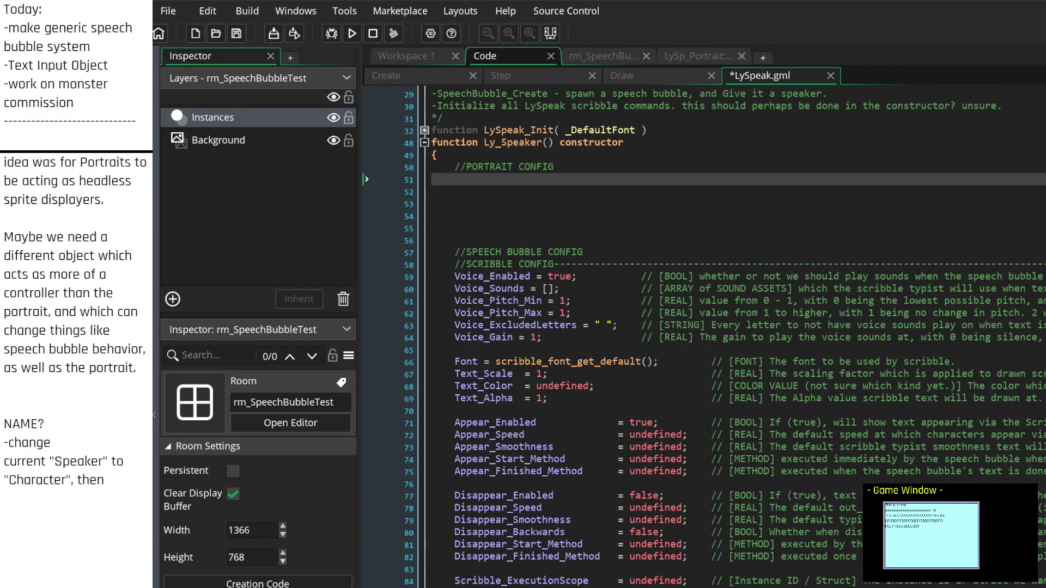
{"action": "double_click", "coordinate": [98, 480]}
{"action": "left_click_drag", "start_coordinate": [98, 480], "coordinate": [87, 469]}
{"action": "left_click", "coordinate": [87, 469]}
{"action": "left_click", "coordinate": [111, 484]}
{"action": "scroll", "coordinate": [76, 454], "scroll_direction": "down", "scroll_amount": 4}
Step: Add an 'or...' line below the NAME? note
{"action": "left_click", "coordinate": [80, 327]}
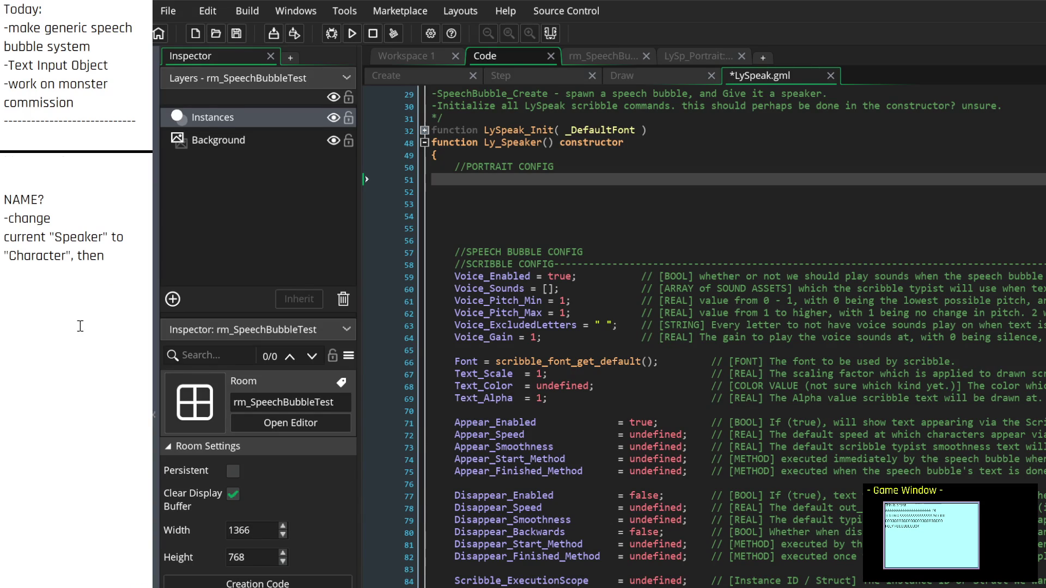
{"action": "type", "text": "or..."}
{"action": "key", "text": "Up"}
{"action": "key", "text": "Up"}
{"action": "key", "text": "BackSpace"}
{"action": "key", "text": "BackSpace"}
Step: Add the note 'Character - config for the speech bubble / Portrait stuff.'
{"action": "left_click", "coordinate": [80, 326]}
{"action": "type", "text": "Speech:"}
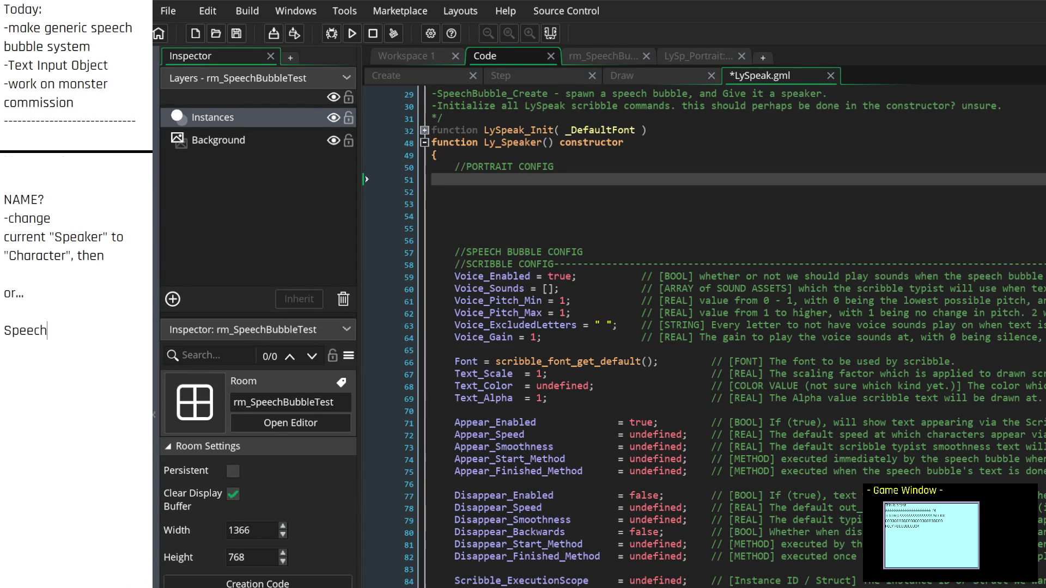
{"action": "key", "text": "BackSpace"}
{"action": "type", "text": "- config fo"}
{"action": "type", "text": "r the speech "}
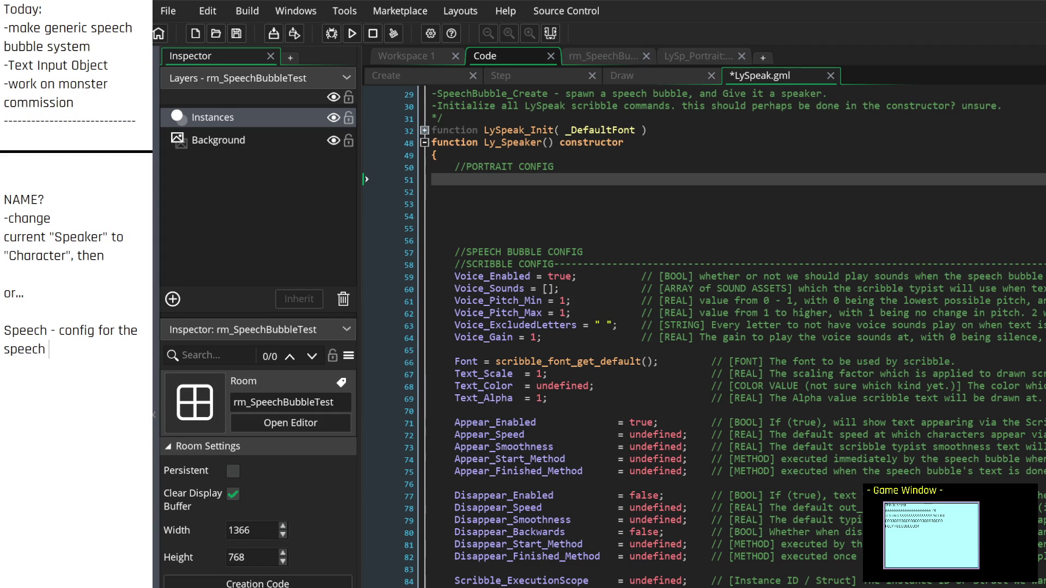
{"action": "type", "text": "bubble."}
{"action": "left_click", "coordinate": [4, 312]}
{"action": "key", "text": "Return"}
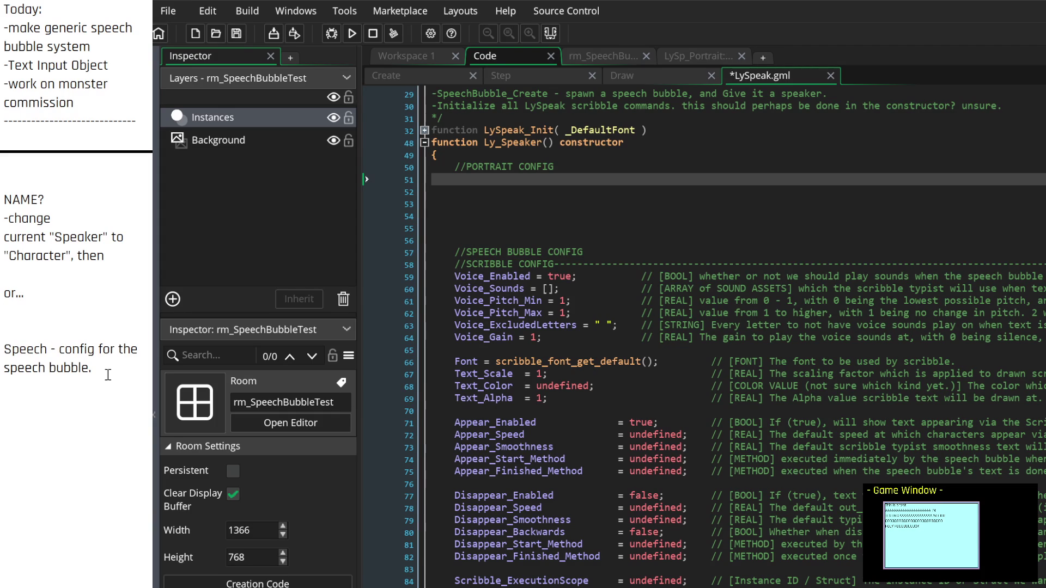
{"action": "type", "text": "Character"}
{"action": "key", "text": "BackSpace"}
{"action": "key", "text": "BackSpace"}
{"action": "key", "text": "BackSpace"}
{"action": "key", "text": "Delete"}
{"action": "key", "text": "Delete"}
{"action": "key", "text": "Delete"}
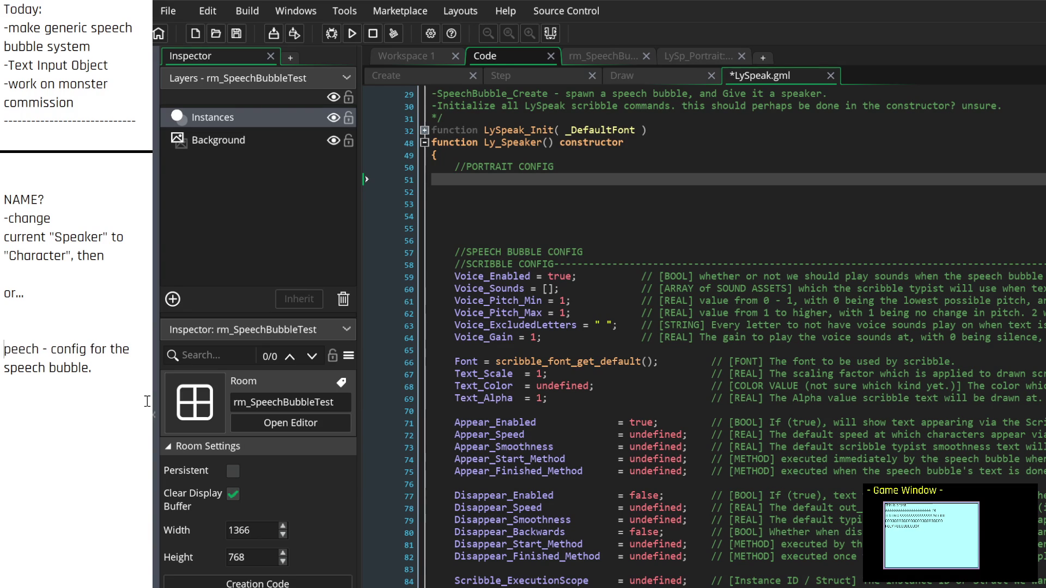
{"action": "type", "text": "Character"}
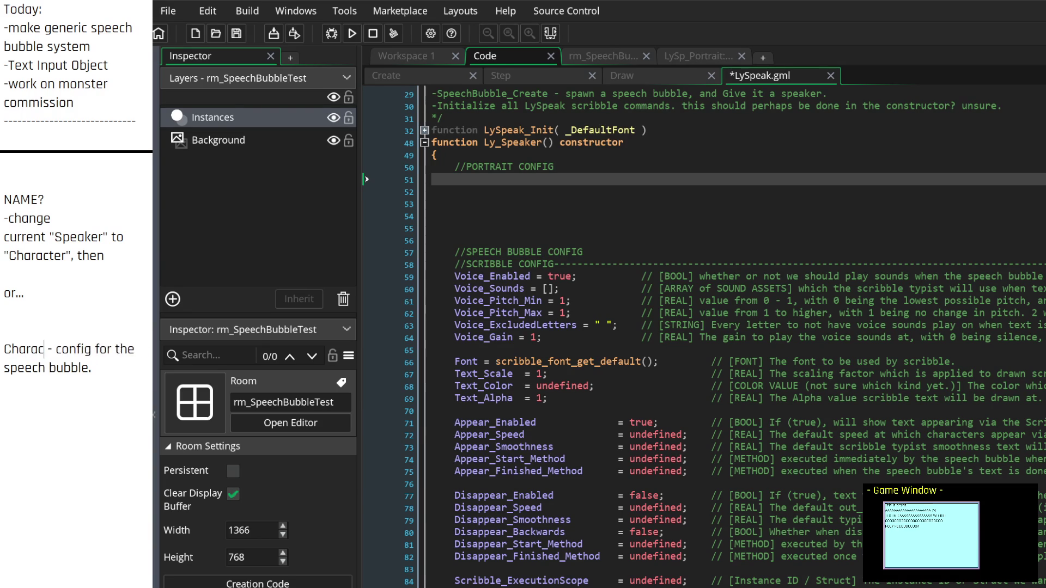
{"action": "key", "text": "Return"}
{"action": "key", "text": "BackSpace"}
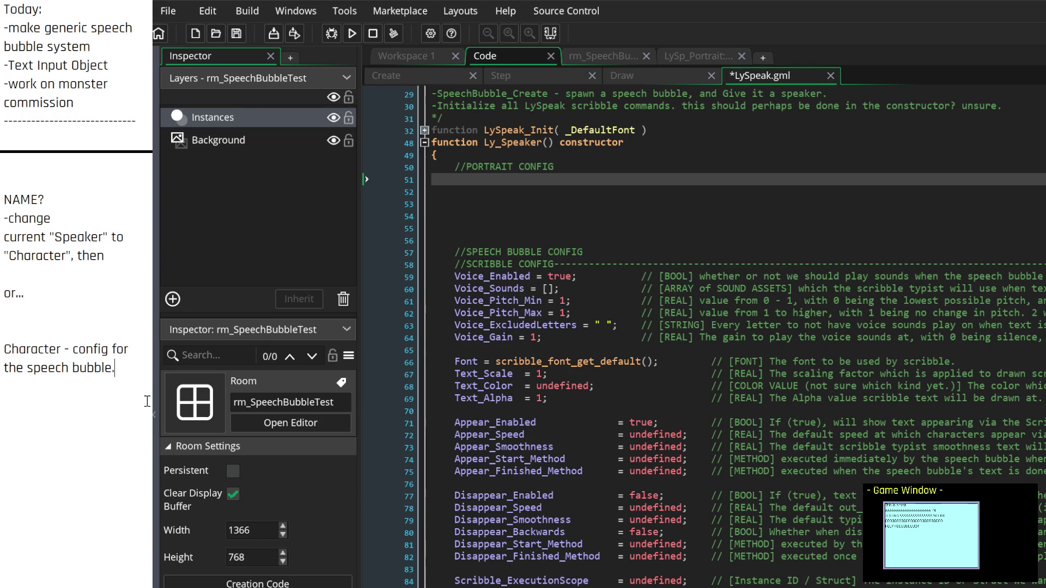
{"action": "type", "text": "/ Portrait"}
{"action": "type", "text": " stuff."}
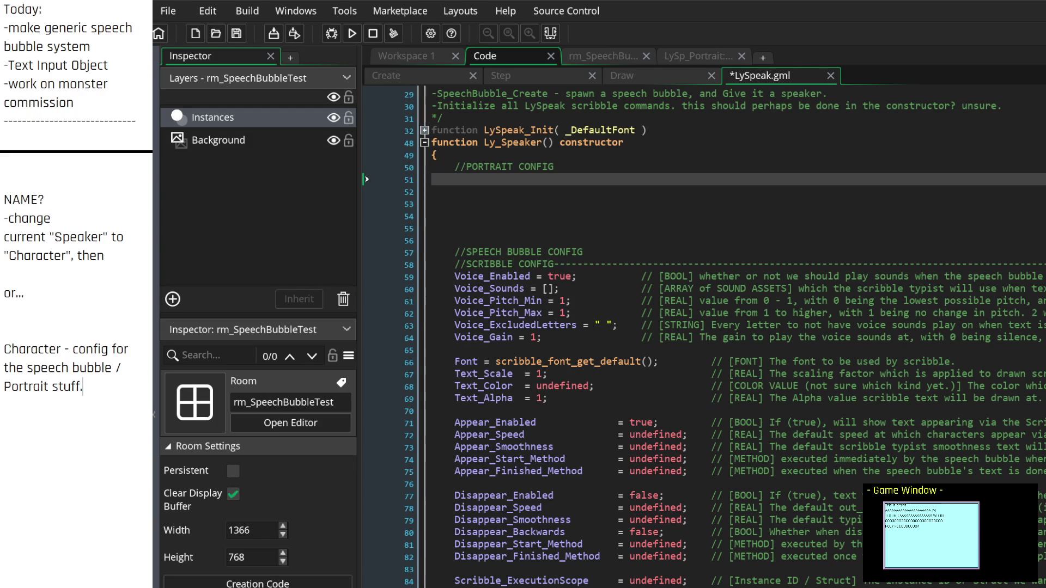
Step: Above it, define 'Speaker - Object which is more of a state machine, managing the Portrait, and speech bubble objects.'
{"action": "key", "text": "Up"}
{"action": "key", "text": "Up"}
{"action": "key", "text": "Up"}
{"action": "type", "text": "Speaker"}
{"action": "type", "text": " -"}
{"action": "type", "text": " Obje"}
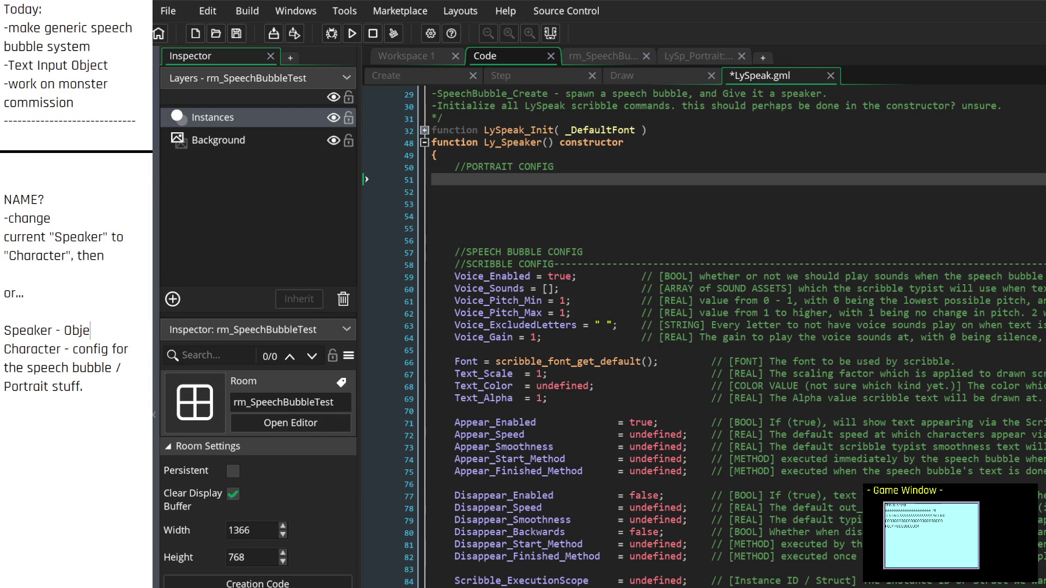
{"action": "type", "text": "ct containing a sp"}
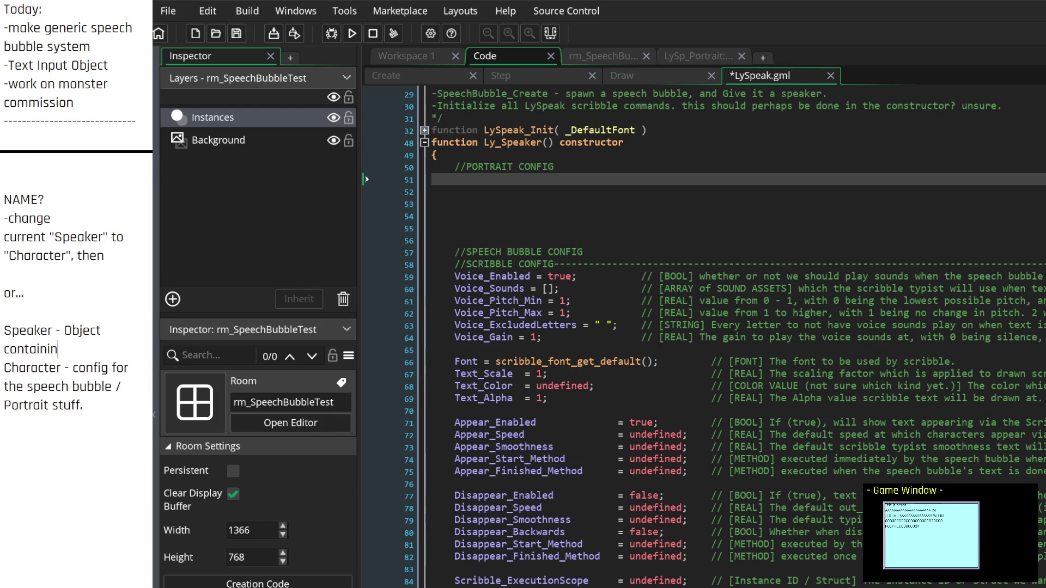
{"action": "key", "text": "BackSpace"}
{"action": "key", "text": "BackSpace"}
{"action": "key", "text": "BackSpace"}
{"action": "type", "text": "whi"}
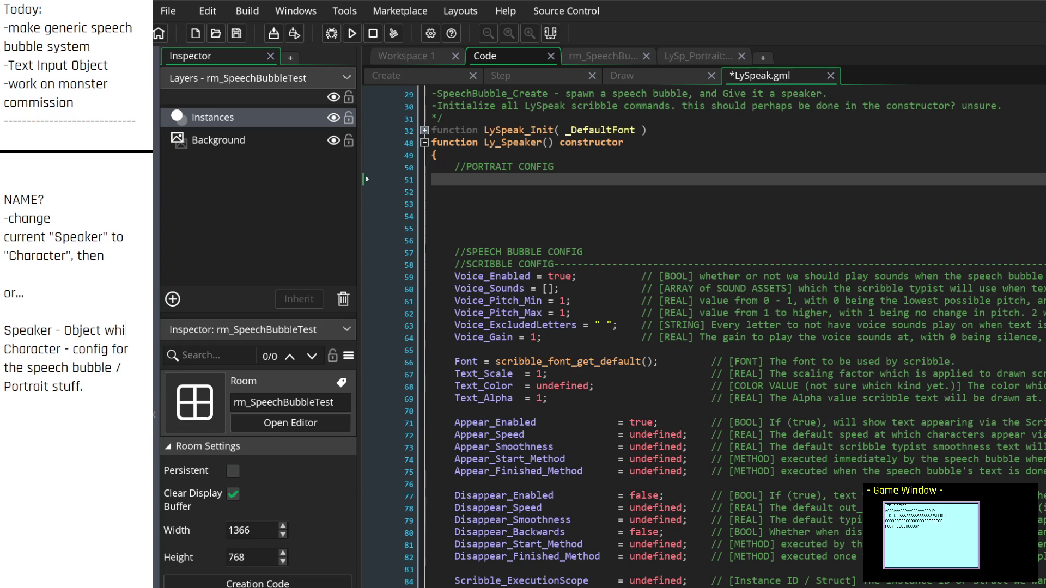
{"action": "type", "text": "ch is more of a "}
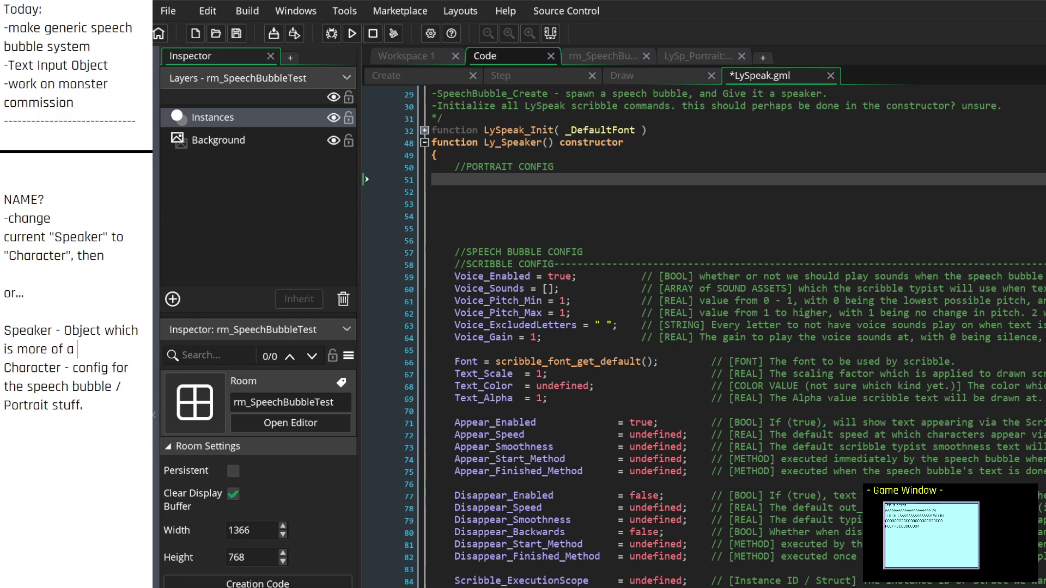
{"action": "type", "text": "state machine, m"}
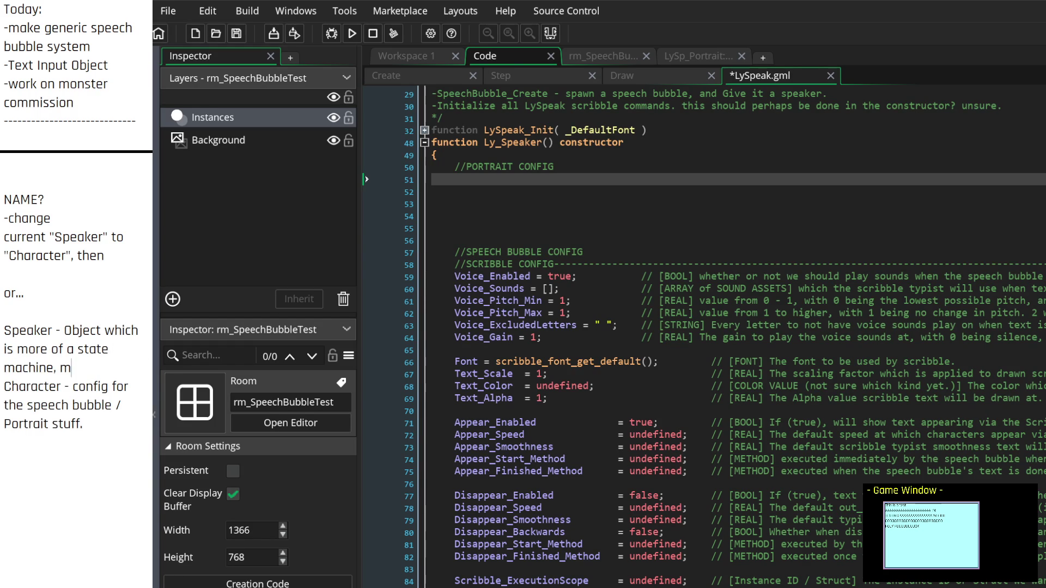
{"action": "type", "text": "anaging the"}
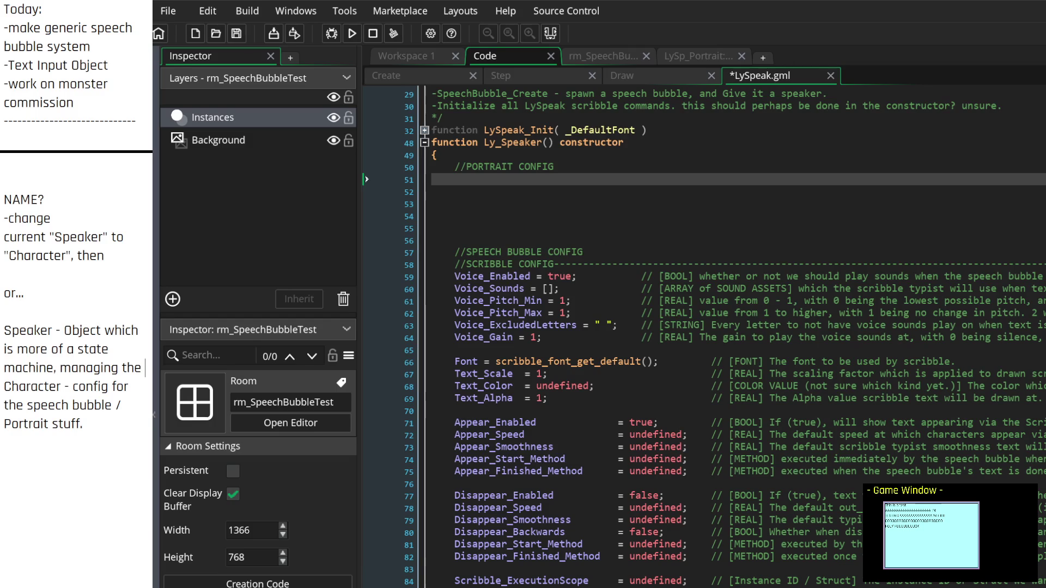
{"action": "type", "text": " Portrait"}
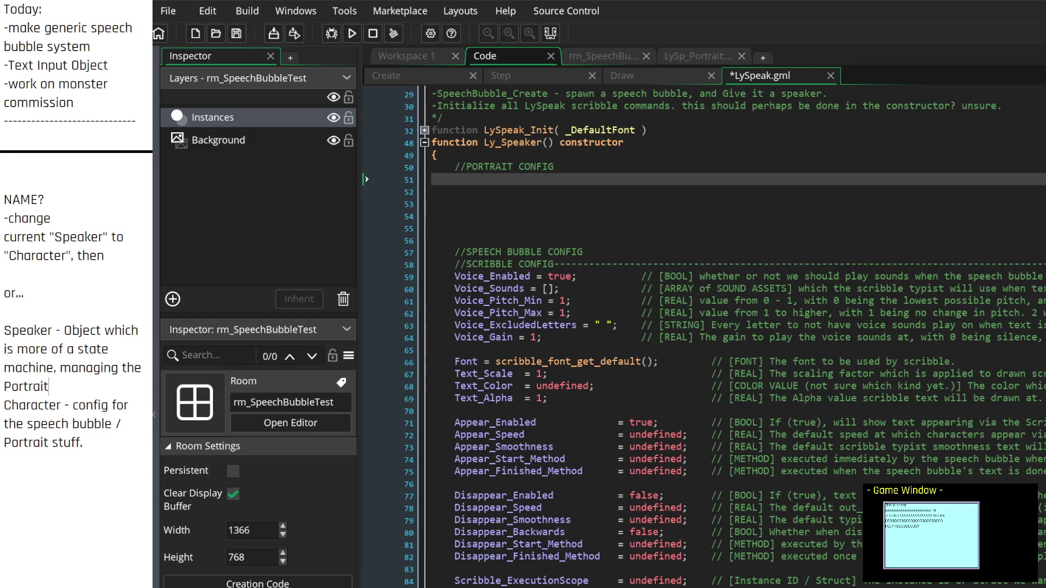
{"action": "type", "text": ", and speech bu"}
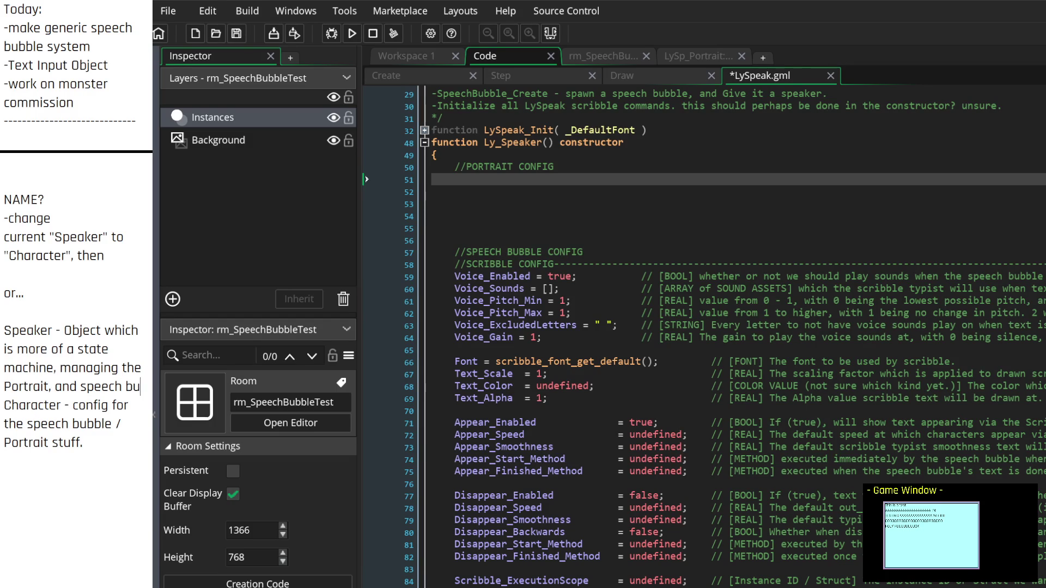
{"action": "type", "text": "bble objects."}
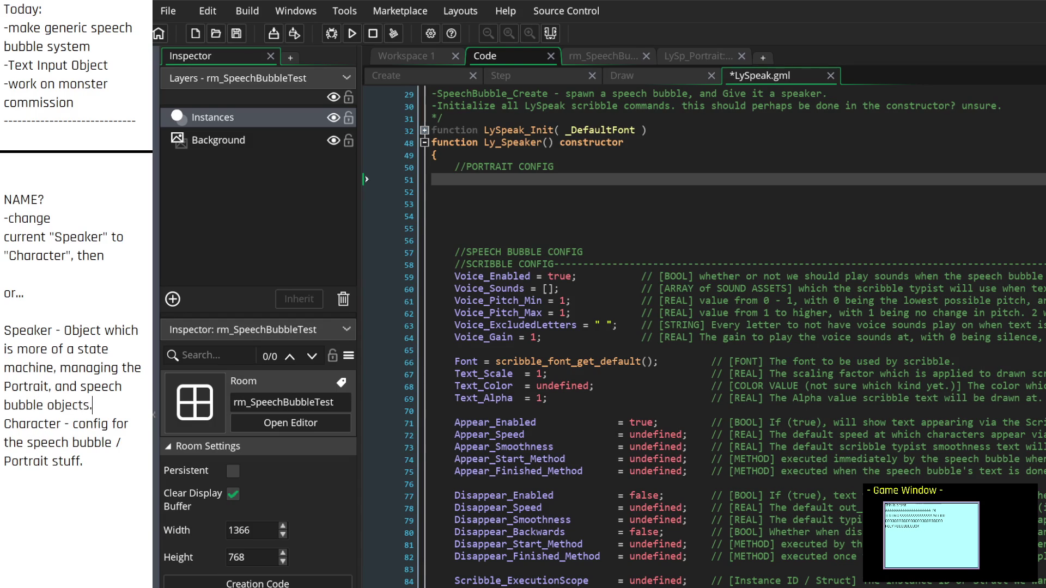
{"action": "key", "text": "Return"}
{"action": "scroll", "coordinate": [128, 392], "scroll_direction": "down", "scroll_amount": 2}
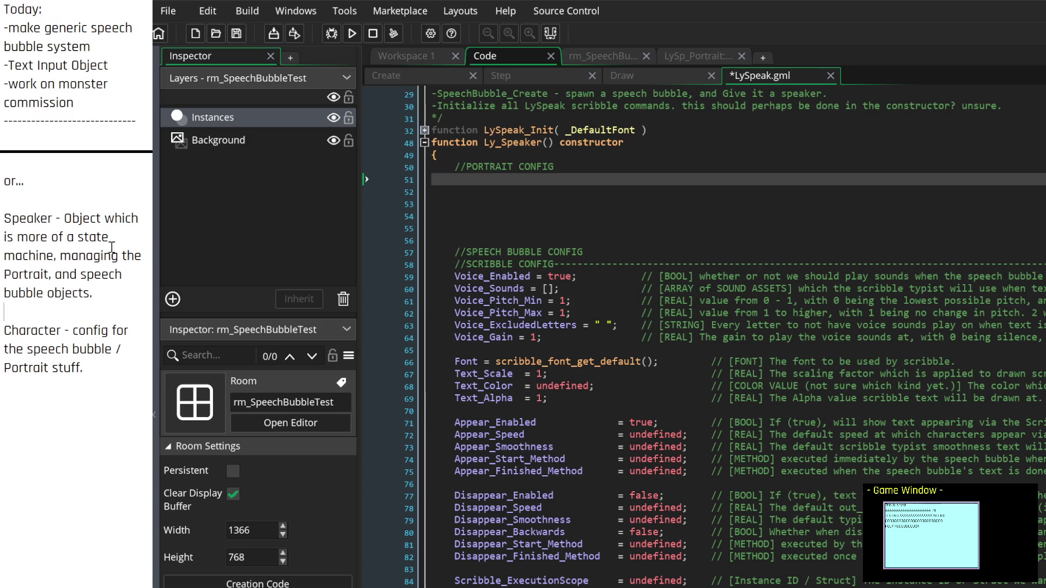
{"action": "left_click", "coordinate": [78, 239]}
Step: Delete the Speaker and Character definitions, then restore them with undo
{"action": "left_click", "coordinate": [102, 371]}
{"action": "left_click_drag", "start_coordinate": [102, 371], "coordinate": [3, 222]}
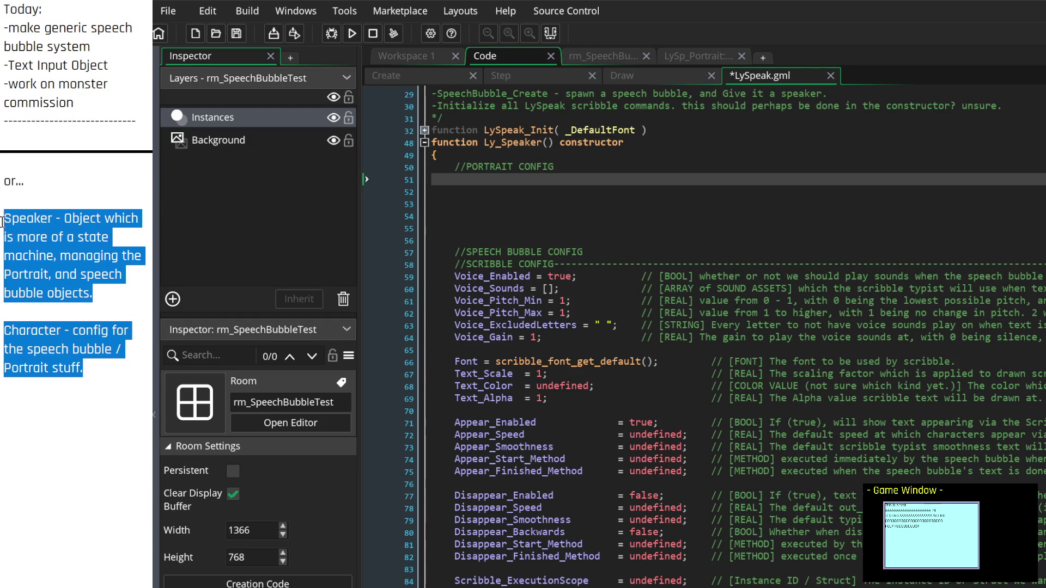
{"action": "key", "text": "BackSpace"}
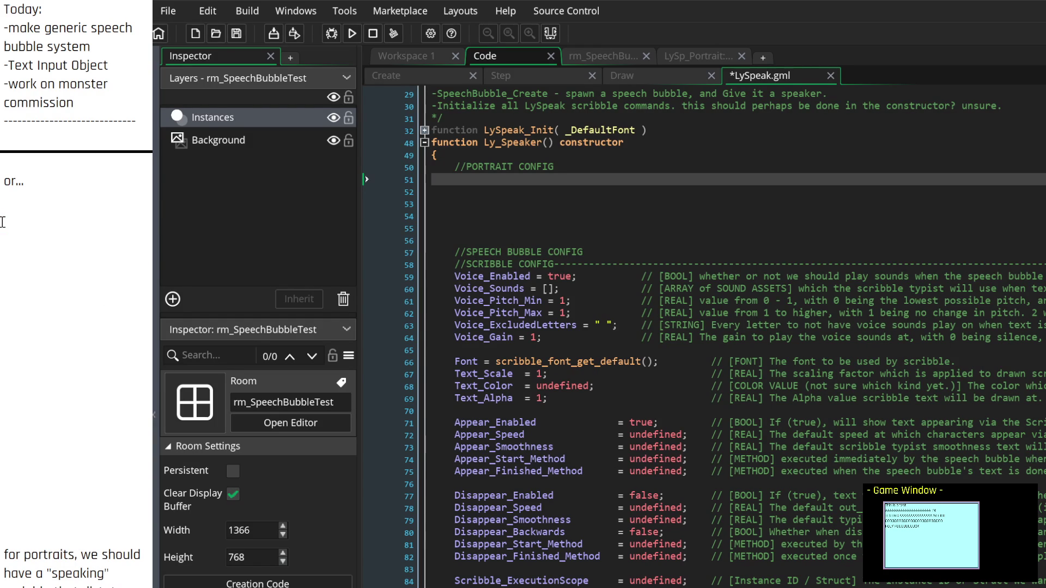
{"action": "key", "text": "ctrl+z"}
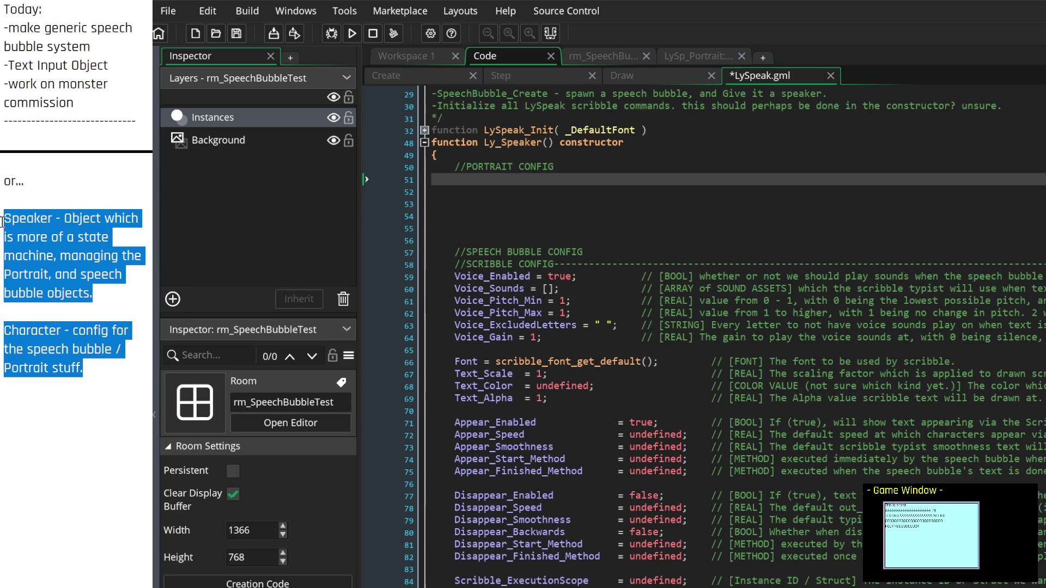
{"action": "left_click", "coordinate": [3, 222]}
{"action": "key", "text": "ctrl+y"}
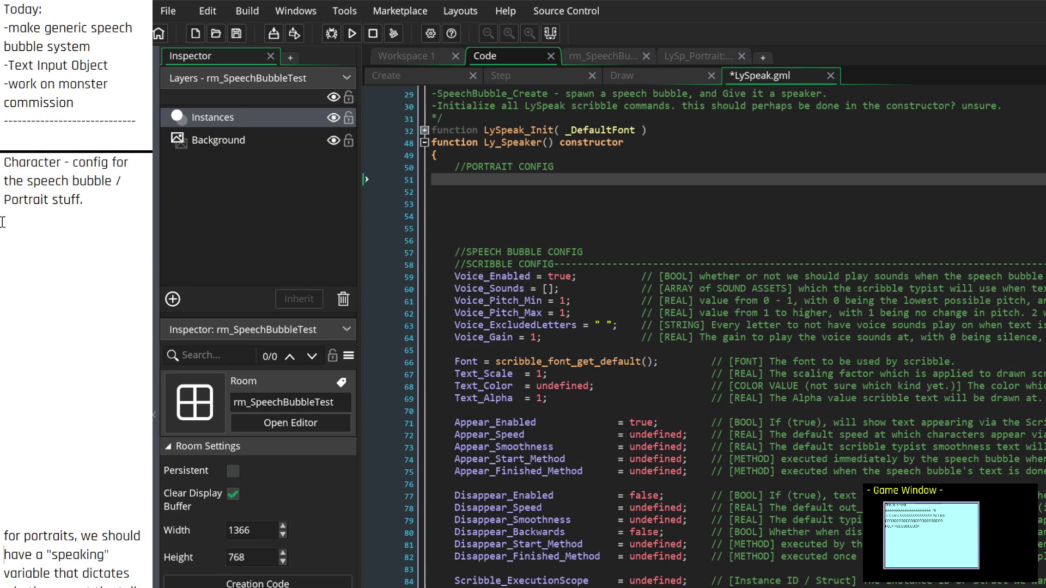
{"action": "key", "text": "Return"}
{"action": "key", "text": "Return"}
{"action": "key", "text": "Return"}
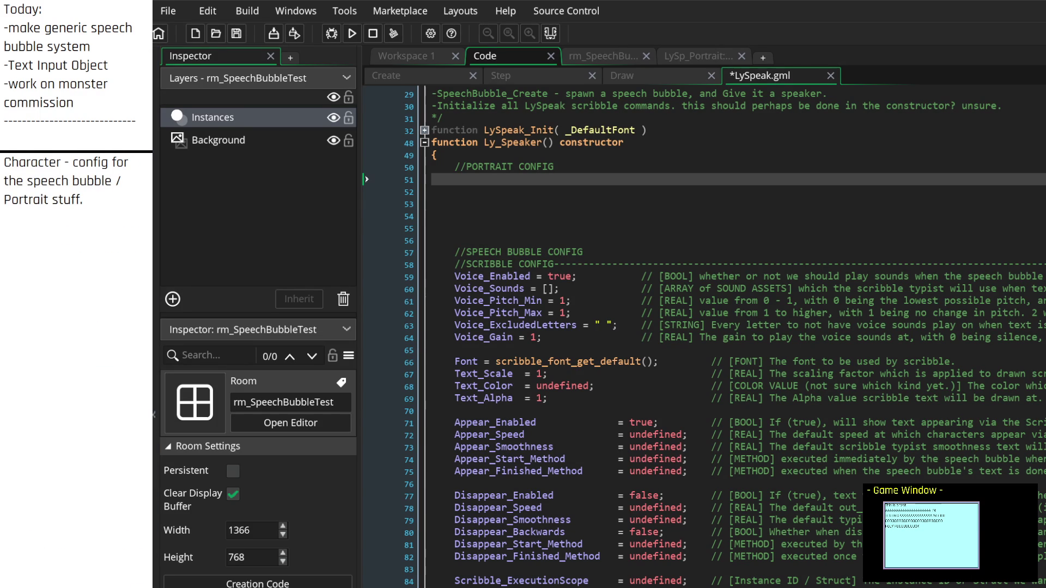
Step: Move between the notes and line 51 of the LySpeak code under PORTRAIT CONFIG
{"action": "left_click", "coordinate": [72, 243]}
{"action": "left_click", "coordinate": [86, 236]}
{"action": "key", "text": "Down"}
{"action": "left_click", "coordinate": [634, 178]}
{"action": "left_click", "coordinate": [4, 237]}
{"action": "left_click", "coordinate": [92, 209]}
{"action": "scroll", "coordinate": [537, 294], "scroll_direction": "up", "scroll_amount": 3}
{"action": "left_click", "coordinate": [536, 294]}
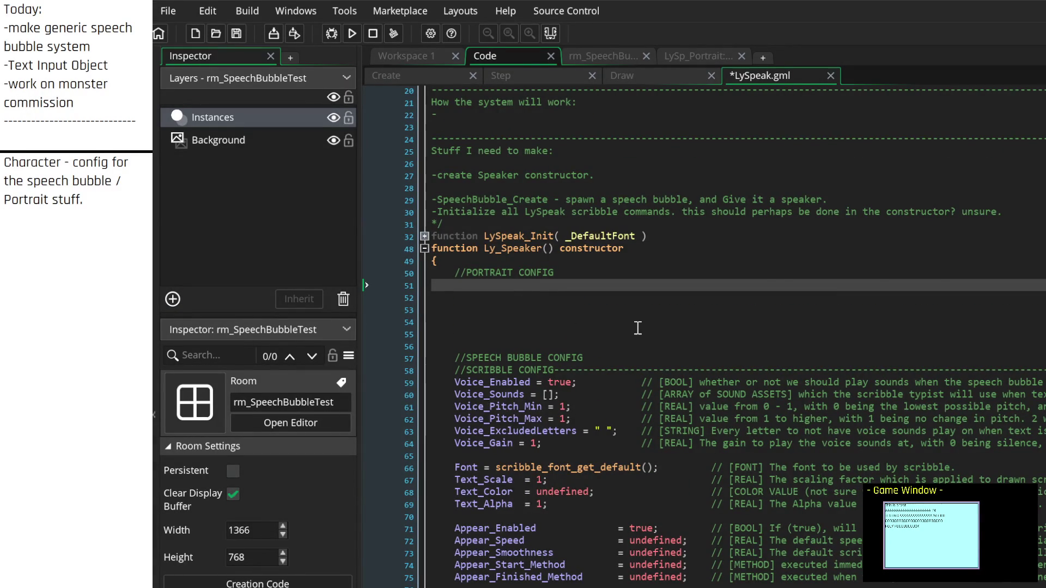
{"action": "scroll", "coordinate": [637, 330], "scroll_direction": "up", "scroll_amount": 2}
{"action": "scroll", "coordinate": [637, 331], "scroll_direction": "down", "scroll_amount": 3}
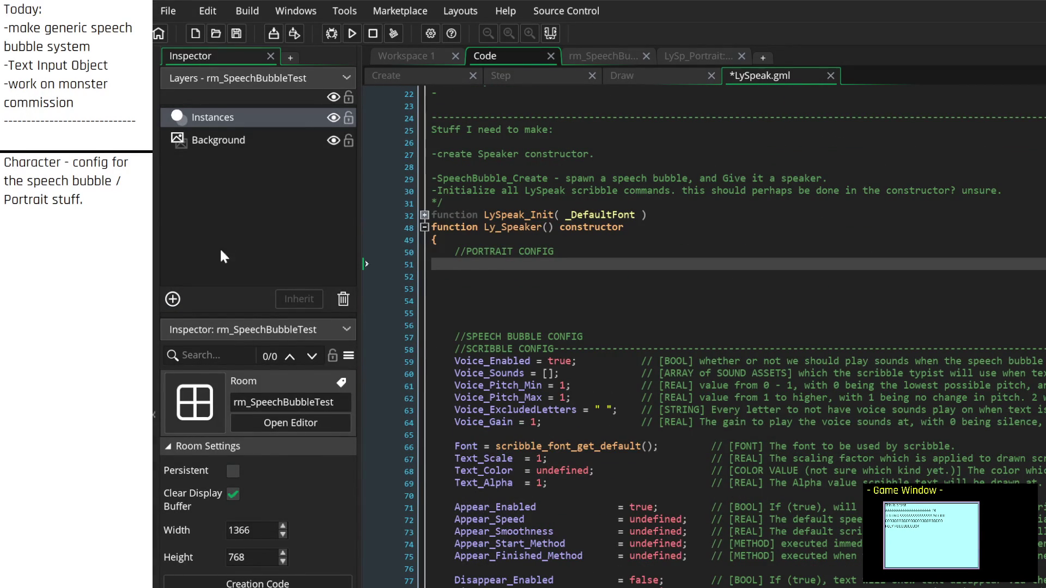
Step: Collapse the Inspector panel so the LySpeak code gets the full width
{"action": "left_click", "coordinate": [154, 214]}
{"action": "scroll", "coordinate": [338, 265], "scroll_direction": "down", "scroll_amount": 2}
{"action": "scroll", "coordinate": [344, 267], "scroll_direction": "down", "scroll_amount": 3}
{"action": "scroll", "coordinate": [344, 267], "scroll_direction": "up", "scroll_amount": 3}
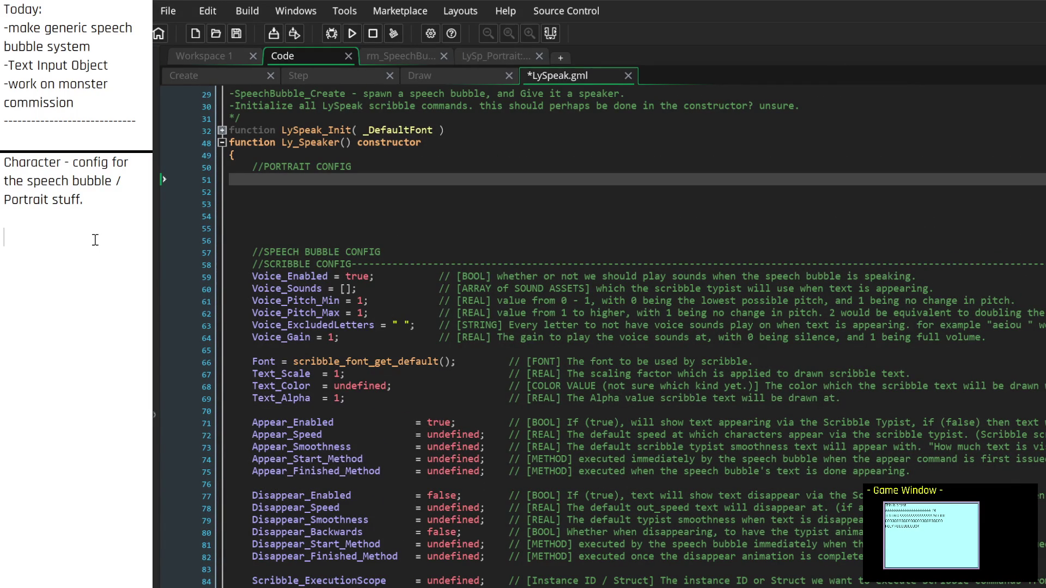
{"action": "scroll", "coordinate": [95, 243], "scroll_direction": "down", "scroll_amount": 2}
{"action": "scroll", "coordinate": [95, 247], "scroll_direction": "up", "scroll_amount": 6}
{"action": "scroll", "coordinate": [96, 255], "scroll_direction": "down", "scroll_amount": 4}
Step: Start a note line reading 'for portraits, we should'
{"action": "key", "text": "BackSpace"}
{"action": "type", "text": "for portraits, we should"}
{"action": "scroll", "coordinate": [86, 256], "scroll_direction": "up", "scroll_amount": 5}
{"action": "scroll", "coordinate": [85, 256], "scroll_direction": "up", "scroll_amount": 1}
{"action": "scroll", "coordinate": [87, 256], "scroll_direction": "up", "scroll_amount": 1}
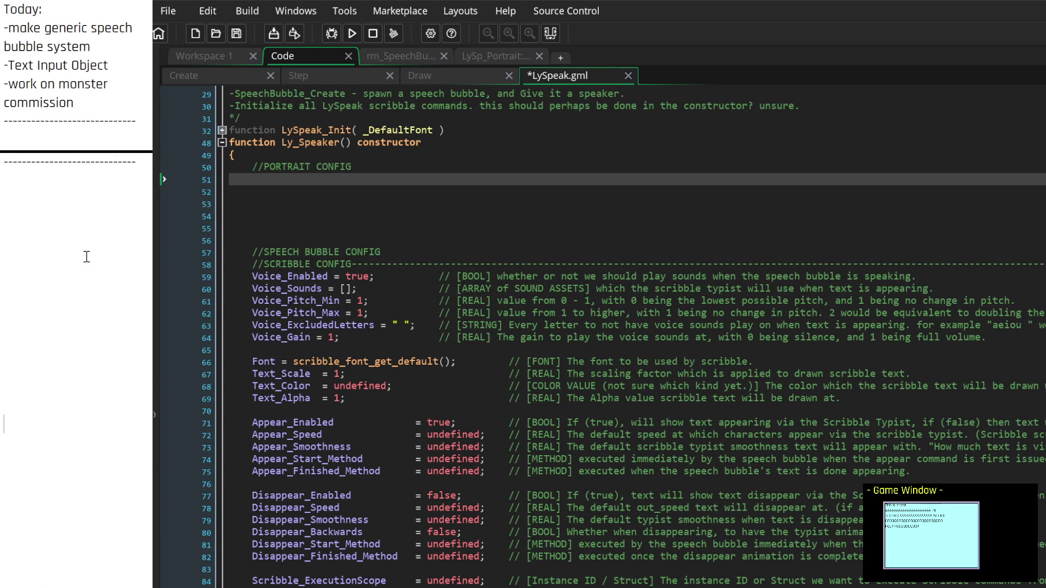
Step: Under the dashed divider, write 'Portrait - Headless object which plays animations,' and show Workspace 1
{"action": "left_click", "coordinate": [55, 178]}
{"action": "type", "text": "Portrait:"}
{"action": "key", "text": "Return"}
{"action": "type", "text": "- Portrait"}
{"action": "type", "text": " - Headless object which"}
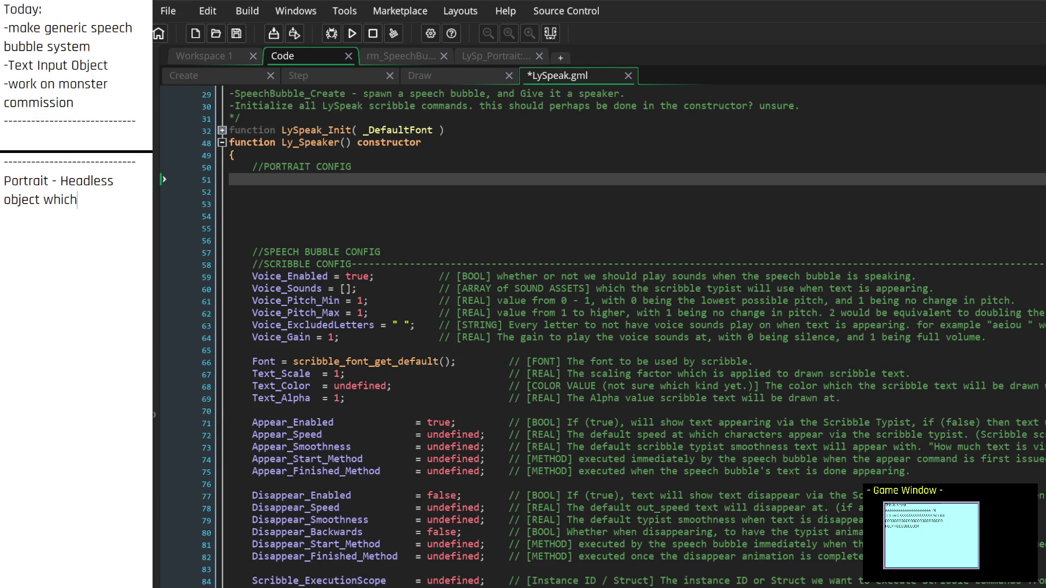
{"action": "type", "text": " dictates"}
{"action": "key", "text": "BackSpace"}
{"action": "key", "text": "BackSpace"}
{"action": "key", "text": "BackSpace"}
{"action": "type", "text": "plays"}
{"action": "type", "text": " the"}
{"action": "key", "text": "BackSpace"}
{"action": "key", "text": "BackSpace"}
{"action": "key", "text": "BackSpace"}
{"action": "type", "text": "animations,"}
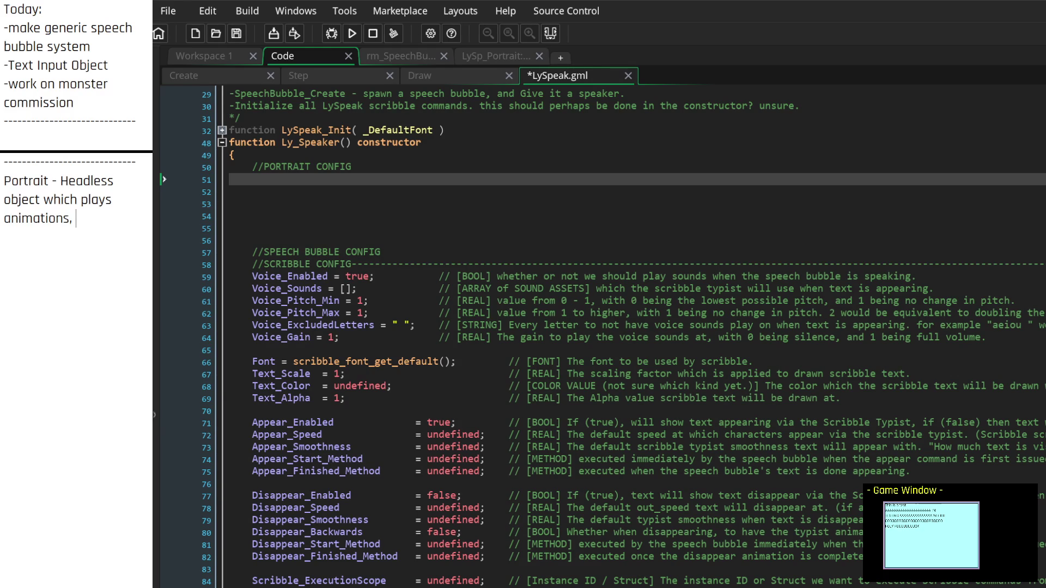
{"action": "left_click", "coordinate": [202, 55]}
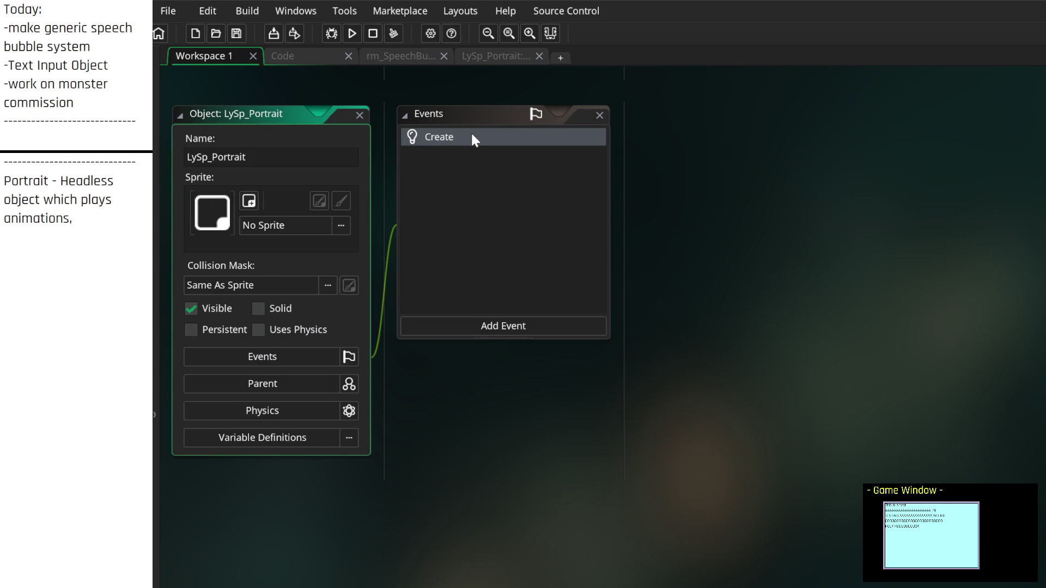
Step: Open LySp_Portrait's Create event and reword the note to 'handles playing animations'
{"action": "double_click", "coordinate": [470, 138]}
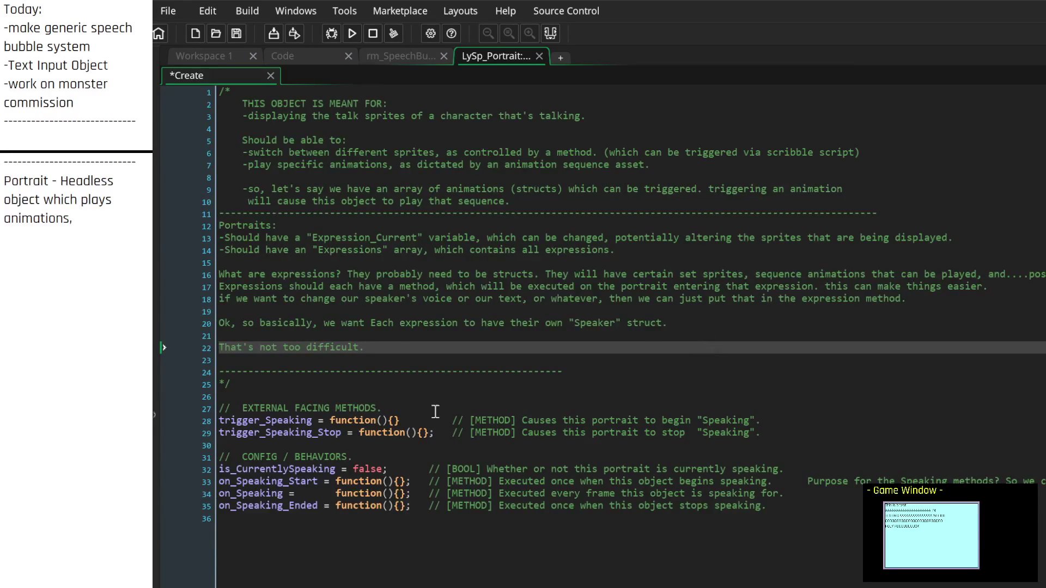
{"action": "left_click", "coordinate": [80, 201]}
{"action": "type", "text": "ndles"}
{"action": "left_click", "coordinate": [64, 218]}
{"action": "left_click", "coordinate": [84, 218]}
{"action": "key", "text": "BackSpace"}
{"action": "type", "text": "ing"}
Step: Add that it tracks "Currently Speaking" but makes no decisions, then begin 'Speaker -'
{"action": "key", "text": "ctrl+End"}
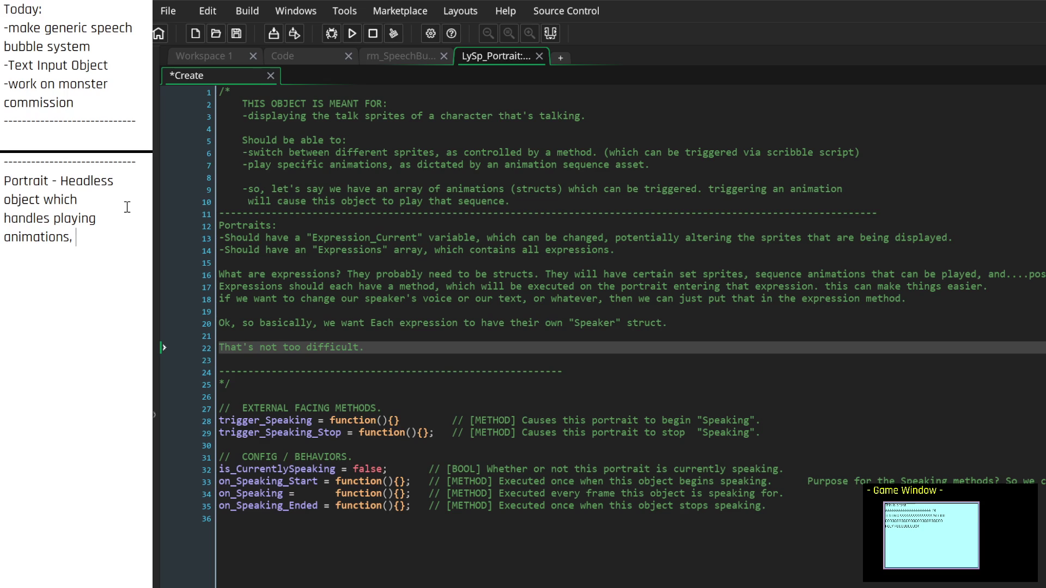
{"action": "key", "text": "BackSpace"}
{"action": "key", "text": "BackSpace"}
{"action": "type", "text": ", as well"}
{"action": "type", "text": " as tracks"}
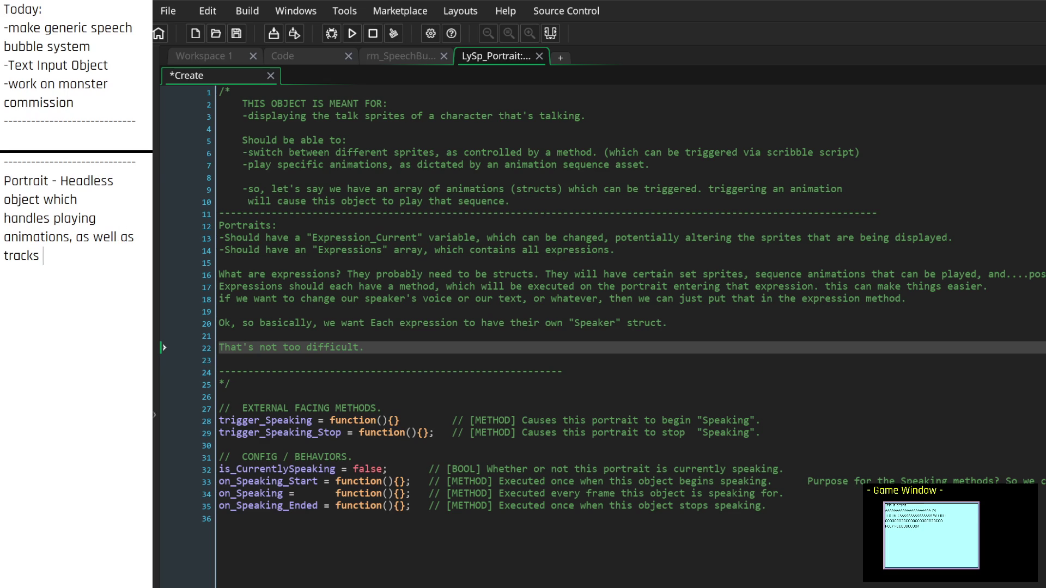
{"action": "type", "text": " things like \"Currently Speaking\" etc."}
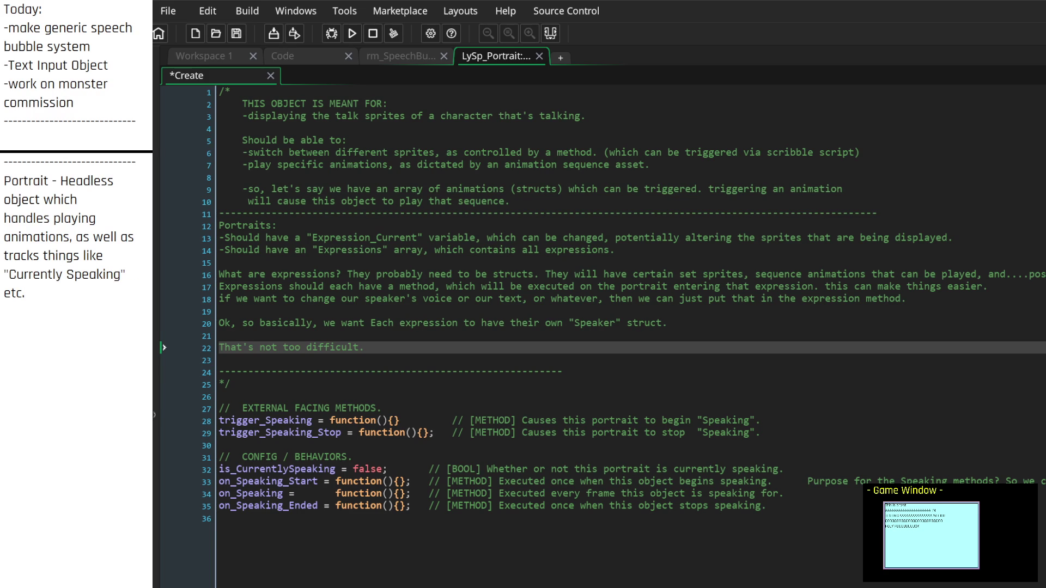
{"action": "type", "text": " Does not make"}
{"action": "type", "text": " decisio"}
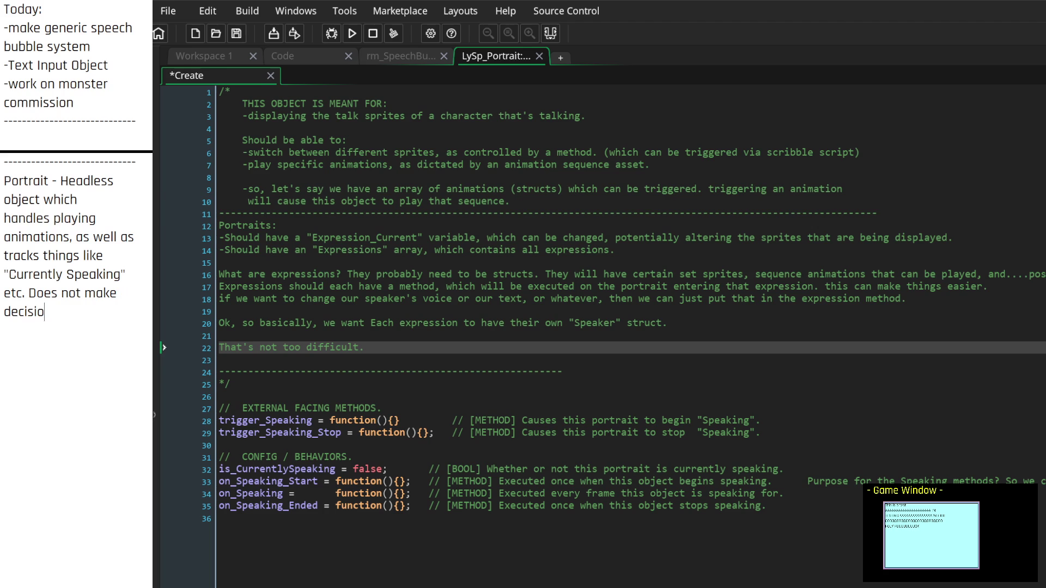
{"action": "type", "text": "ns though."}
{"action": "key", "text": "Return"}
{"action": "key", "text": "Return"}
{"action": "type", "text": "Speaker -"}
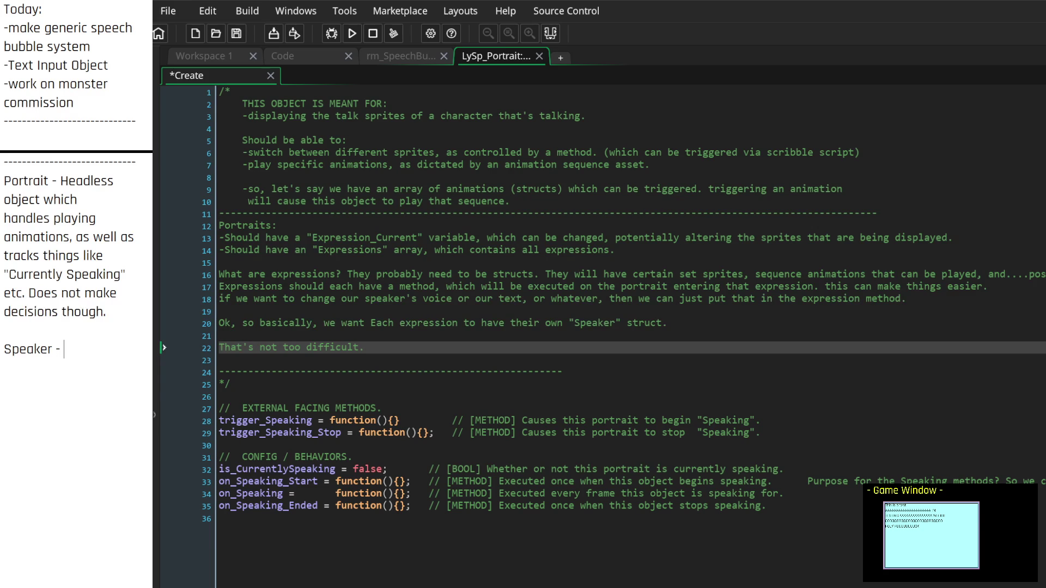
Step: Draft the note entry as 'Persona - a manager object who handles the execution of', trying different names
{"action": "key", "text": "BackSpace"}
{"action": "key", "text": "BackSpace"}
{"action": "key", "text": "BackSpace"}
{"action": "type", "text": "Character -"}
{"action": "type", "text": "a manager object who"}
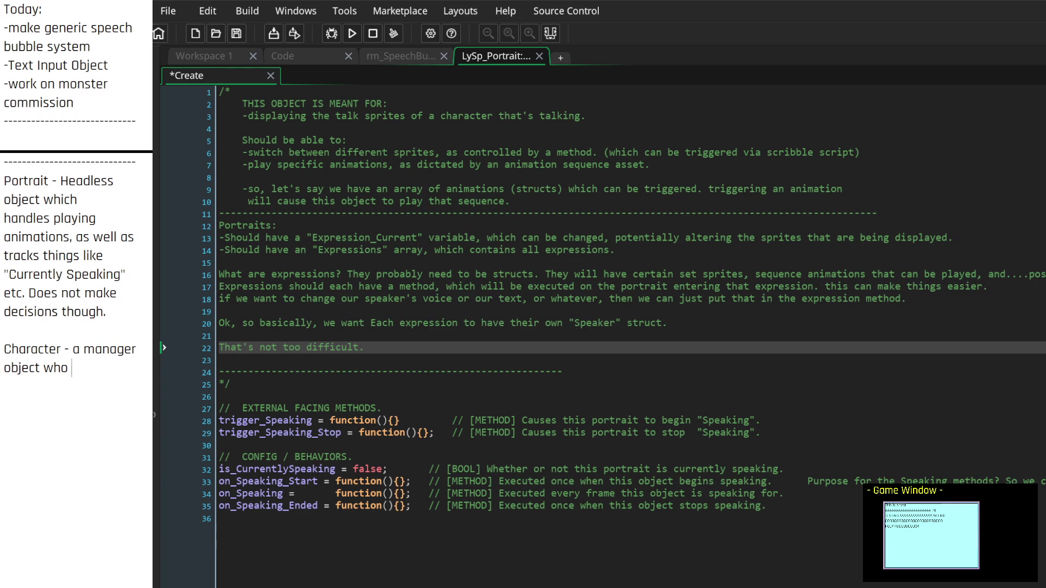
{"action": "key", "text": "Up"}
{"action": "key", "text": "Left"}
{"action": "key", "text": "Left"}
{"action": "key", "text": "BackSpace"}
{"action": "key", "text": "BackSpace"}
{"action": "key", "text": "BackSpace"}
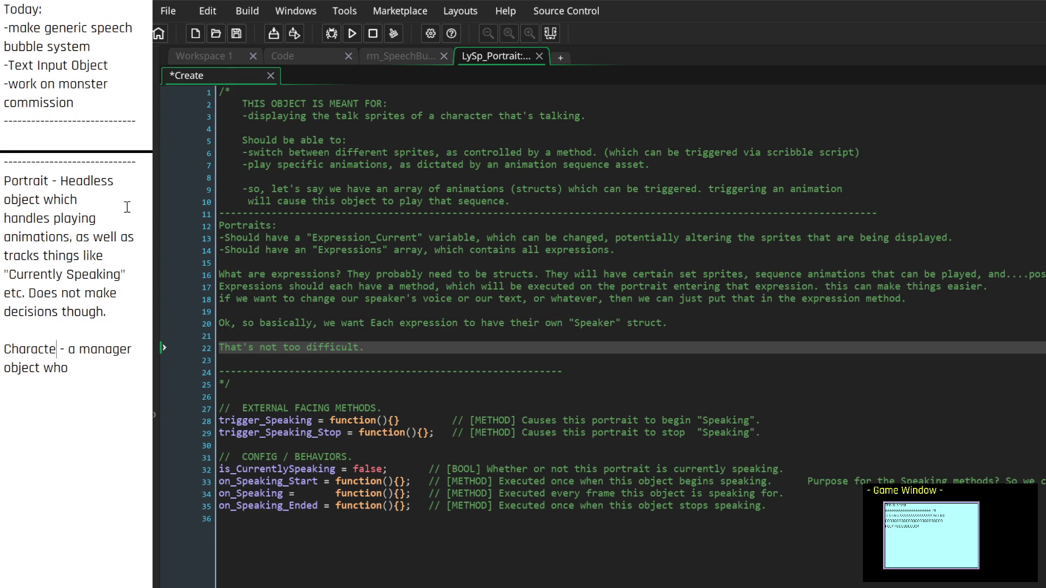
{"action": "type", "text": "Persona"}
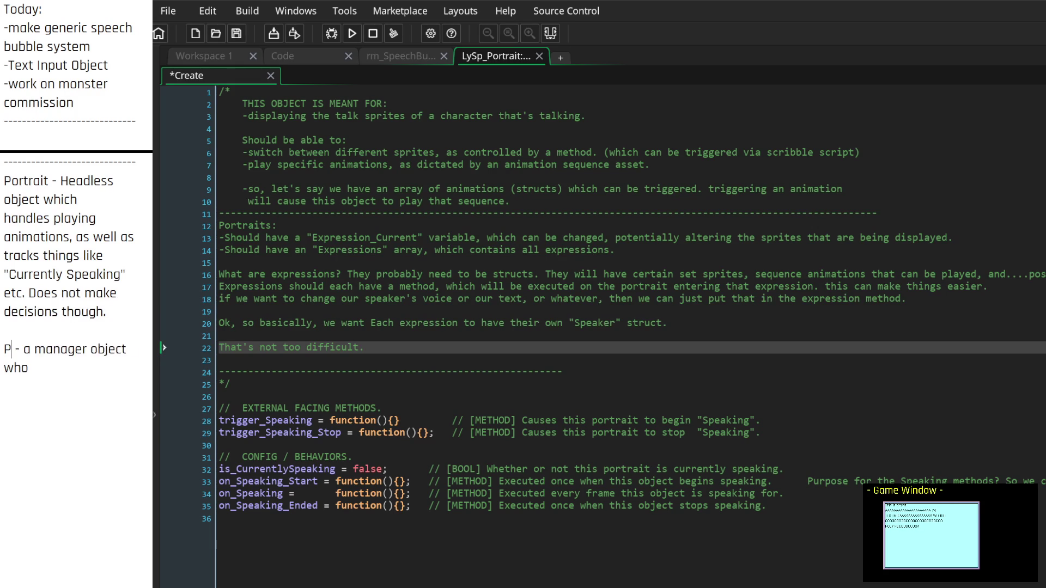
{"action": "key", "text": "Right"}
{"action": "key", "text": "Right"}
{"action": "key", "text": "Right"}
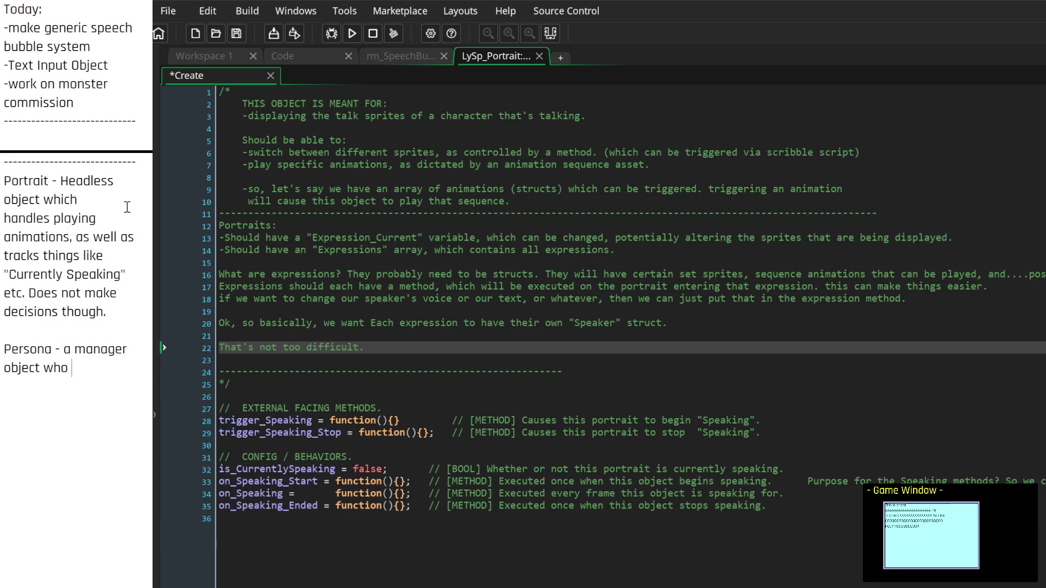
{"action": "type", "text": "handles"}
{"action": "key", "text": "Up"}
{"action": "key", "text": "Up"}
{"action": "key", "text": "Down"}
{"action": "key", "text": "Right"}
{"action": "key", "text": "Right"}
{"action": "key", "text": "Right"}
{"action": "key", "text": "BackSpace"}
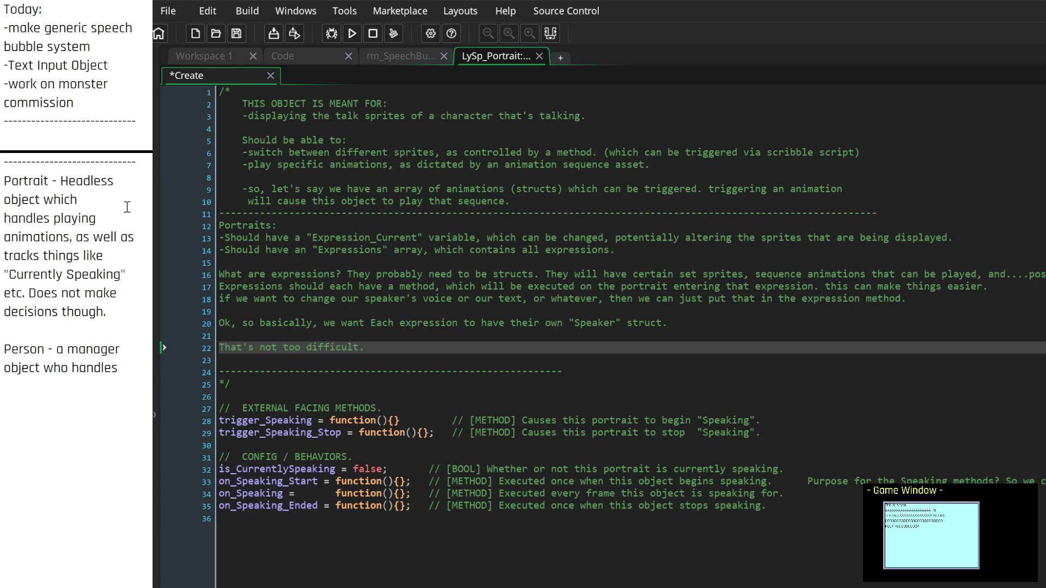
{"action": "type", "text": "a"}
{"action": "key", "text": "Down"}
{"action": "key", "text": "Right"}
{"action": "key", "text": "End"}
{"action": "type", "text": "the execut"}
{"action": "type", "text": "ion of"}
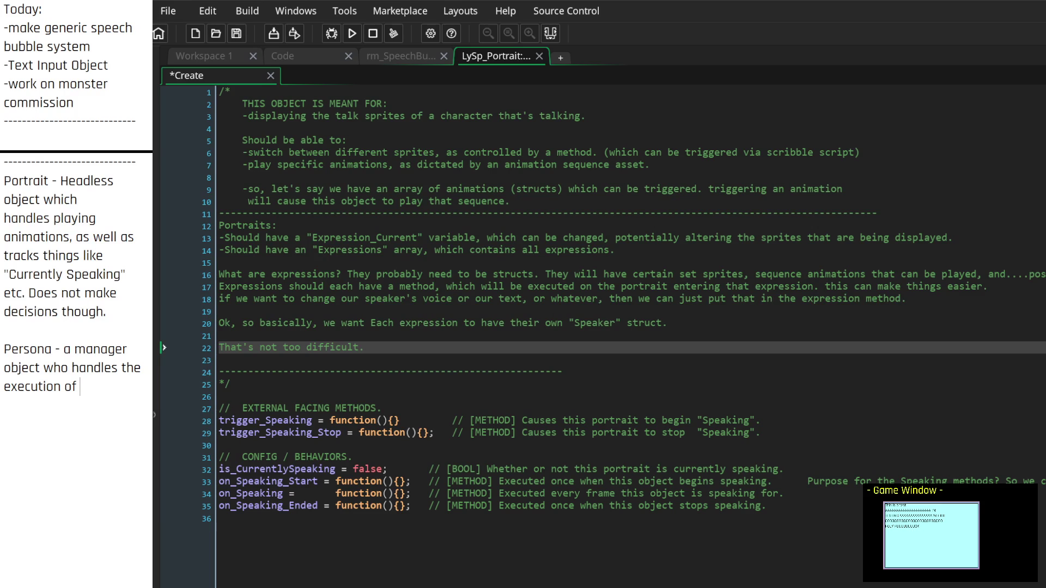
Step: Rename the entry 'Speaker' and end it with 'higher level decision making like which expressions to switch to, which speech to use'
{"action": "key", "text": "Up"}
{"action": "key", "text": "Up"}
{"action": "key", "text": "Up"}
{"action": "key", "text": "Left"}
{"action": "key", "text": "Down"}
{"action": "key", "text": "Down"}
{"action": "key", "text": "Delete"}
{"action": "key", "text": "Delete"}
{"action": "key", "text": "Delete"}
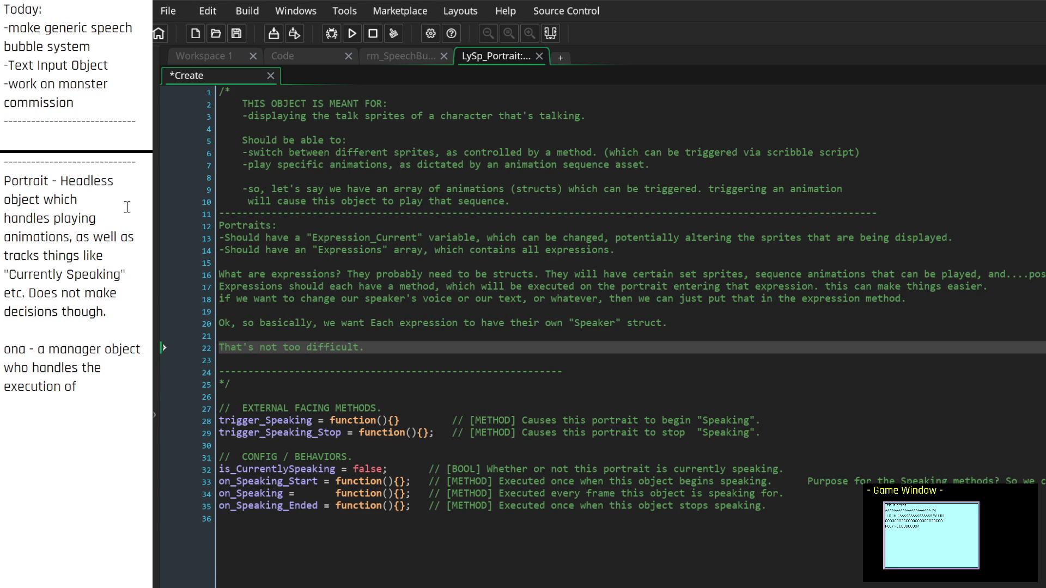
{"action": "type", "text": "Speaker"}
{"action": "key", "text": "Down"}
{"action": "key", "text": "Down"}
{"action": "key", "text": "Right"}
{"action": "key", "text": "Right"}
{"action": "key", "text": "Right"}
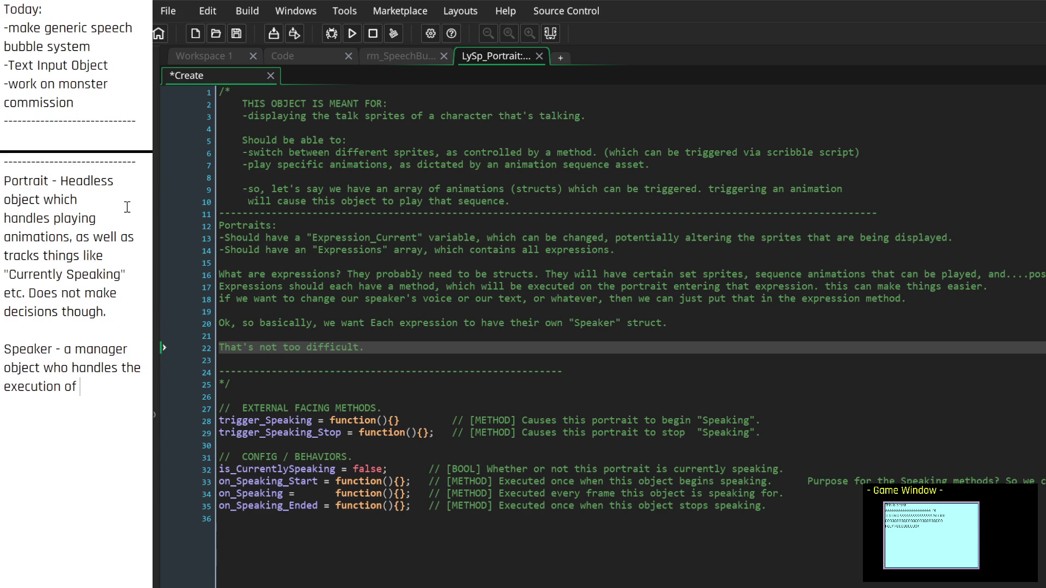
{"action": "key", "text": "BackSpace"}
{"action": "key", "text": "BackSpace"}
{"action": "key", "text": "BackSpace"}
{"action": "key", "text": "BackSpace"}
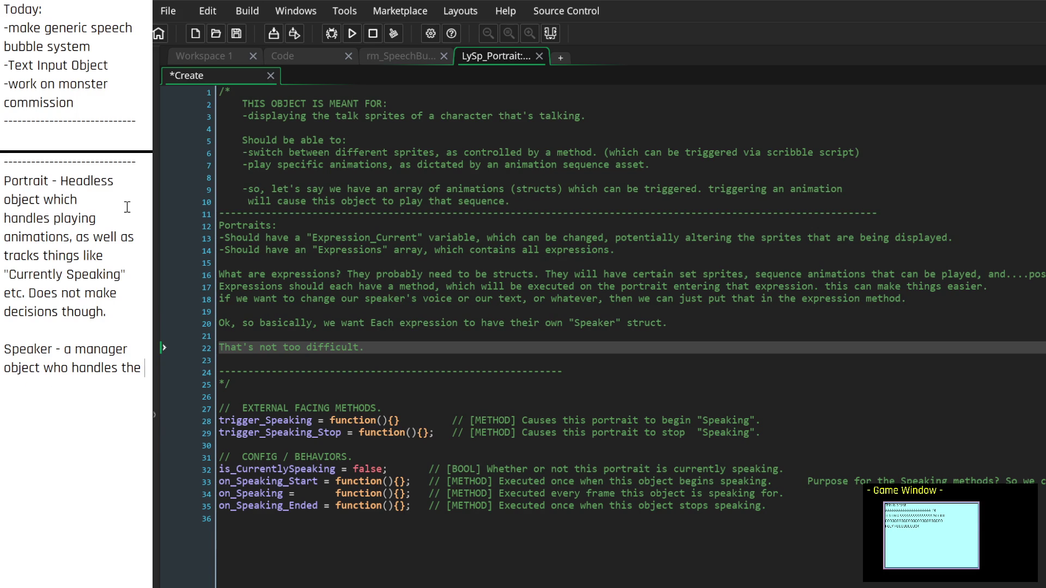
{"action": "type", "text": "higher level d"}
{"action": "type", "text": "ecision maki"}
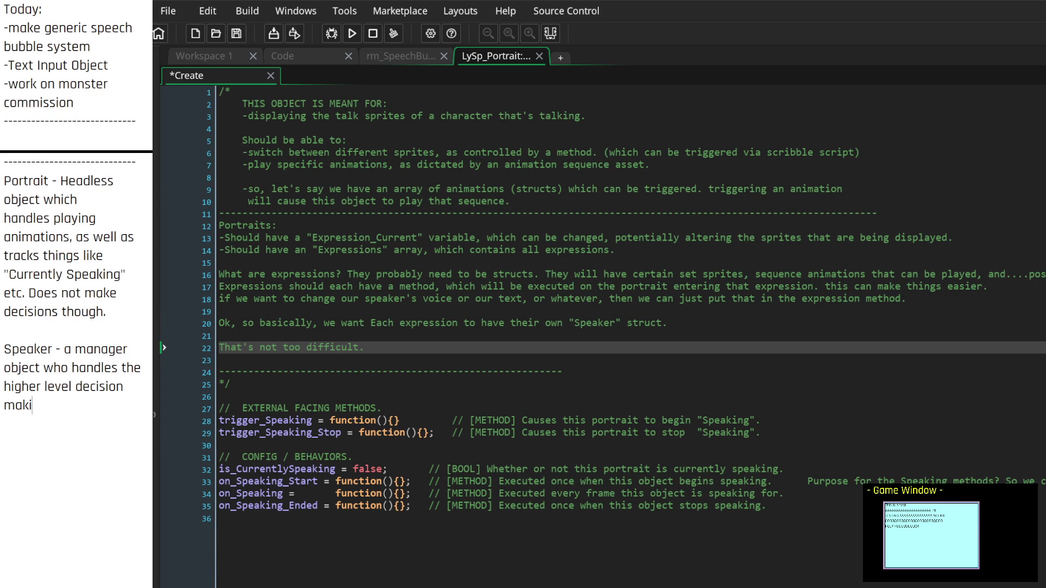
{"action": "type", "text": "ng like "}
{"action": "type", "text": "which ex"}
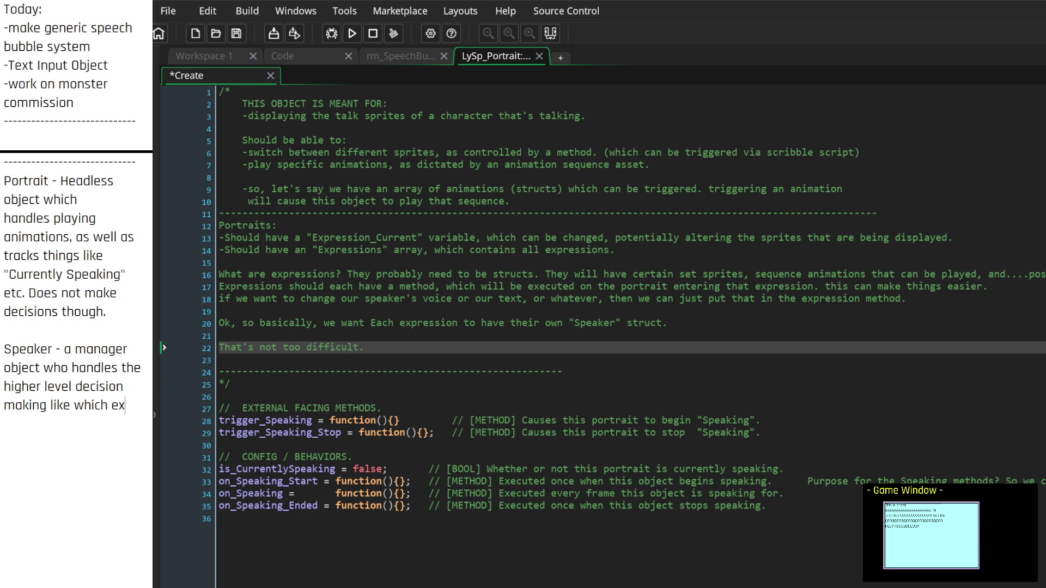
{"action": "type", "text": "pressions to s"}
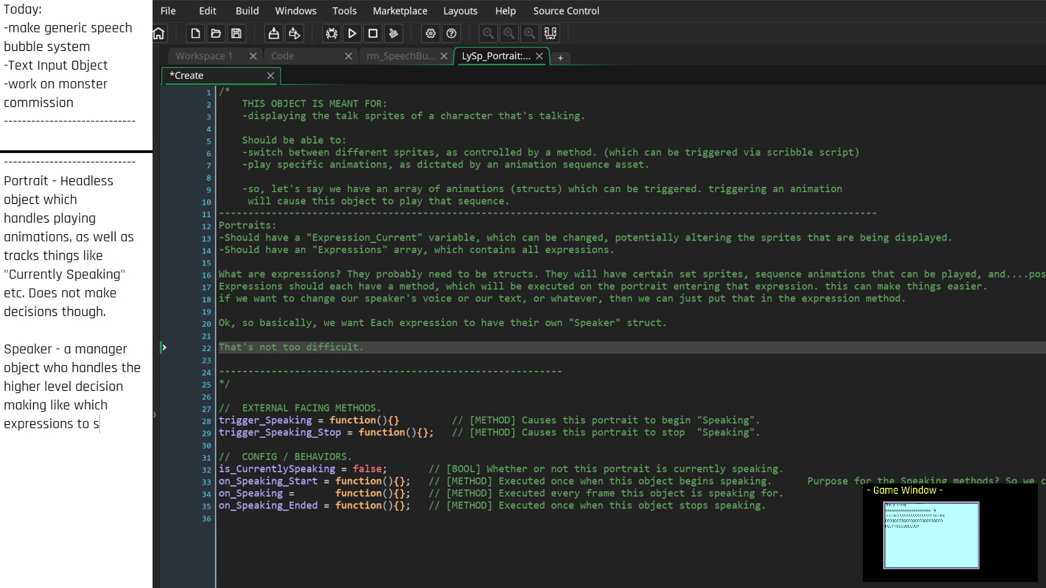
{"action": "type", "text": "witch to,"}
{"action": "type", "text": " the"}
{"action": "key", "text": "BackSpace"}
{"action": "key", "text": "BackSpace"}
{"action": "key", "text": "BackSpace"}
{"action": "type", "text": "which spe"}
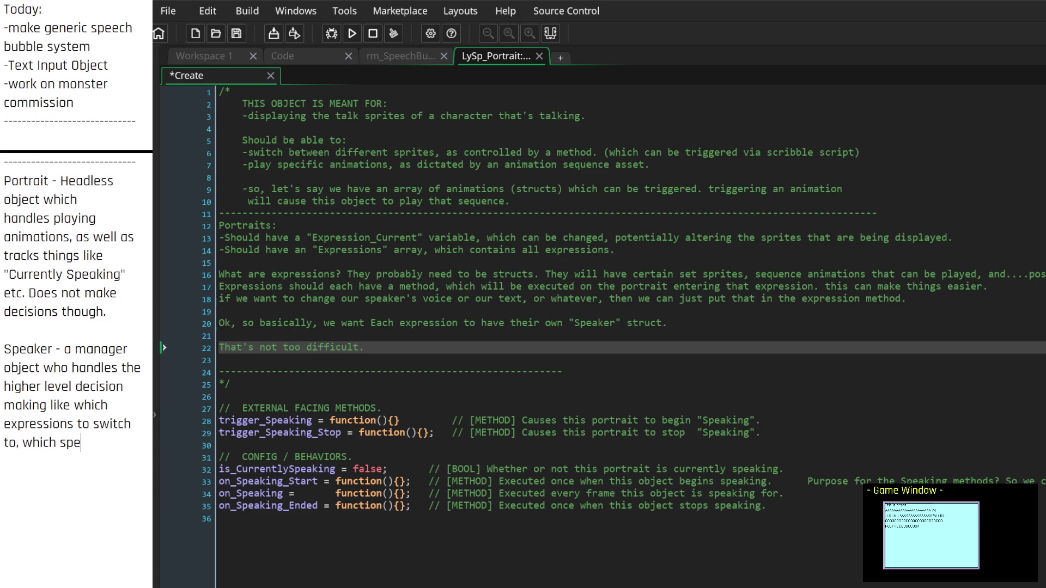
{"action": "type", "text": "ech to "}
{"action": "type", "text": "use."}
{"action": "left_click", "coordinate": [66, 507]}
Step: Add a note line 'Persona - (previously called speaker). A set of config settings for speech'
{"action": "left_click", "coordinate": [58, 475]}
{"action": "type", "text": "Persona - "}
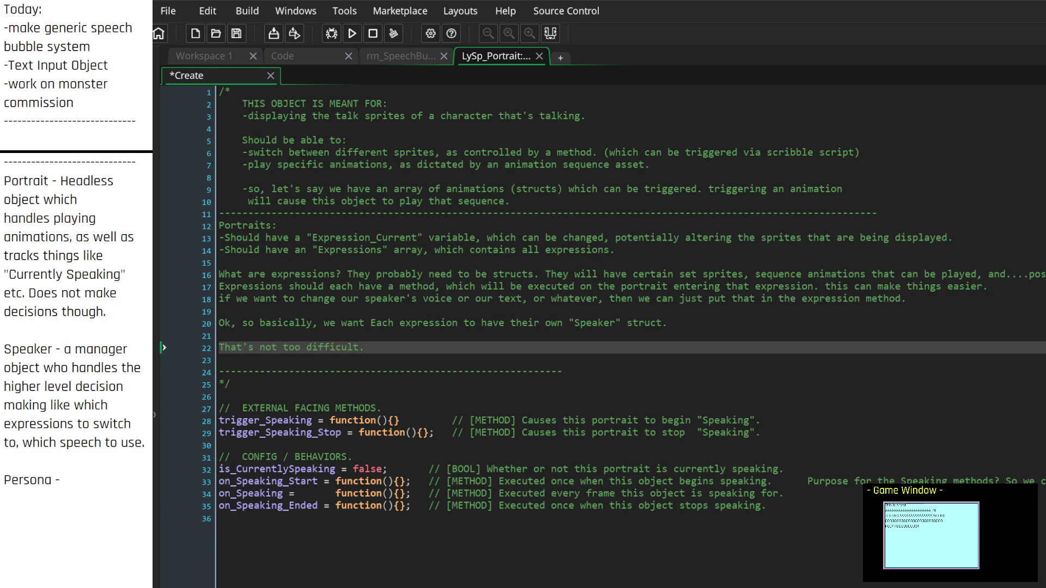
{"action": "type", "text": "(previously ca"}
{"action": "type", "text": "lled speaker)"}
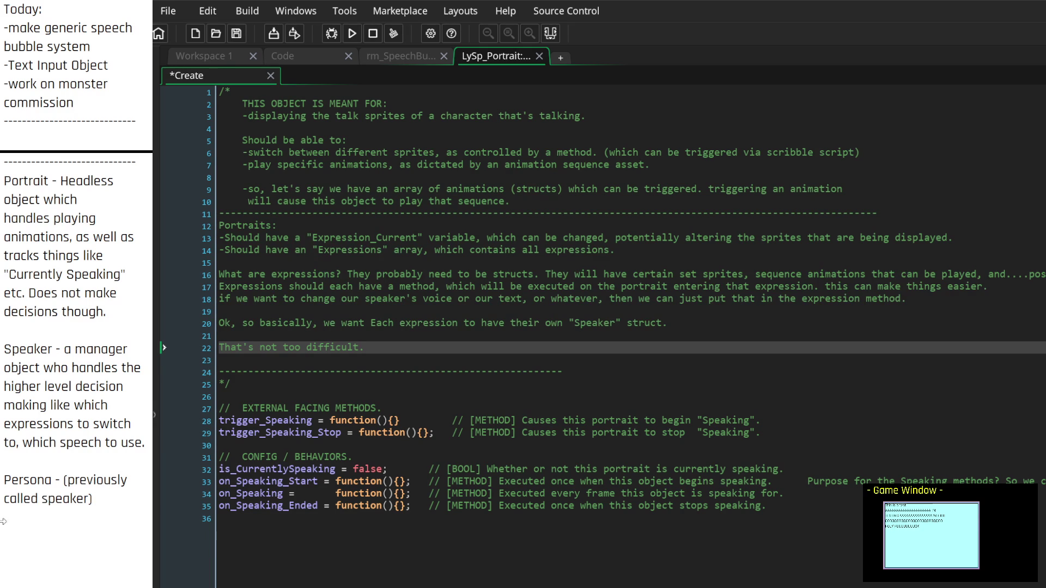
{"action": "scroll", "coordinate": [130, 503], "scroll_direction": "down", "scroll_amount": 2}
{"action": "type", "text": "."}
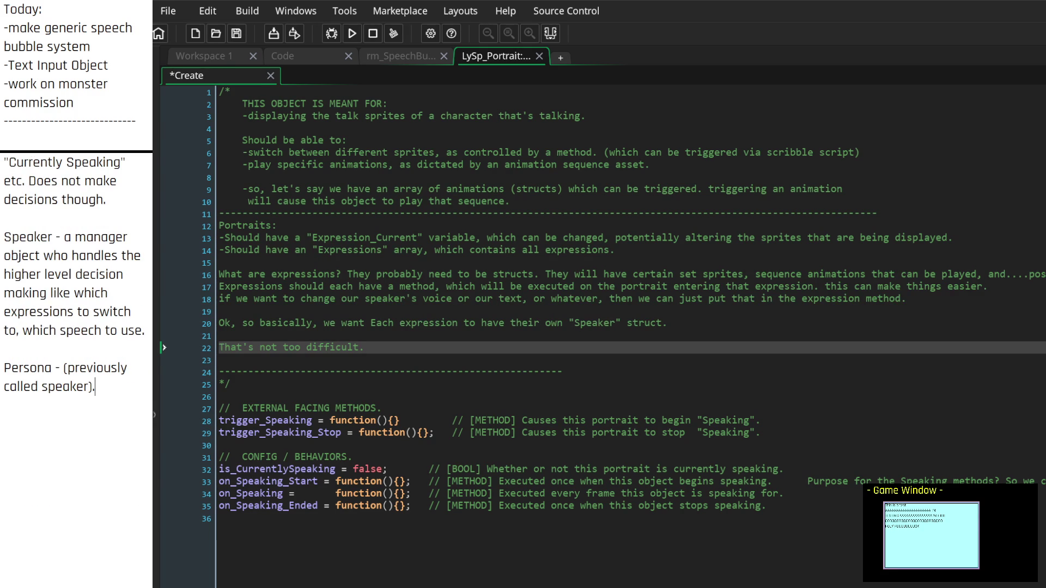
{"action": "type", "text": " A set of"}
{"action": "type", "text": " config"}
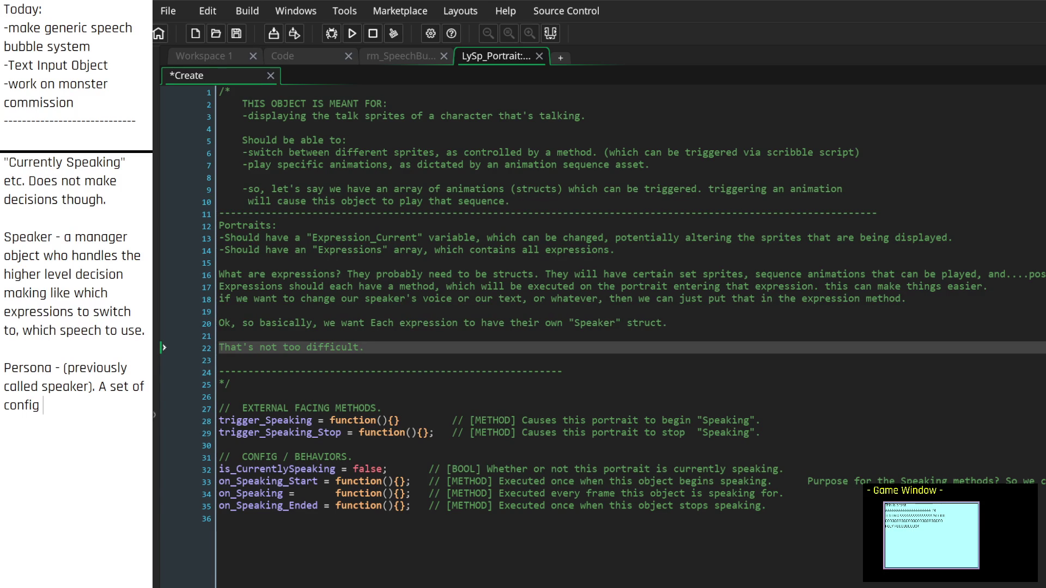
{"action": "type", "text": " settings"}
{"action": "type", "text": " for speech."}
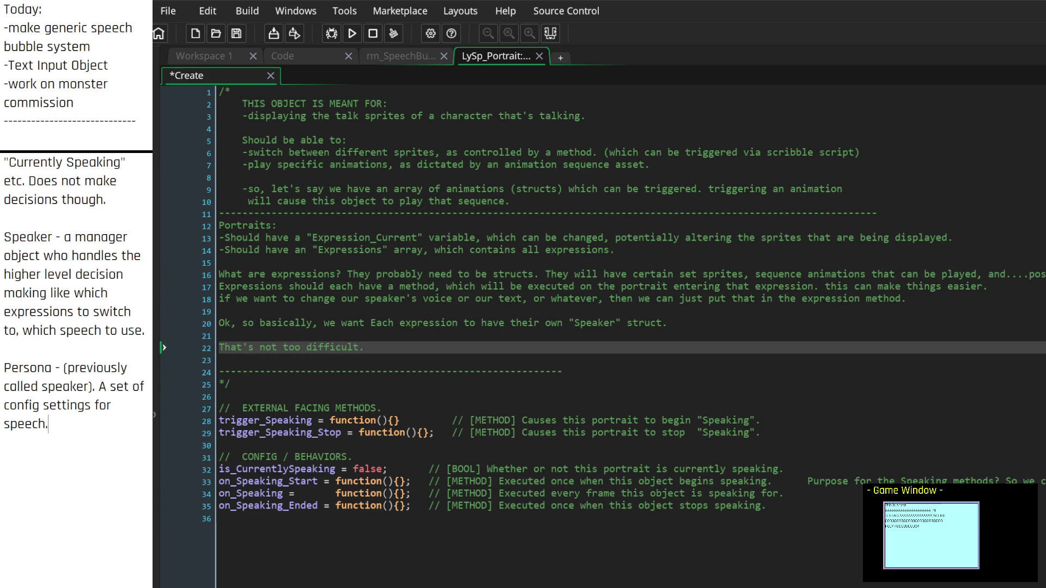
{"action": "key", "text": "BackSpace"}
{"action": "type", "text": ", the characte"}
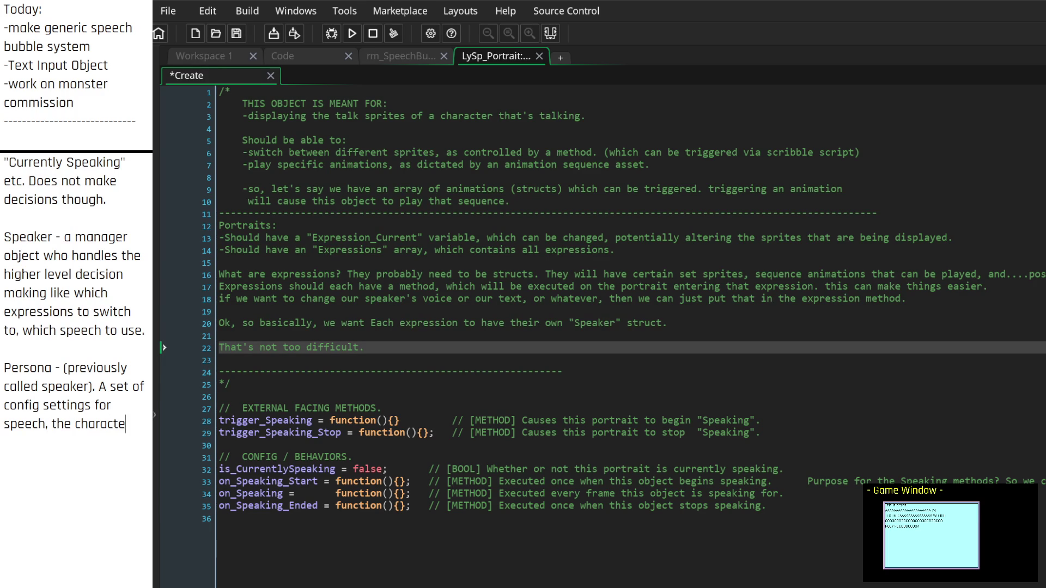
{"action": "type", "text": "r portrait, and"}
{"action": "key", "text": "BackSpace"}
{"action": "key", "text": "BackSpace"}
{"action": "key", "text": "BackSpace"}
{"action": "key", "text": "BackSpace"}
{"action": "key", "text": "BackSpace"}
{"action": "type", "text": "T"}
{"action": "key", "text": "BackSpace"}
{"action": "type", "text": "the "}
{"action": "type", "text": "Character"}
Step: Call Speaker 'generic' and finish Persona with 'the character portrait, and anything tied to specific characters'
{"action": "type", "text": "generic"}
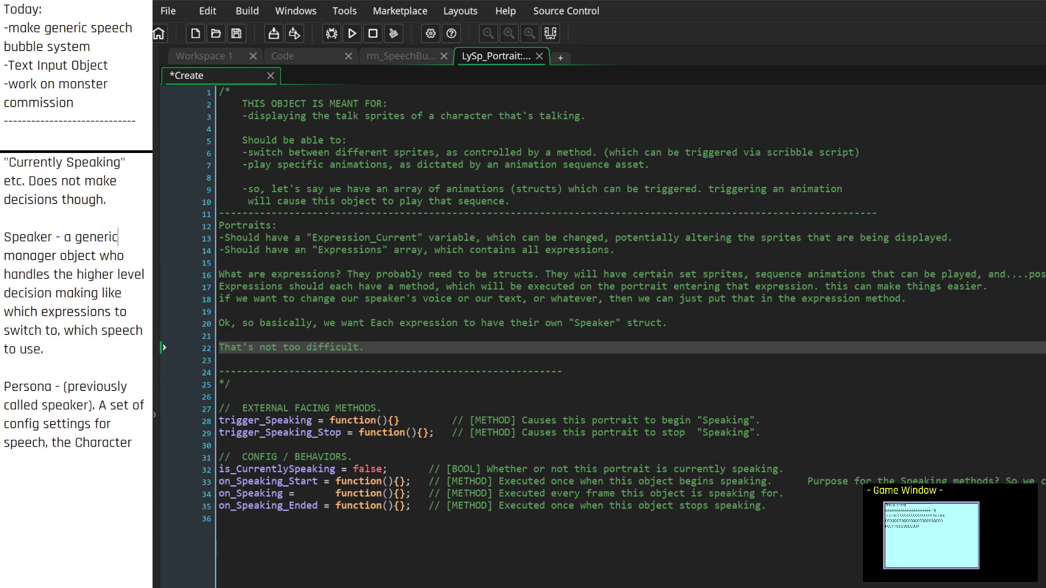
{"action": "key", "text": "Down"}
{"action": "key", "text": "Down"}
{"action": "key", "text": "Down"}
{"action": "key", "text": "BackSpace"}
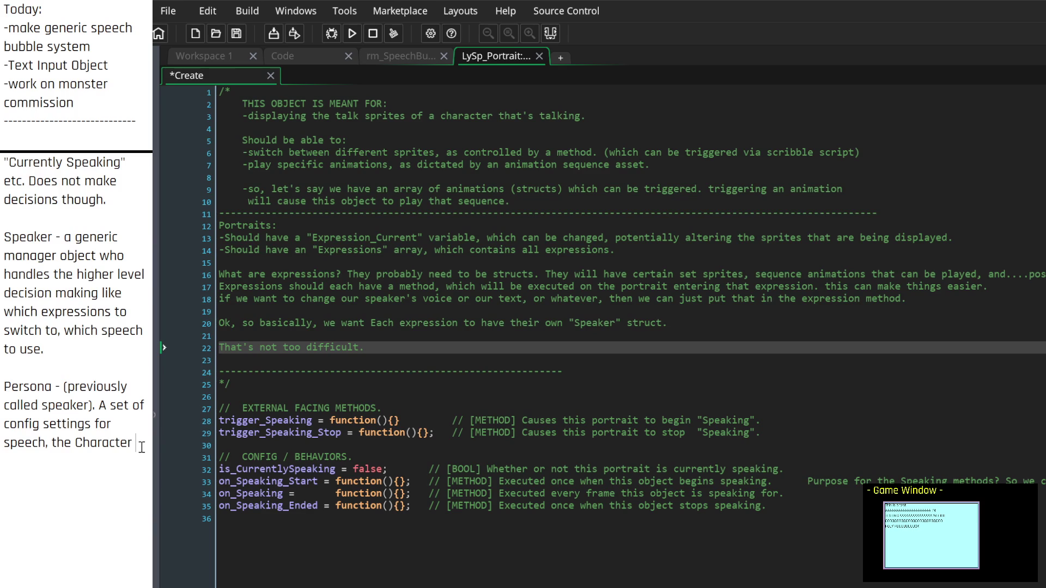
{"action": "mouse_move", "coordinate": [137, 443]}
{"action": "left_mouse_down"}
{"action": "mouse_move", "coordinate": [54, 443]}
{"action": "mouse_move", "coordinate": [102, 405]}
{"action": "mouse_move", "coordinate": [122, 406]}
{"action": "mouse_move", "coordinate": [136, 410]}
{"action": "mouse_move", "coordinate": [136, 424]}
{"action": "mouse_move", "coordinate": [3, 424]}
{"action": "mouse_move", "coordinate": [133, 442]}
{"action": "left_mouse_up"}
{"action": "key", "text": "BackSpace"}
{"action": "key", "text": "BackSpace"}
{"action": "key", "text": "BackSpace"}
{"action": "key", "text": "BackSpace"}
{"action": "key", "text": "BackSpace"}
{"action": "key", "text": "BackSpace"}
{"action": "type", "text": "the c"}
{"action": "type", "text": "haracter portrai"}
{"action": "type", "text": "t,"}
{"action": "type", "text": " and all that"}
{"action": "key", "text": "BackSpace"}
{"action": "key", "text": "BackSpace"}
{"action": "key", "text": "BackSpace"}
{"action": "type", "text": "nything tied to "}
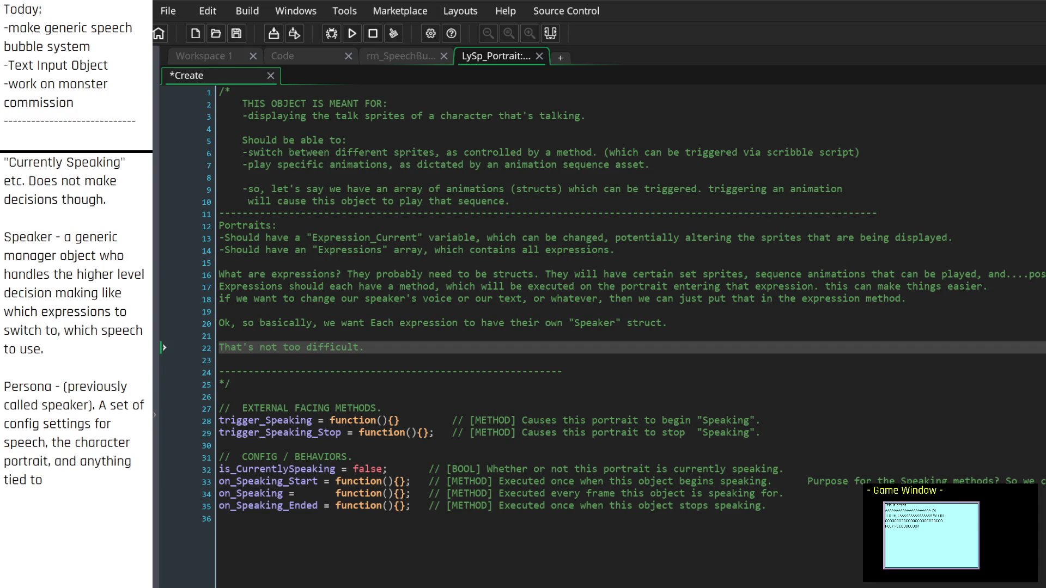
{"action": "type", "text": "spec"}
{"action": "type", "text": "ific characters"}
{"action": "type", "text": "."}
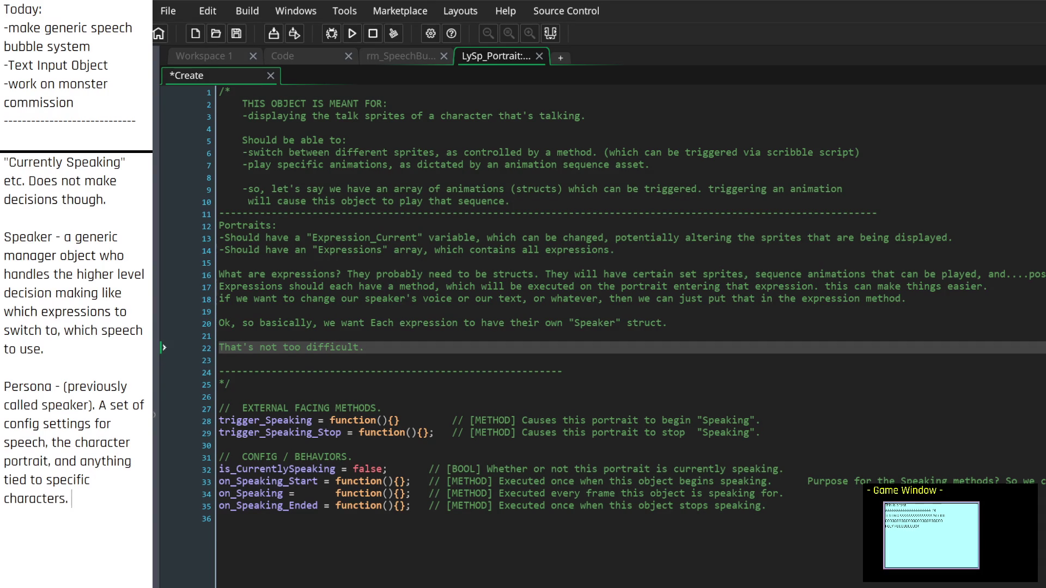
{"action": "type", "text": " All of our data shou"}
{"action": "type", "text": "ld be in this."}
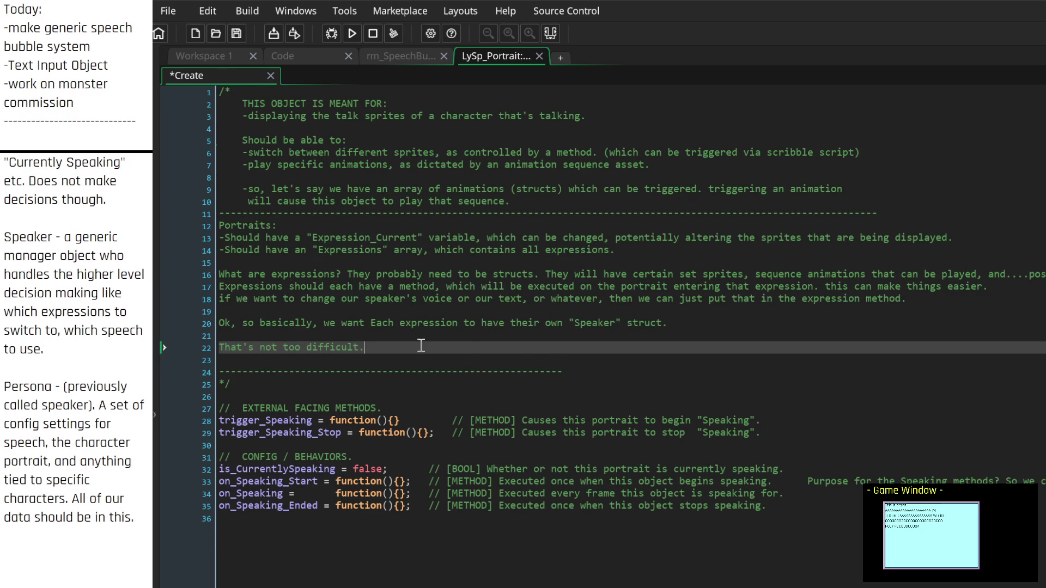
Step: Complete the Expressions note: 'child to the PERSONA struct, except without the unnecessary information.'
{"action": "left_click", "coordinate": [644, 357]}
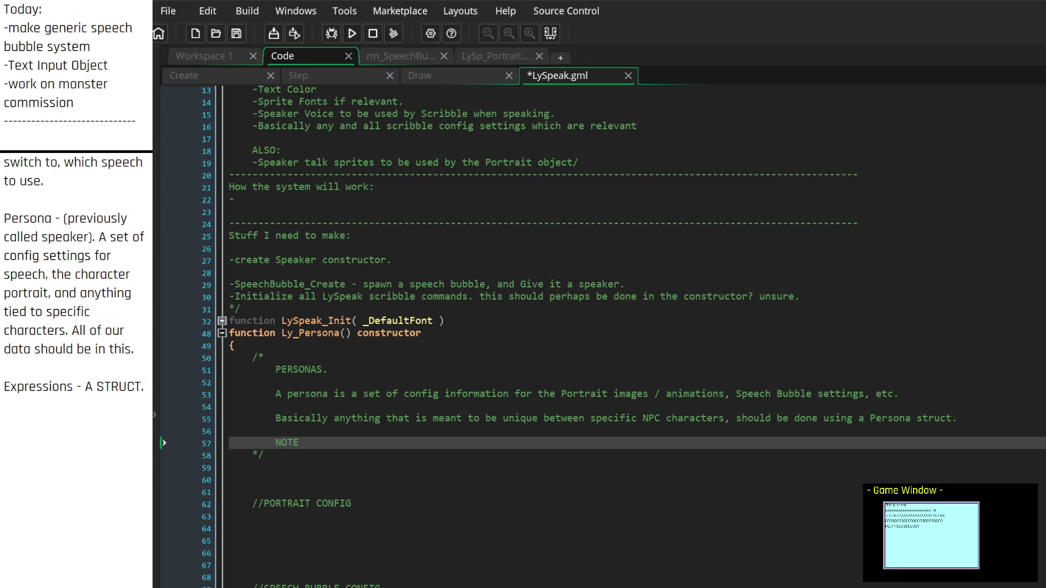
{"action": "type", "text": "sim"}
{"action": "key", "text": "BackSpace"}
{"action": "key", "text": "BackSpace"}
{"action": "key", "text": "BackSpace"}
{"action": "type", "text": "child"}
{"action": "type", "text": " to the PERS"}
{"action": "key", "text": "BackSpace"}
{"action": "key", "text": "BackSpace"}
{"action": "type", "text": "RSONA struct,"}
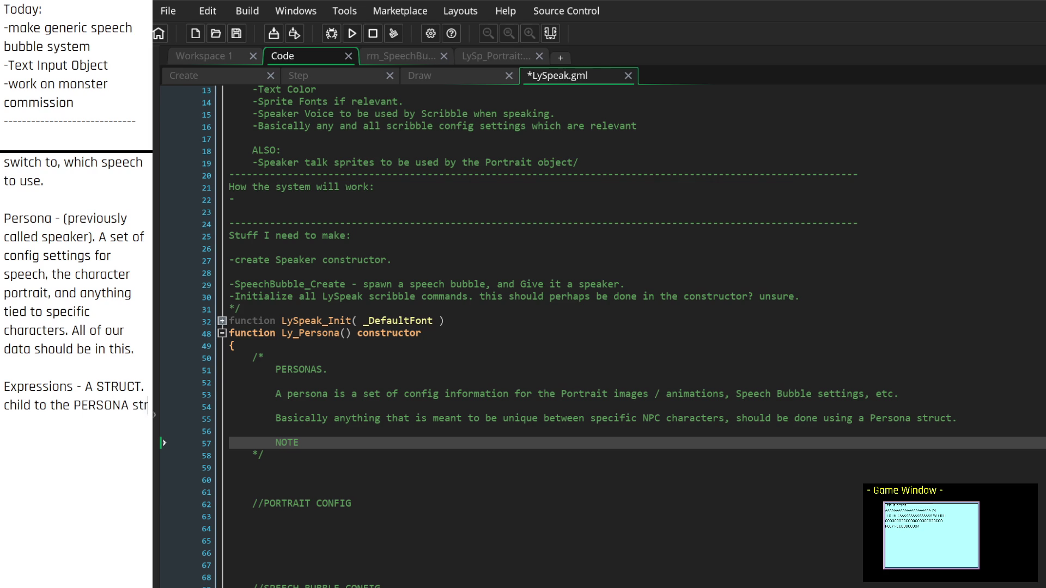
{"action": "type", "text": " except w"}
{"action": "type", "text": "it"}
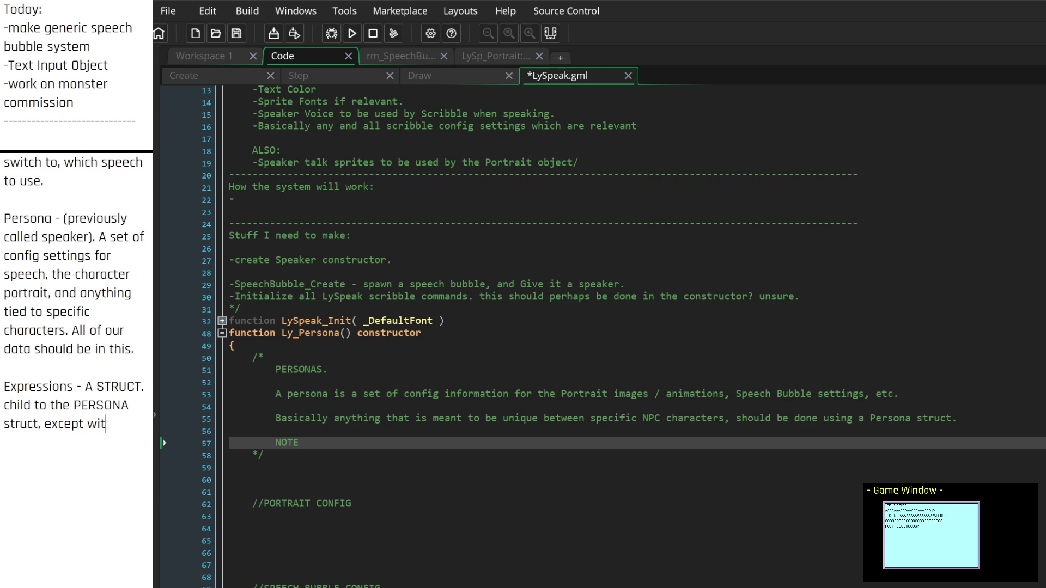
{"action": "type", "text": "hout the expressio"}
{"action": "key", "text": "BackSpace"}
{"action": "key", "text": "BackSpace"}
{"action": "key", "text": "BackSpace"}
{"action": "key", "text": "BackSpace"}
{"action": "key", "text": "BackSpace"}
{"action": "key", "text": "BackSpace"}
{"action": "type", "text": "the unnecessary infor"}
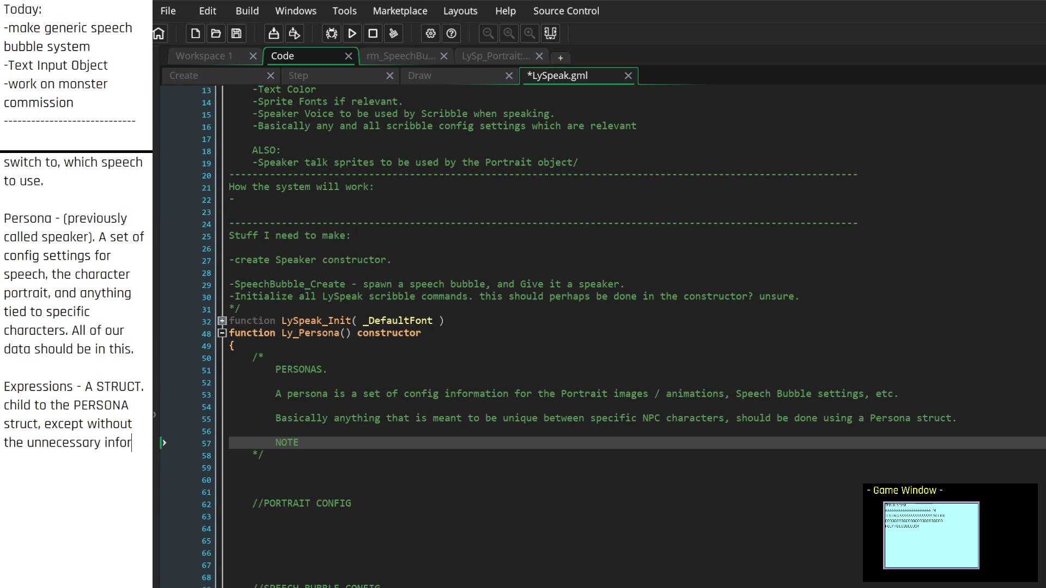
{"action": "type", "text": "mation."}
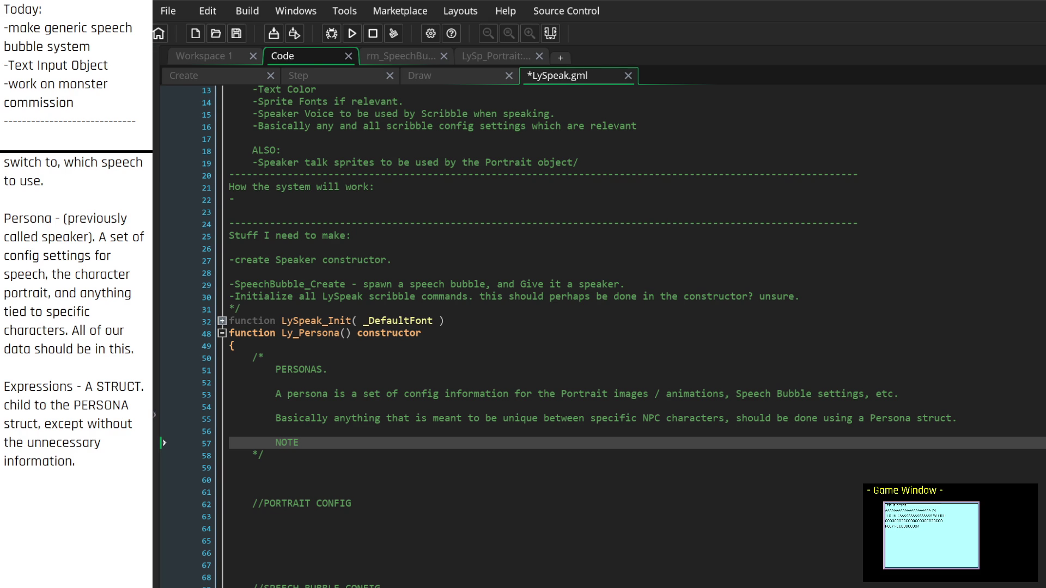
Step: Note the idea of splitting config into the expression constructor or Persona Struct, then reject it: 'No, that sucks'
{"action": "scroll", "coordinate": [602, 337], "scroll_direction": "down", "scroll_amount": 2}
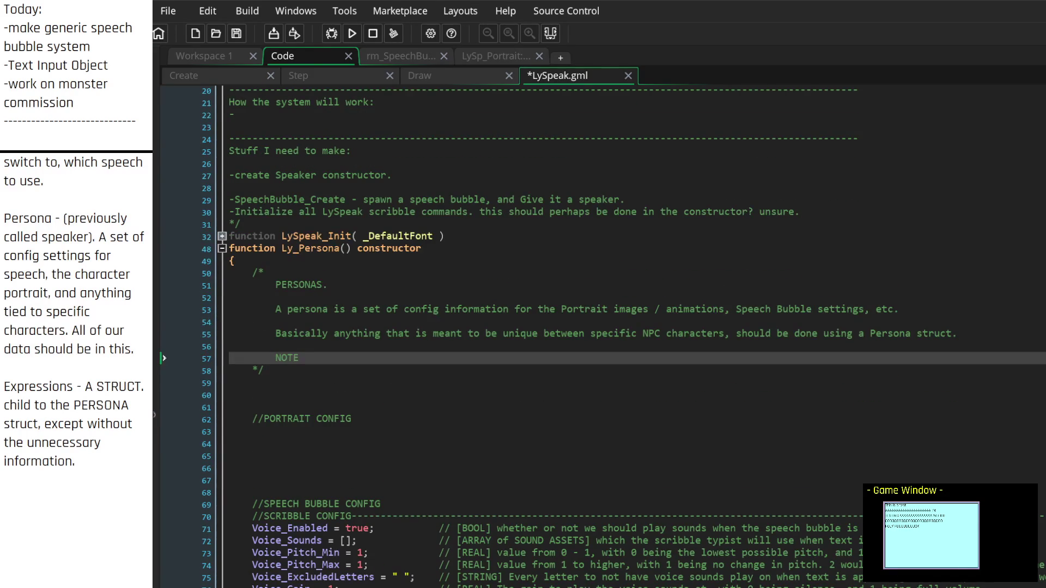
{"action": "scroll", "coordinate": [602, 337], "scroll_direction": "down", "scroll_amount": 5}
{"action": "scroll", "coordinate": [602, 336], "scroll_direction": "down", "scroll_amount": 4}
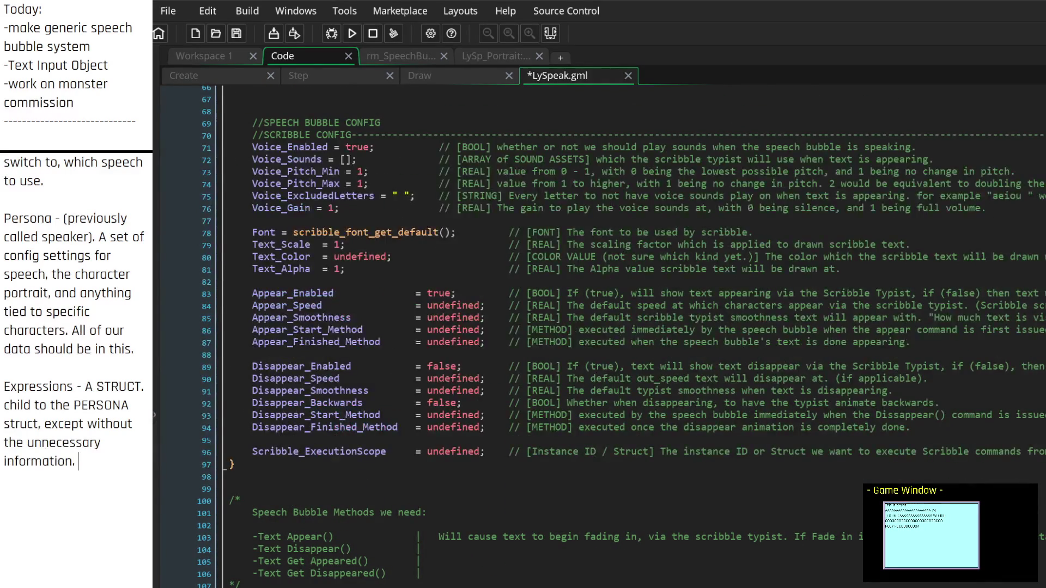
{"action": "scroll", "coordinate": [602, 336], "scroll_direction": "up", "scroll_amount": 2}
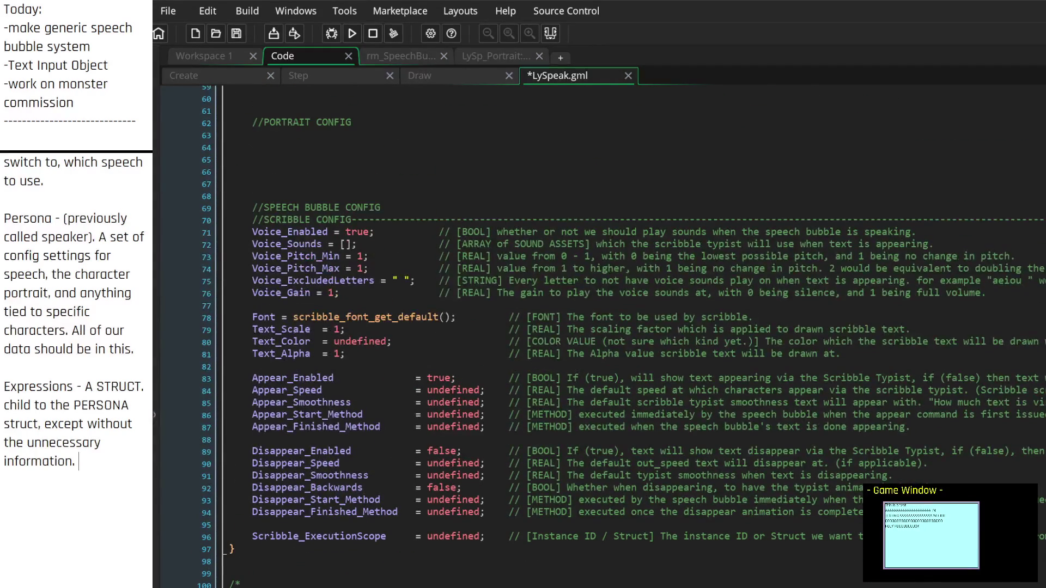
{"action": "scroll", "coordinate": [602, 337], "scroll_direction": "up", "scroll_amount": 6}
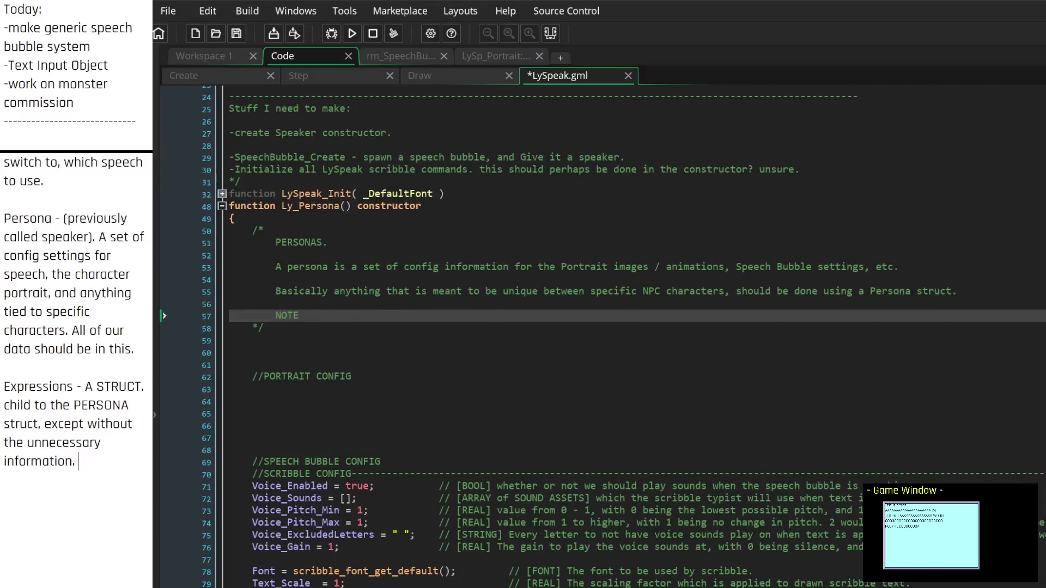
{"action": "scroll", "coordinate": [602, 336], "scroll_direction": "down", "scroll_amount": 7}
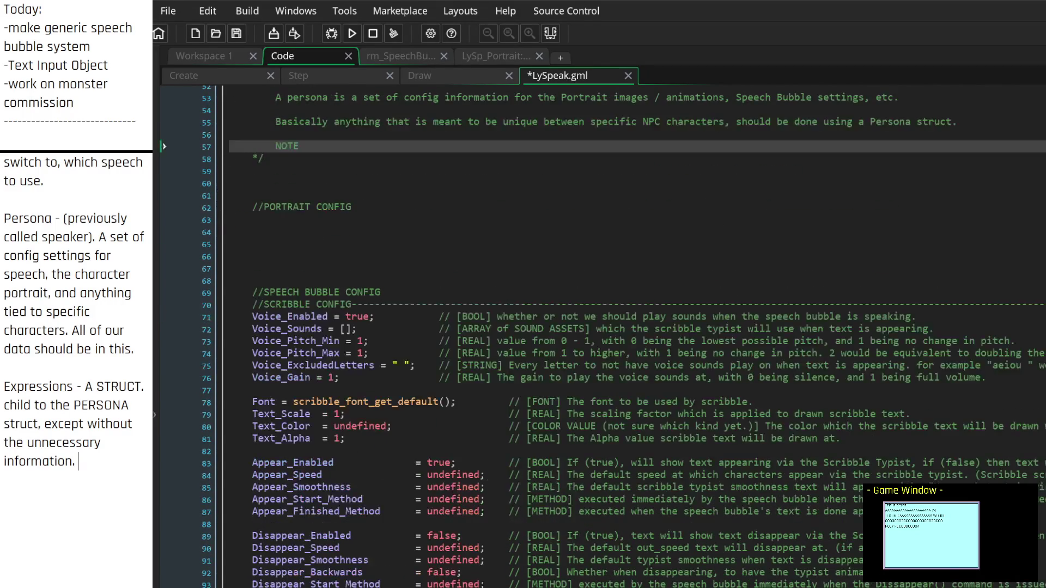
{"action": "scroll", "coordinate": [602, 337], "scroll_direction": "up", "scroll_amount": 2}
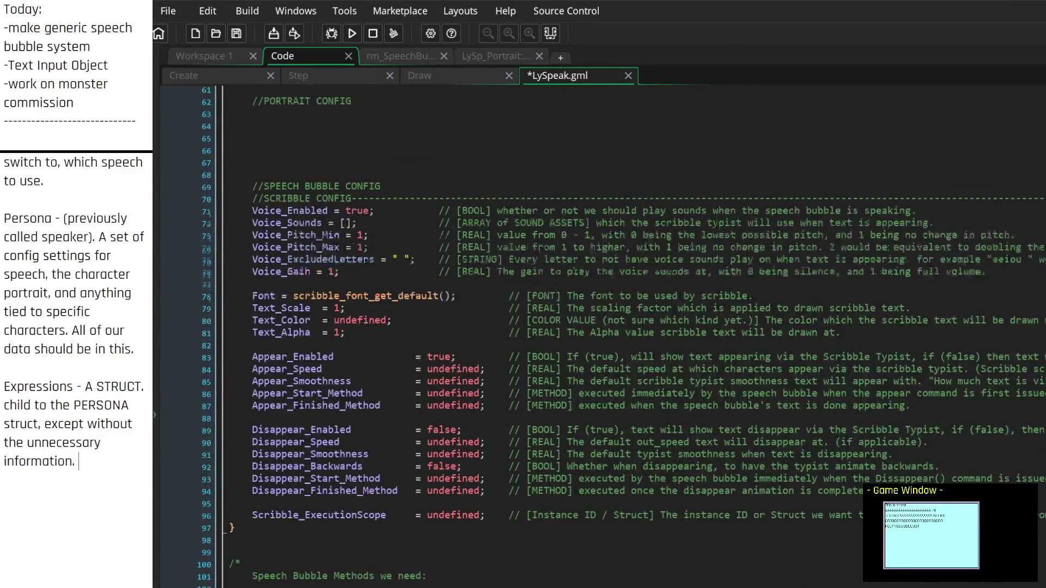
{"action": "type", "text": ".?  "}
{"action": "type", "text": "maybe that's wr"}
{"action": "type", "text": "ong. maybe we"}
{"action": "type", "text": " should "}
{"action": "type", "text": "splu"}
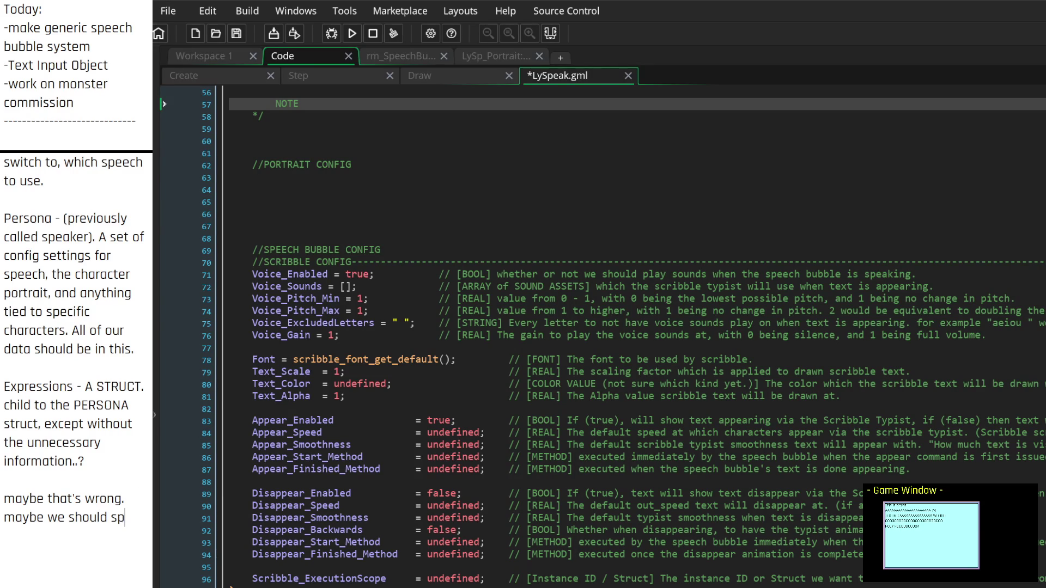
{"action": "key", "text": "BackSpace"}
{"action": "type", "text": "it all of the actual con"}
{"action": "type", "text": "fig s"}
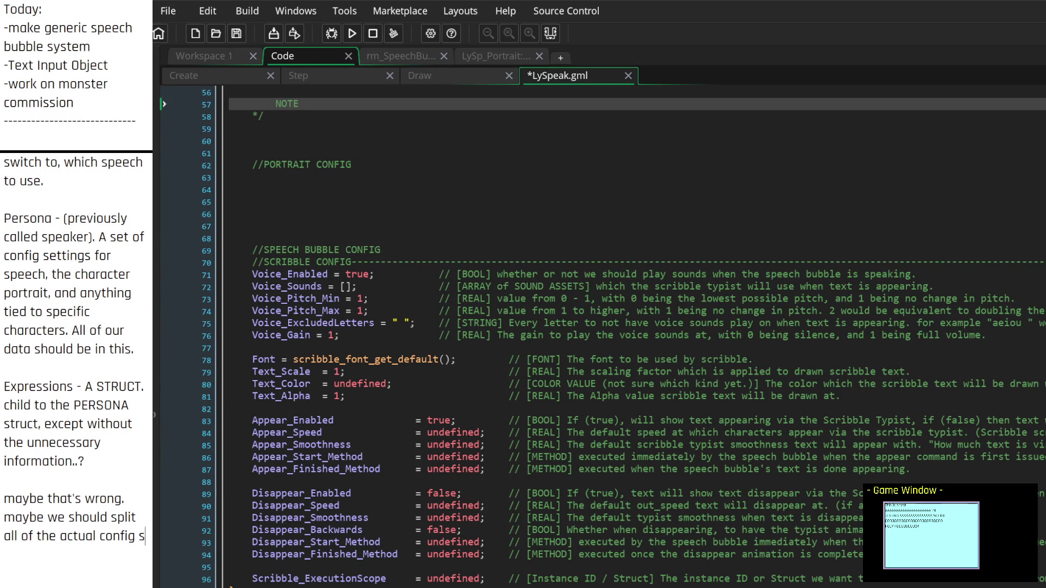
{"action": "type", "text": "tuff into the "}
{"action": "type", "text": "expression"}
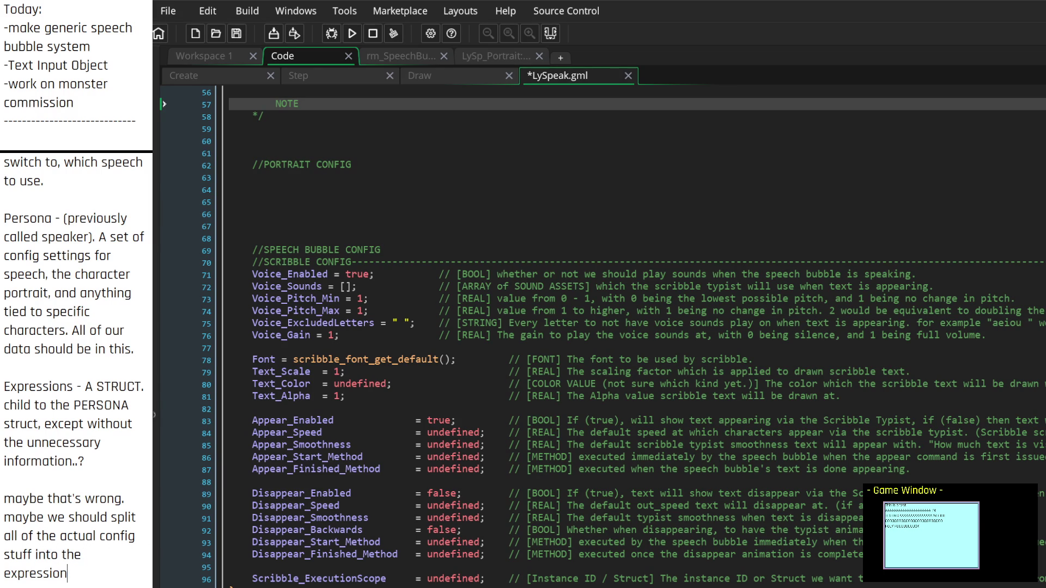
{"action": "type", "text": " ?"}
{"action": "type", "text": " constructor,"}
{"action": "scroll", "coordinate": [599, 327], "scroll_direction": "up", "scroll_amount": 4}
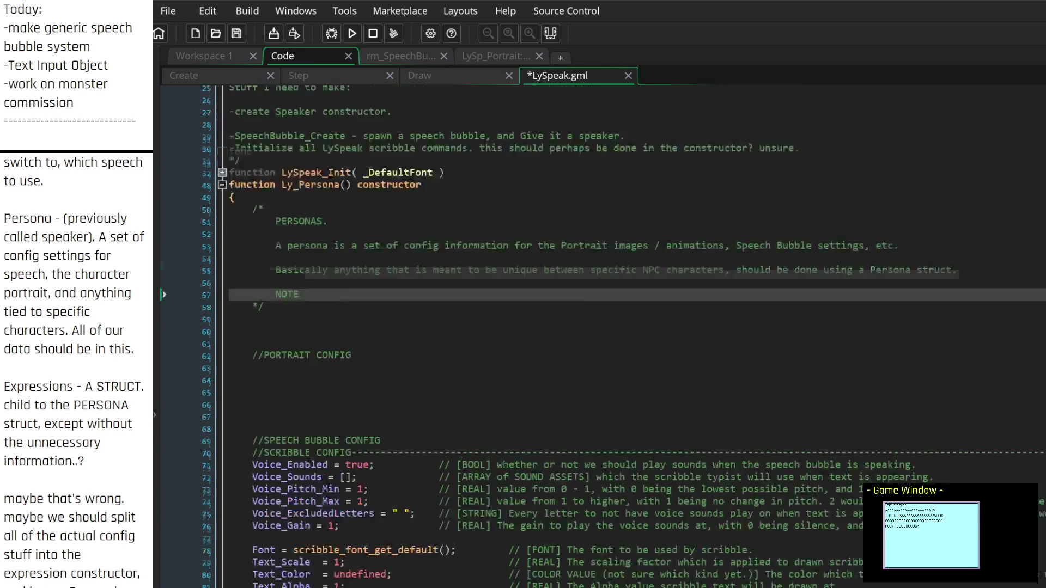
{"action": "scroll", "coordinate": [73, 475], "scroll_direction": "down", "scroll_amount": 2}
{"action": "scroll", "coordinate": [72, 474], "scroll_direction": "down", "scroll_amount": 1}
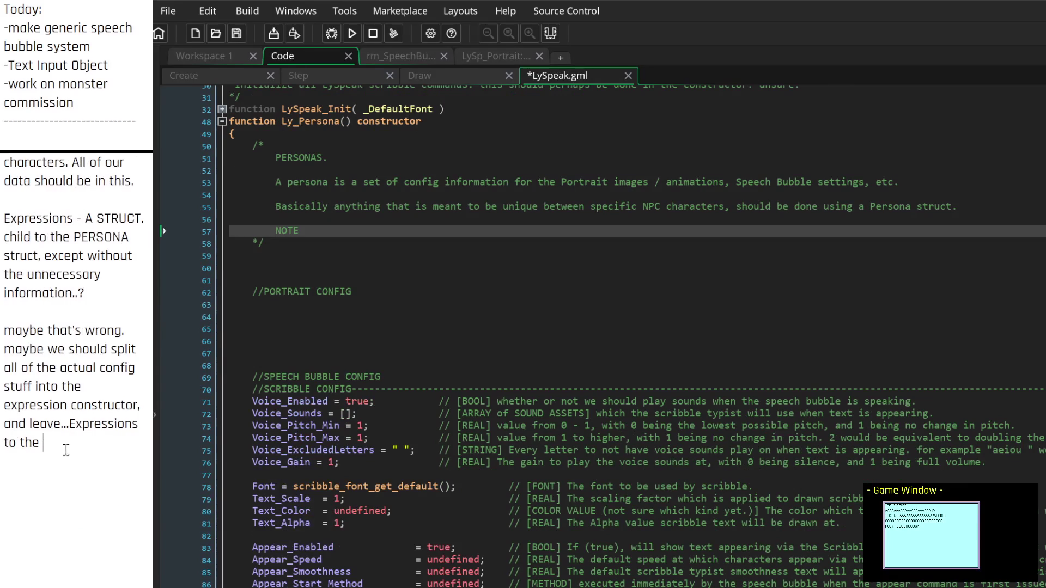
{"action": "type", "text": "Persona Struc"}
{"action": "type", "text": "t?"}
{"action": "key", "text": "Return"}
{"action": "key", "text": "Return"}
{"action": "type", "text": "No, that sucks."}
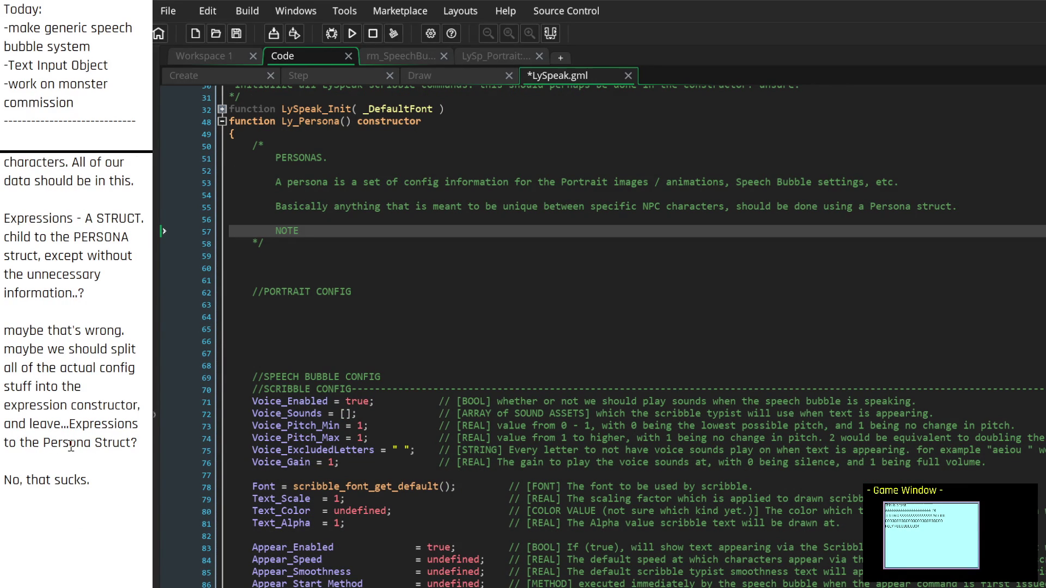
{"action": "scroll", "coordinate": [599, 326], "scroll_direction": "down", "scroll_amount": 3}
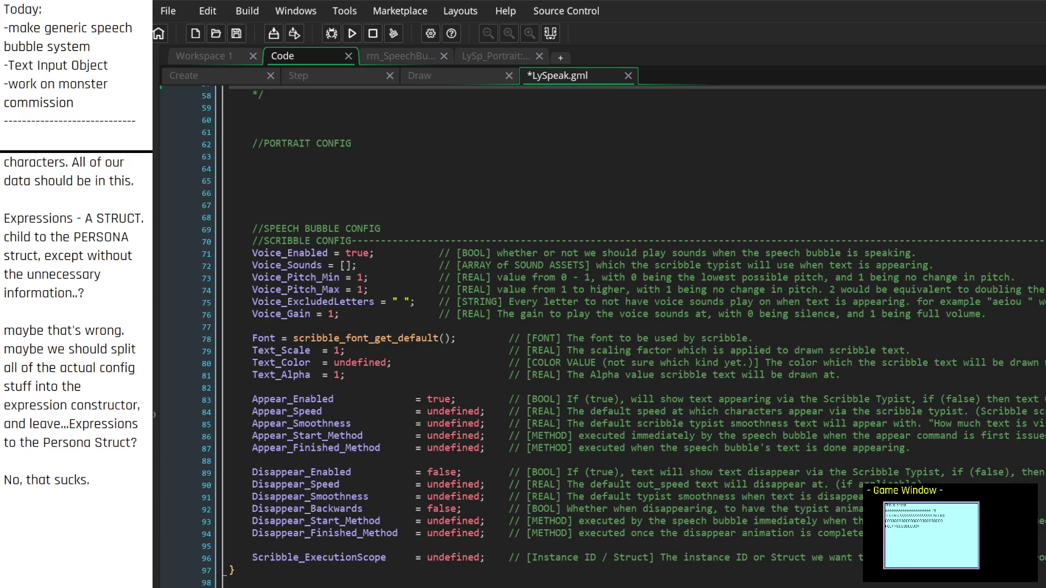
{"action": "scroll", "coordinate": [599, 327], "scroll_direction": "up", "scroll_amount": 3}
{"action": "scroll", "coordinate": [599, 327], "scroll_direction": "up", "scroll_amount": 3}
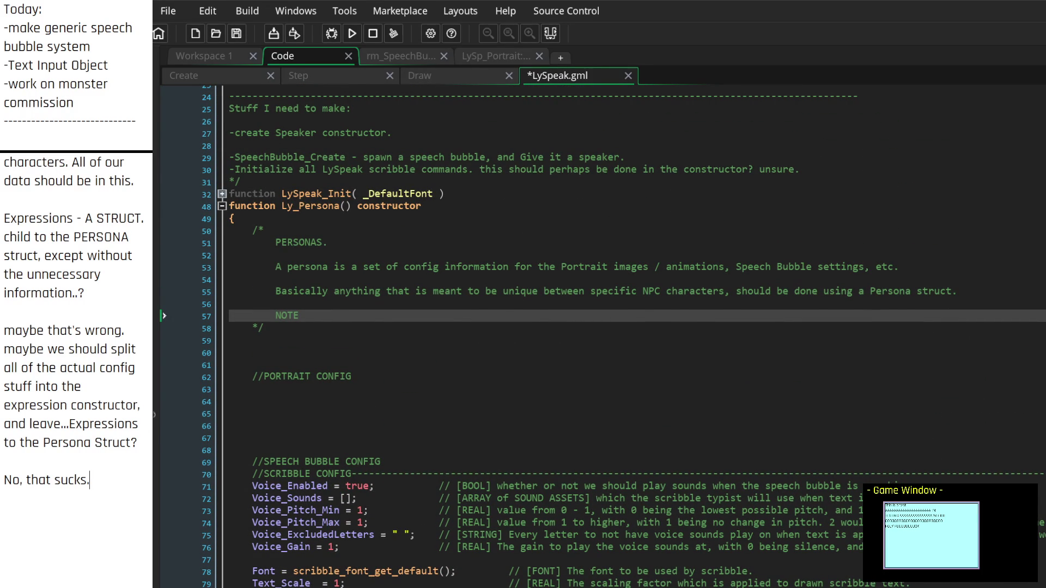
Step: Delete the NOTE placeholder from the Persona comment and add 'You know what I'll worry about that later.'
{"action": "left_click_drag", "start_coordinate": [344, 315], "coordinate": [207, 303]}
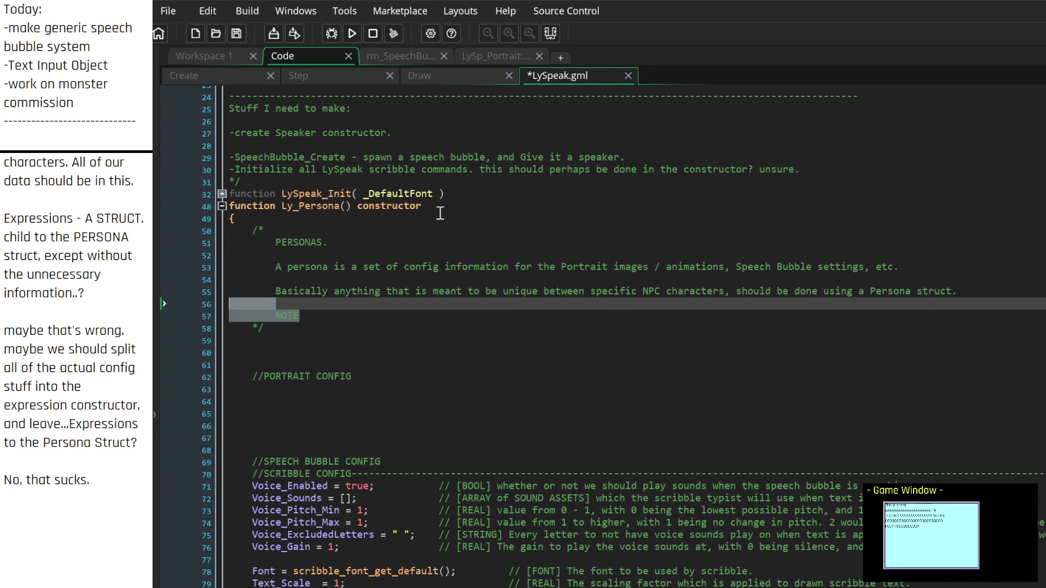
{"action": "key", "text": "BackSpace"}
{"action": "key", "text": "BackSpace"}
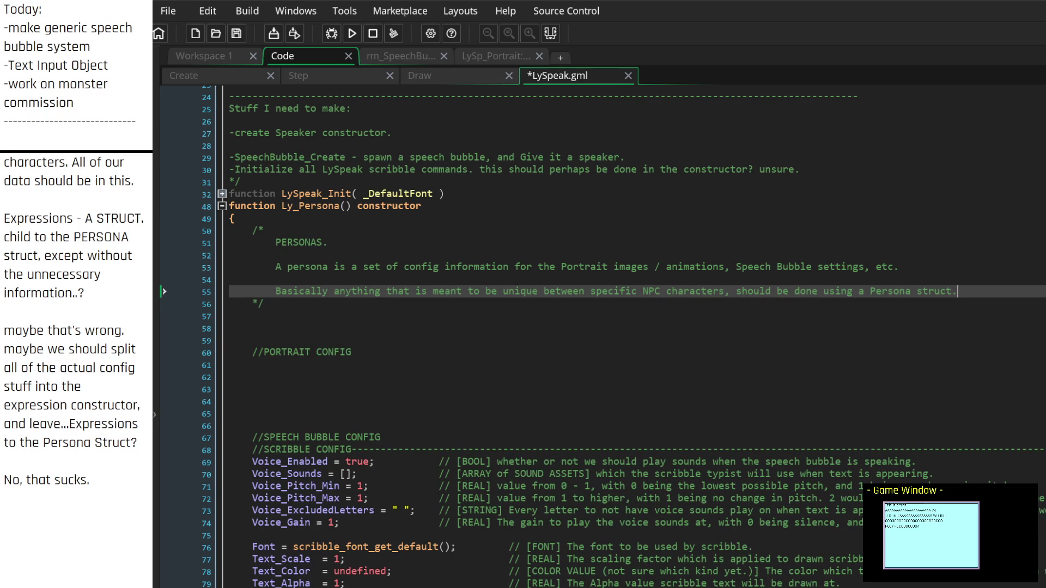
{"action": "key", "text": "Return"}
{"action": "type", "text": "You know what "}
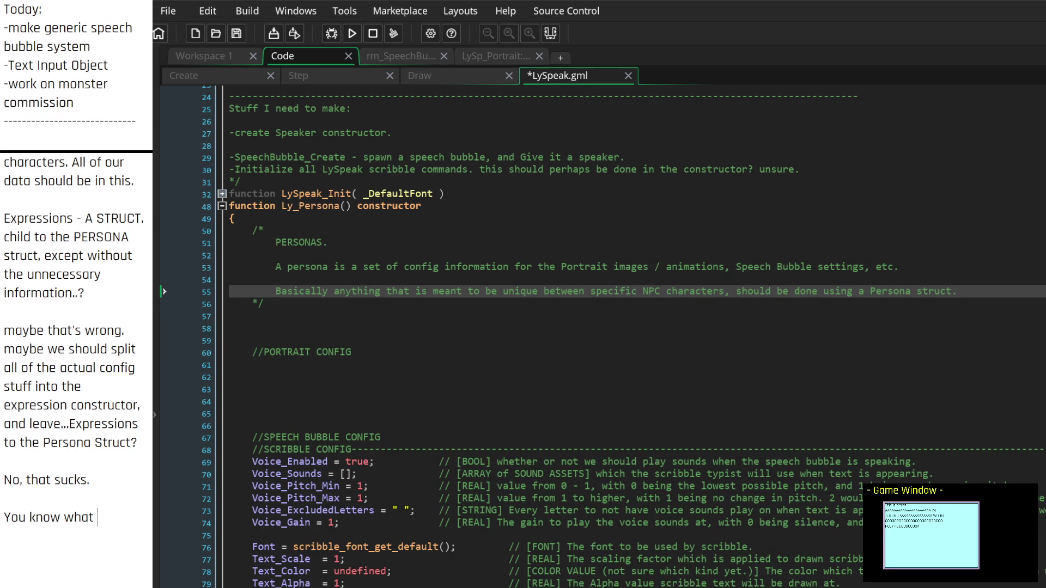
{"action": "type", "text": "I'll worry abou"}
{"action": "type", "text": "t that later."}
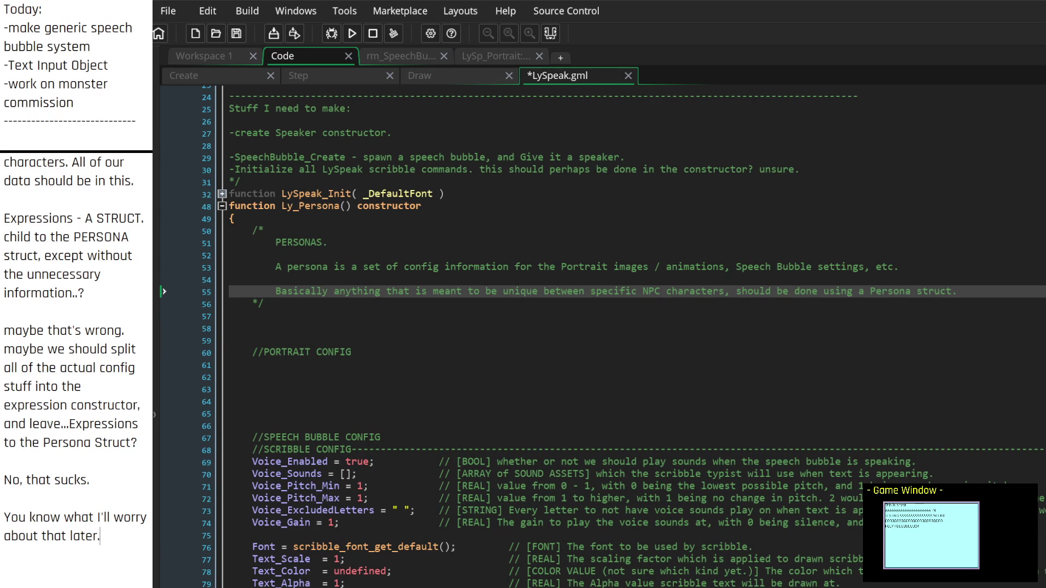
{"action": "scroll", "coordinate": [81, 491], "scroll_direction": "down", "scroll_amount": 3}
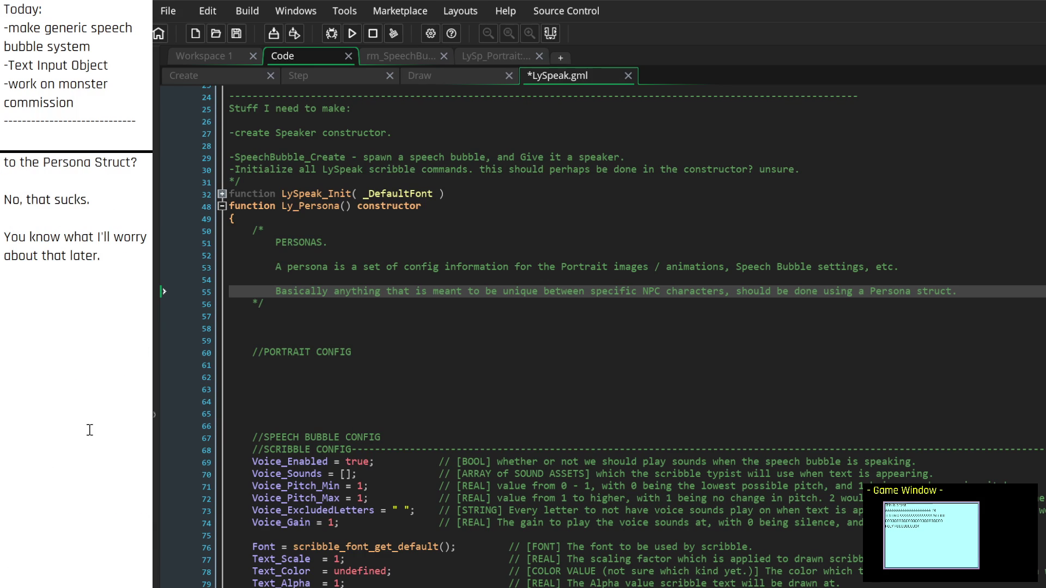
{"action": "scroll", "coordinate": [599, 327], "scroll_direction": "down", "scroll_amount": 10}
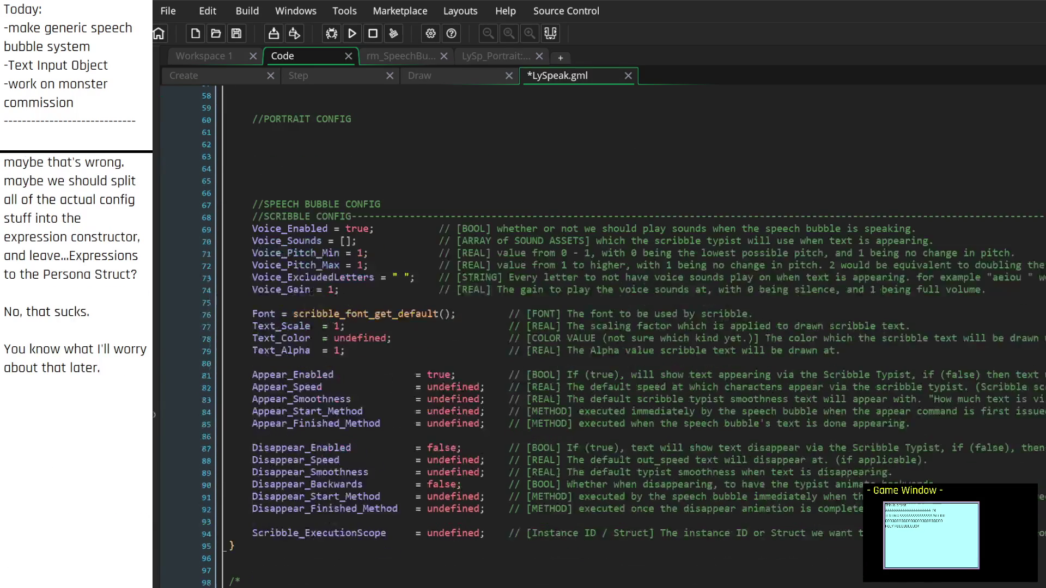
{"action": "scroll", "coordinate": [599, 327], "scroll_direction": "down", "scroll_amount": 3}
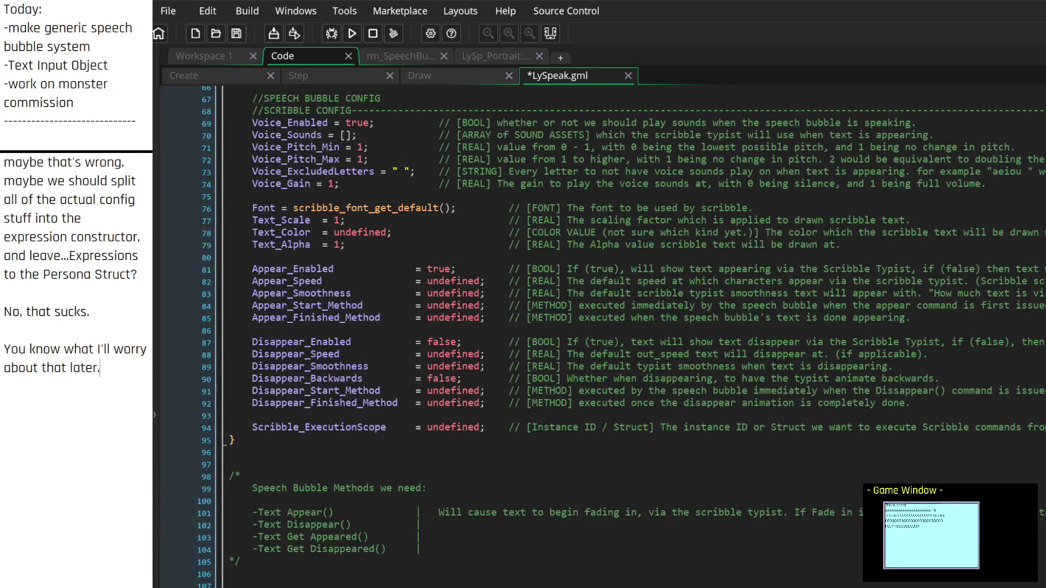
{"action": "scroll", "coordinate": [599, 327], "scroll_direction": "up", "scroll_amount": 5}
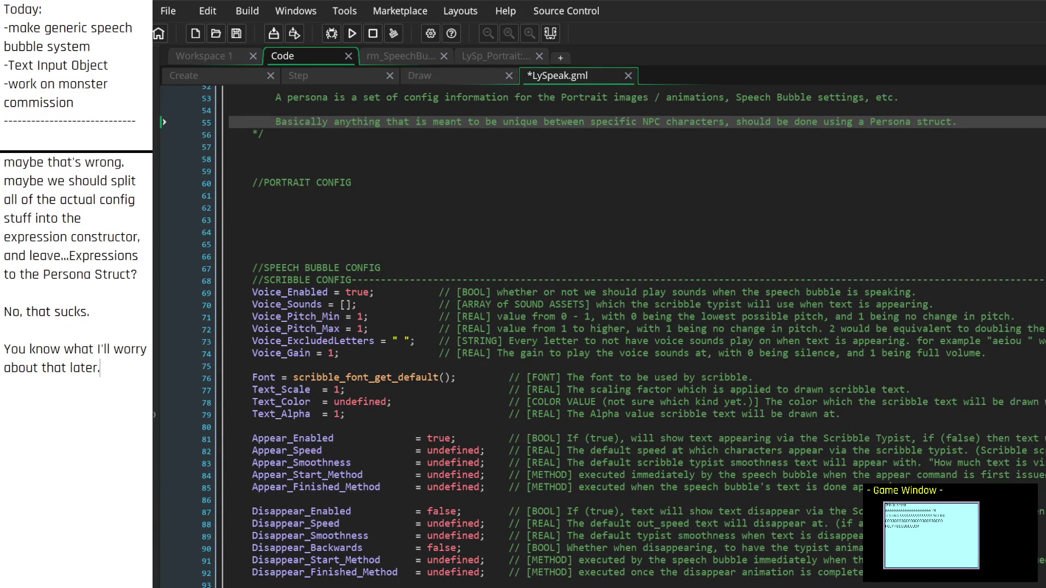
{"action": "scroll", "coordinate": [599, 327], "scroll_direction": "up", "scroll_amount": 3}
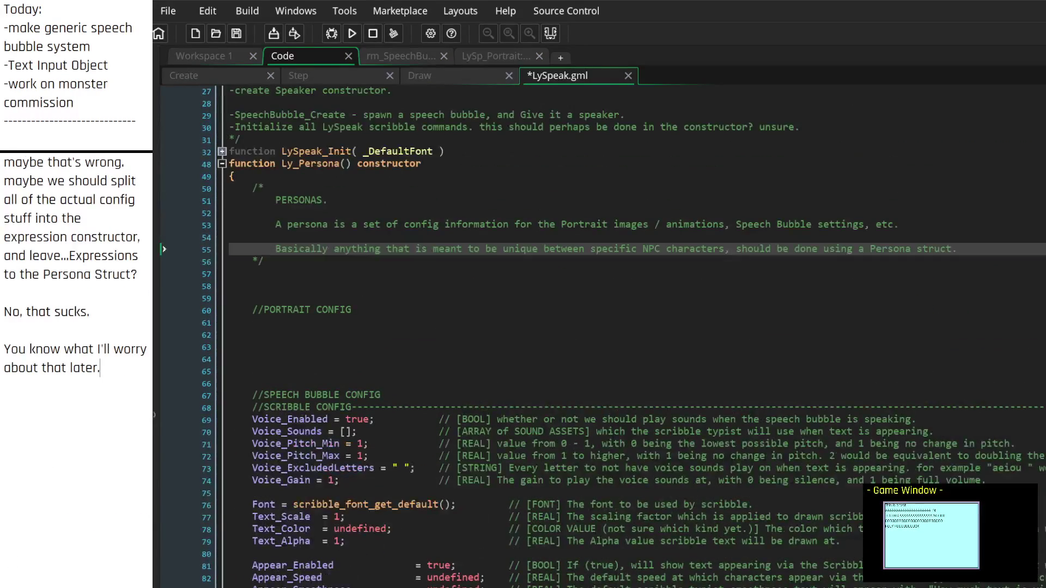
{"action": "left_click", "coordinate": [221, 163]}
Step: Rename Ly_Persona to LySp_Persona and declare 'function LySp_Expression() constructor' on line 96
{"action": "left_click", "coordinate": [321, 178]}
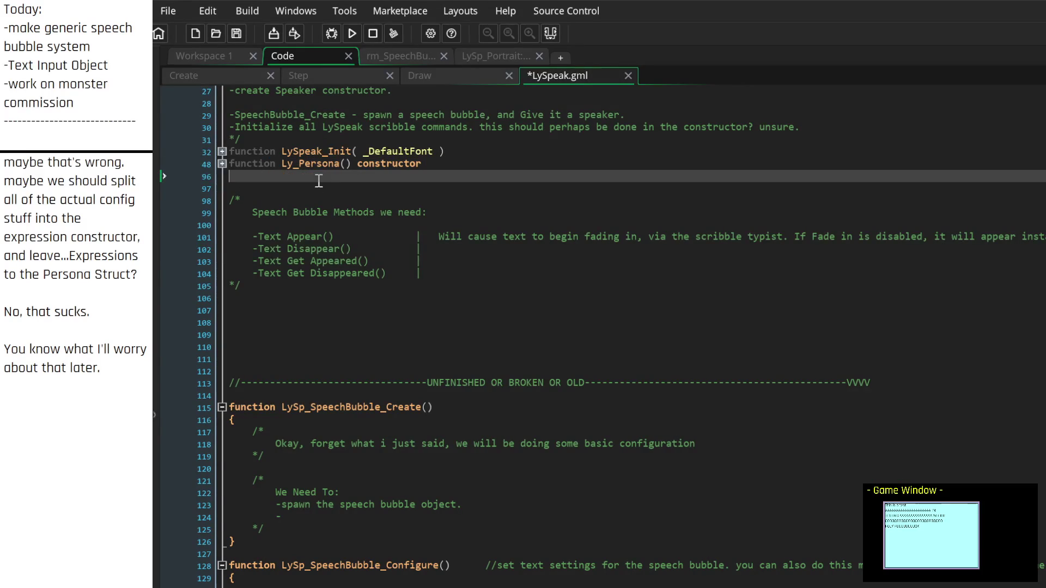
{"action": "type", "text": "function"}
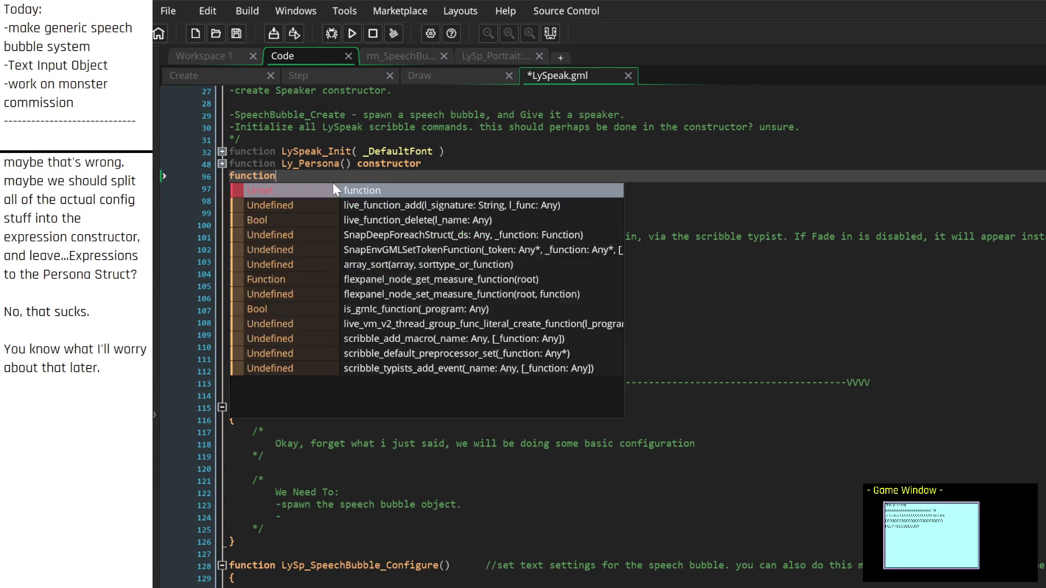
{"action": "type", "text": " Ly"}
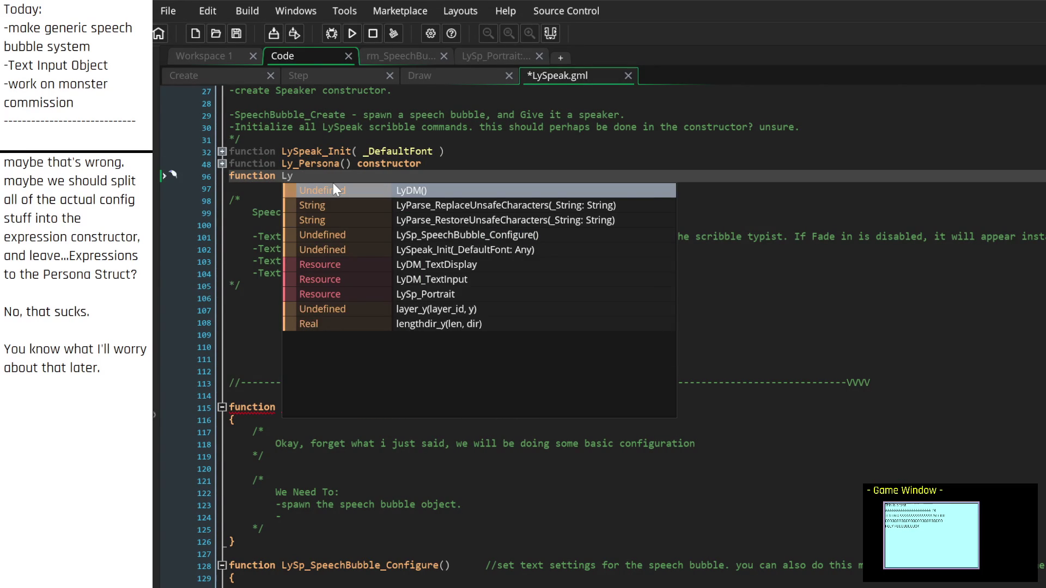
{"action": "type", "text": "_Expression"}
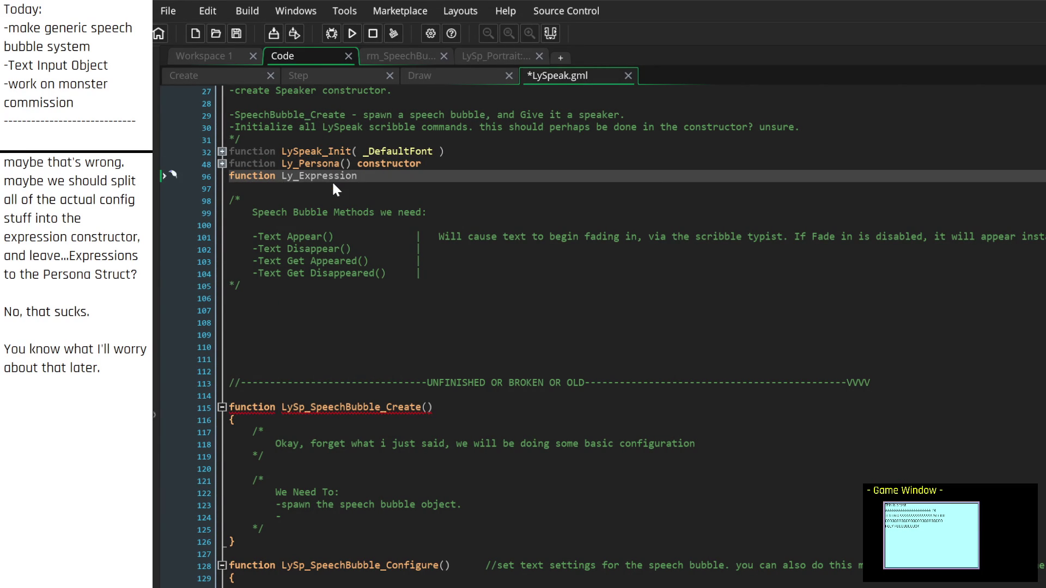
{"action": "key", "text": "Down"}
{"action": "key", "text": "Up"}
{"action": "key", "text": "Up"}
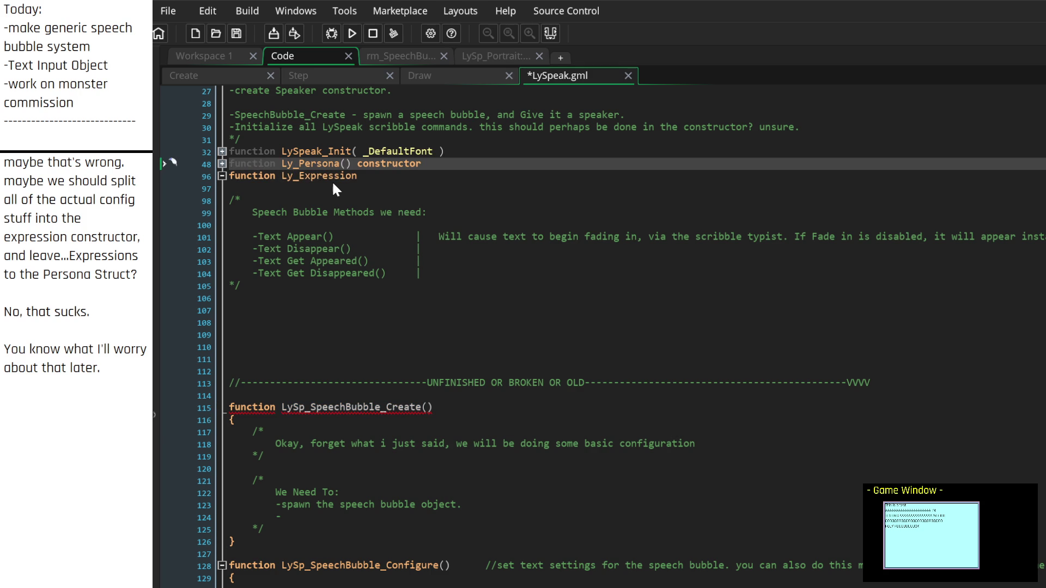
{"action": "type", "text": "Sp"}
{"action": "key", "text": "Down"}
{"action": "key", "text": "Left"}
{"action": "key", "text": "Left"}
{"action": "type", "text": "S"}
{"action": "key", "text": "End"}
{"action": "type", "text": "() constructor"}
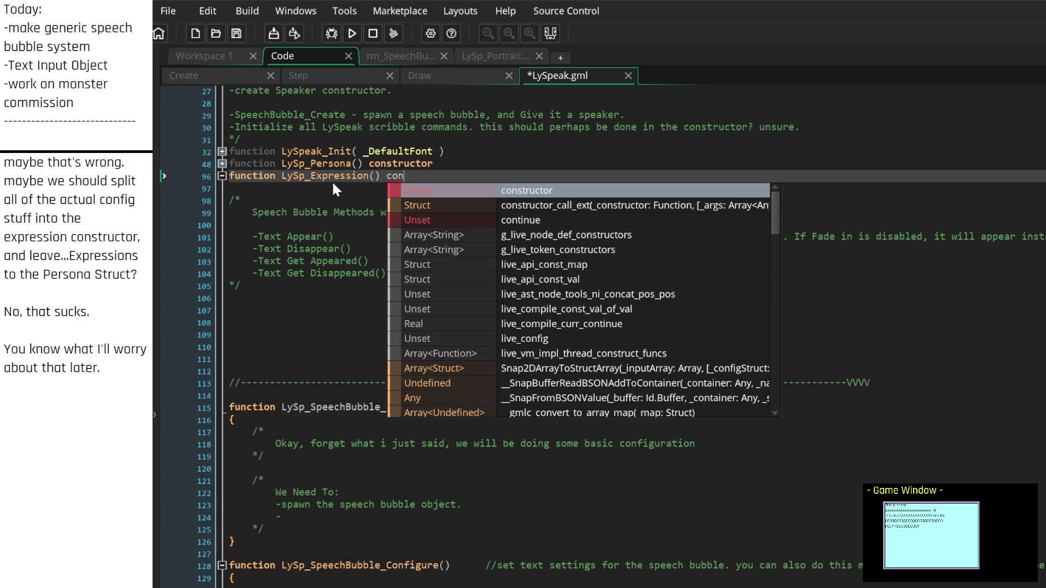
{"action": "key", "text": "Escape"}
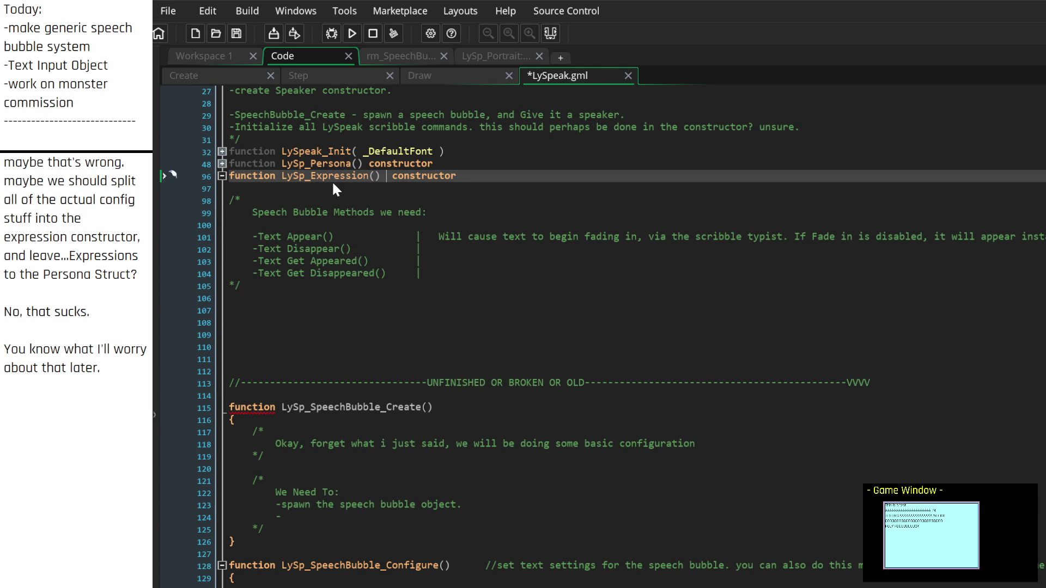
Step: Make LySp_Expression inherit from LySp_Persona() and give it an empty {} body
{"action": "type", "text": ":"}
{"action": "double_click", "coordinate": [348, 165]}
{"action": "key", "text": "ctrl+c"}
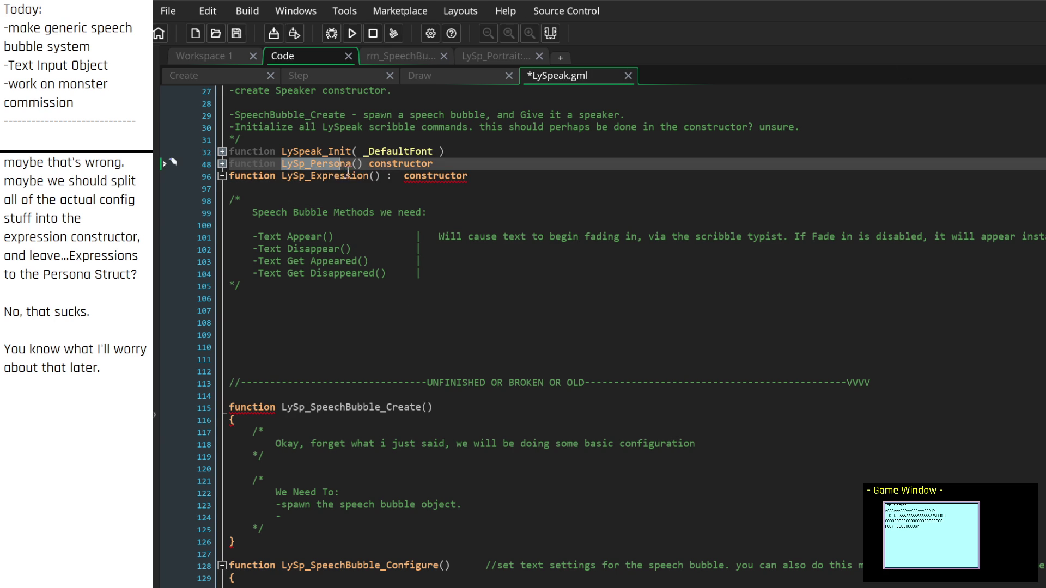
{"action": "left_click", "coordinate": [398, 176]}
{"action": "key", "text": "ctrl+v"}
{"action": "type", "text": "()"}
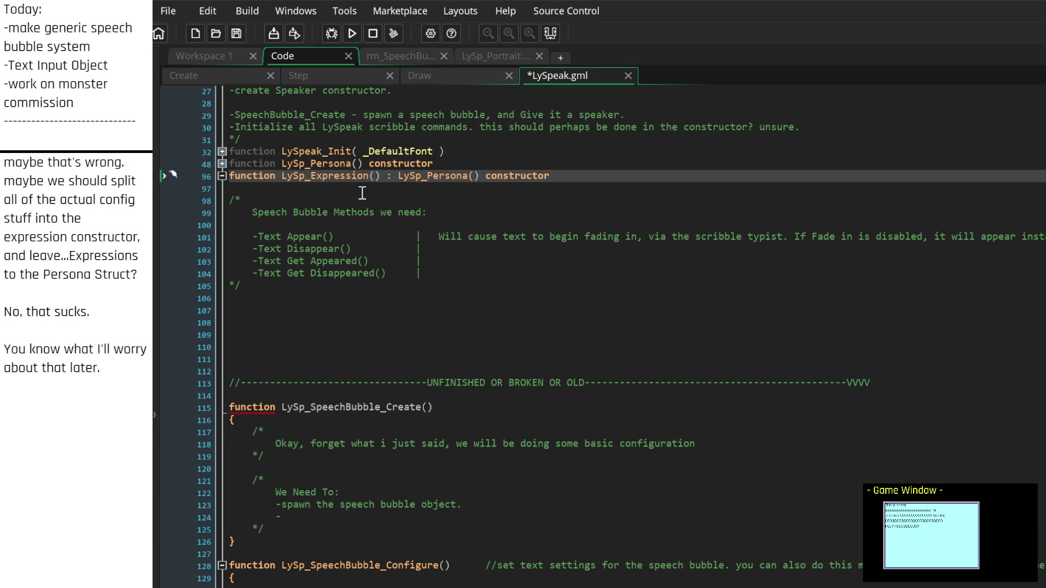
{"action": "left_click", "coordinate": [599, 184]}
{"action": "type", "text": "{"}
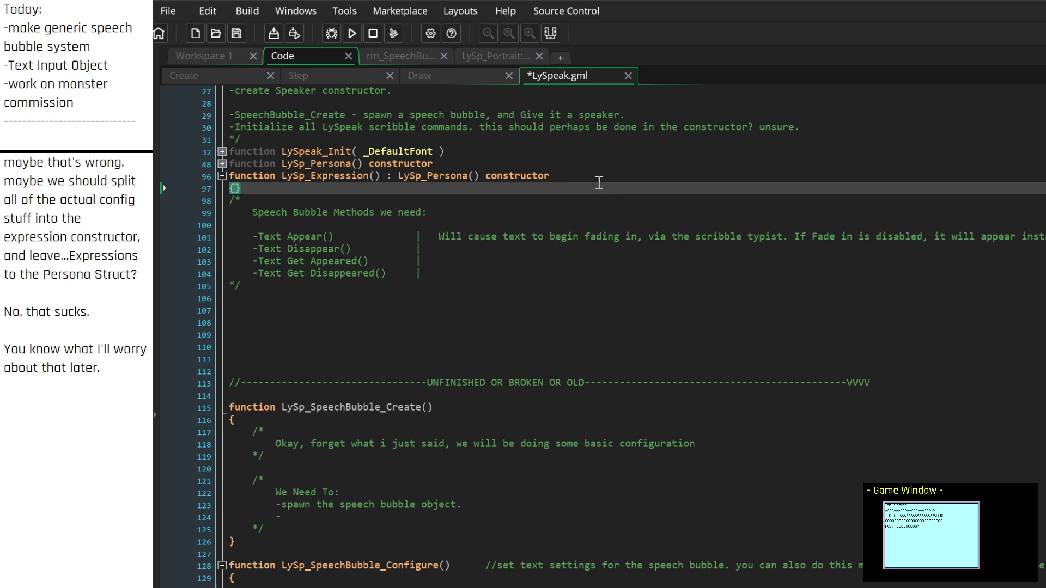
{"action": "key", "text": "Return"}
{"action": "key", "text": "Return"}
{"action": "key", "text": "Return"}
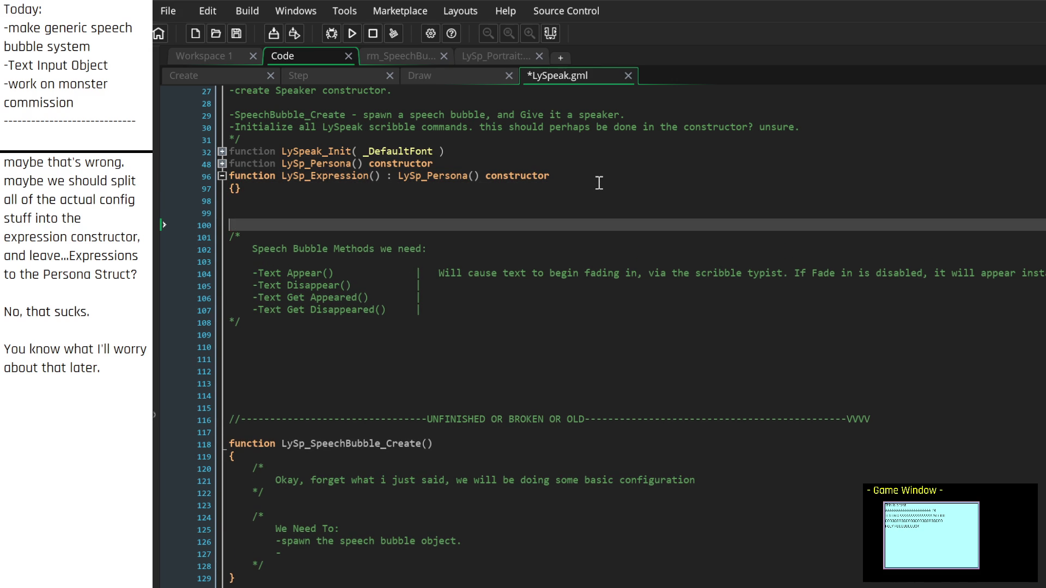
{"action": "key", "text": "Up"}
{"action": "left_click", "coordinate": [599, 184]}
{"action": "key", "text": "Return"}
{"action": "key", "text": "Return"}
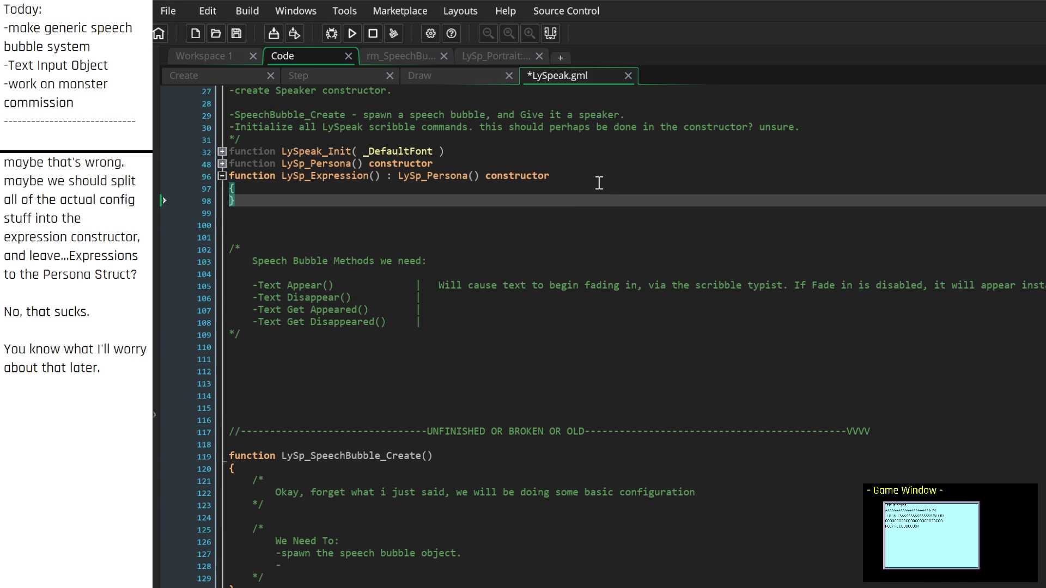
{"action": "key", "text": "Up"}
Step: Add a /* */ comment in LySp_Expression: 'Similar to PERSONAS, Expressions are a collection of config information to be used'
{"action": "type", "text": "/*"}
{"action": "key", "text": "Return"}
{"action": "type", "text": "*/"}
{"action": "key", "text": "Up"}
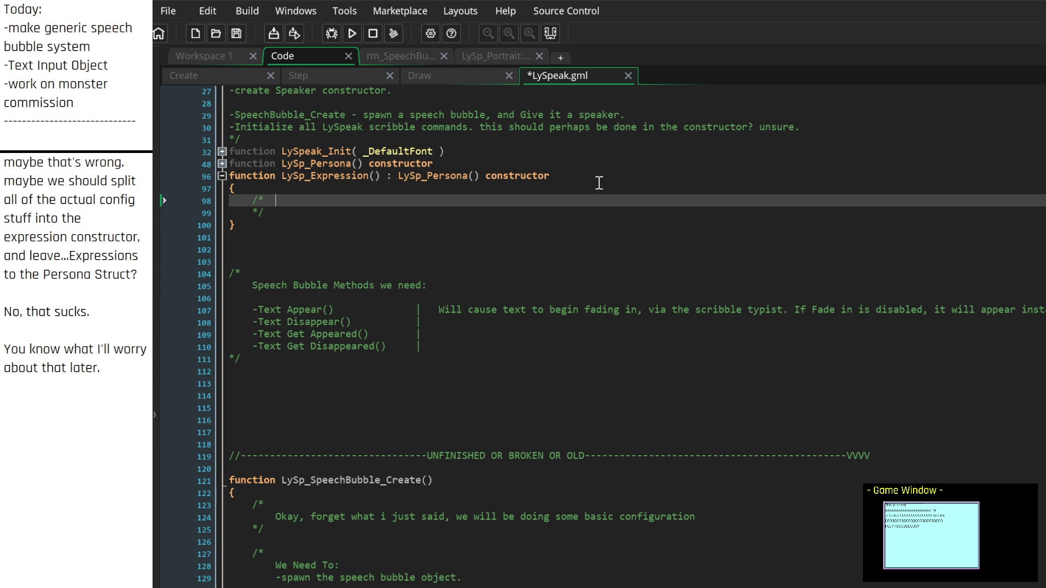
{"action": "key", "text": "Return"}
{"action": "type", "text": "Similar to e"}
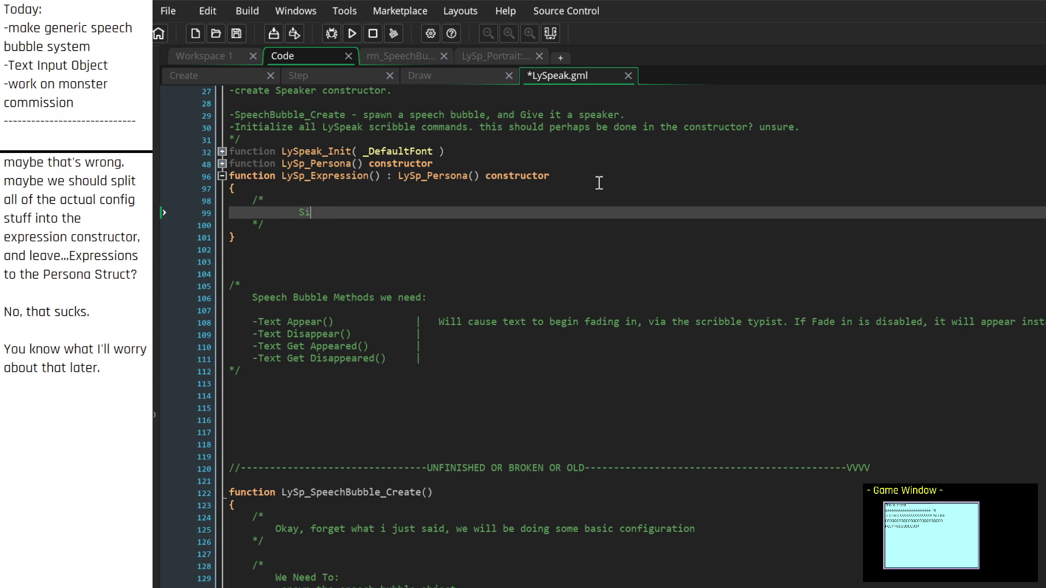
{"action": "key", "text": "BackSpace"}
{"action": "type", "text": "PERSONAS, "}
{"action": "type", "text": "E"}
{"action": "type", "text": "xpressions"}
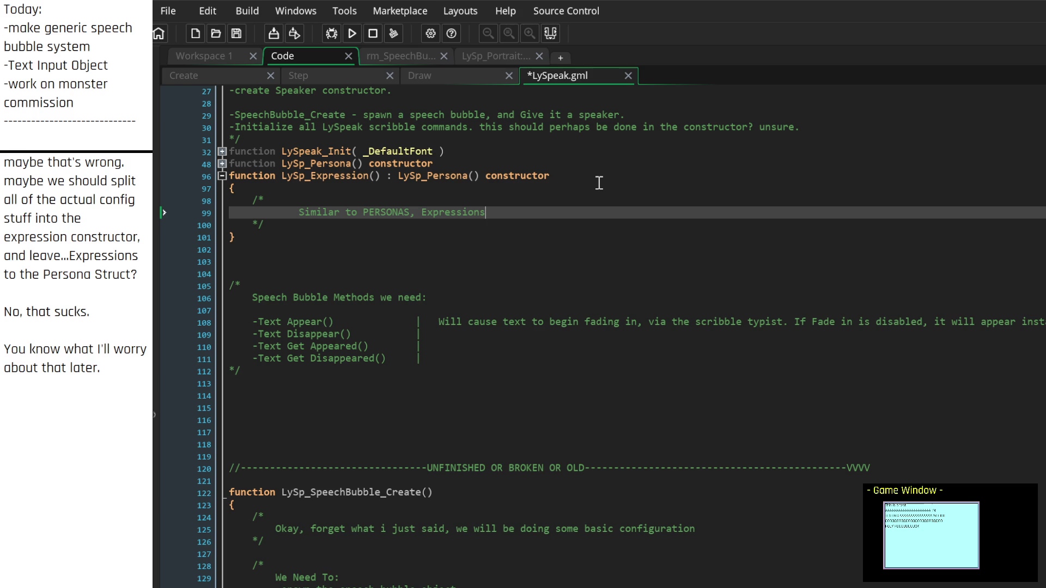
{"action": "type", "text": " are a collection "}
{"action": "type", "text": "of confi"}
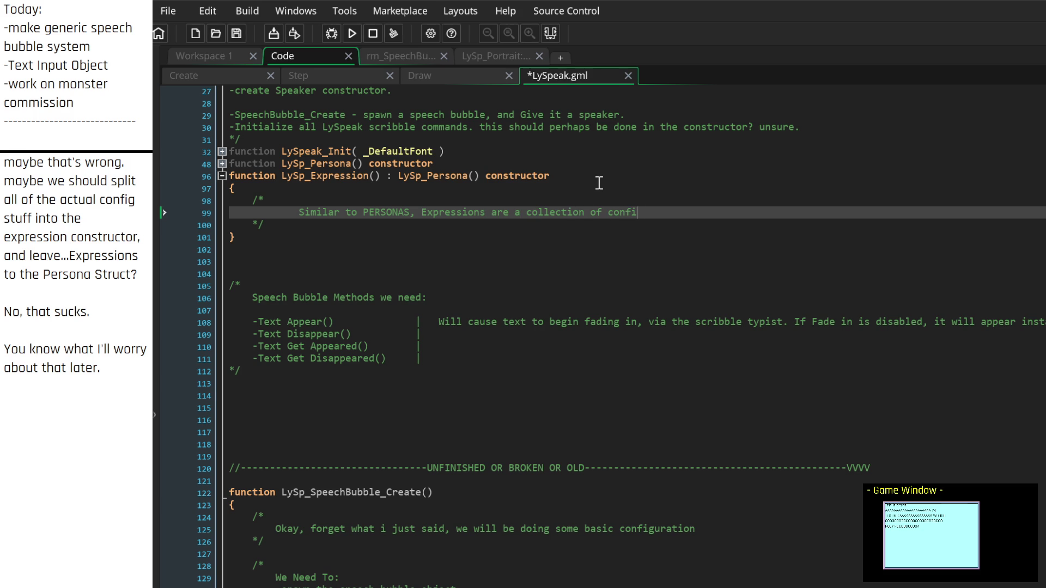
{"action": "type", "text": "g information,"}
{"action": "key", "text": "BackSpace"}
{"action": "key", "text": "BackSpace"}
{"action": "type", "text": "for scri"}
{"action": "key", "text": "BackSpace"}
{"action": "key", "text": "BackSpace"}
{"action": "key", "text": "BackSpace"}
{"action": "type", "text": "to be used"}
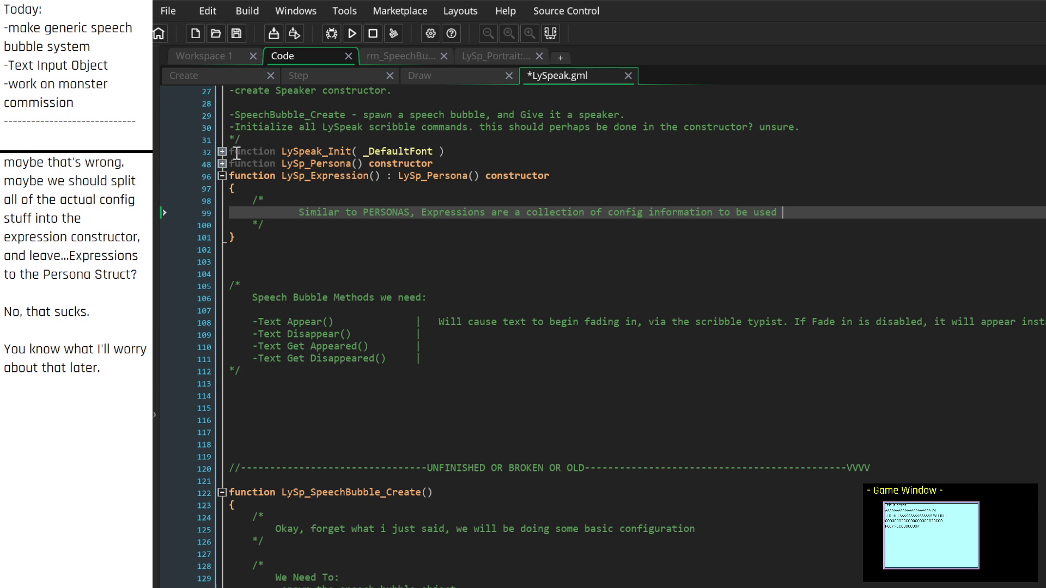
Step: Check the LySp_Persona fields, then append 'with' to the comment line
{"action": "left_click", "coordinate": [222, 164]}
{"action": "left_click", "coordinate": [223, 163]}
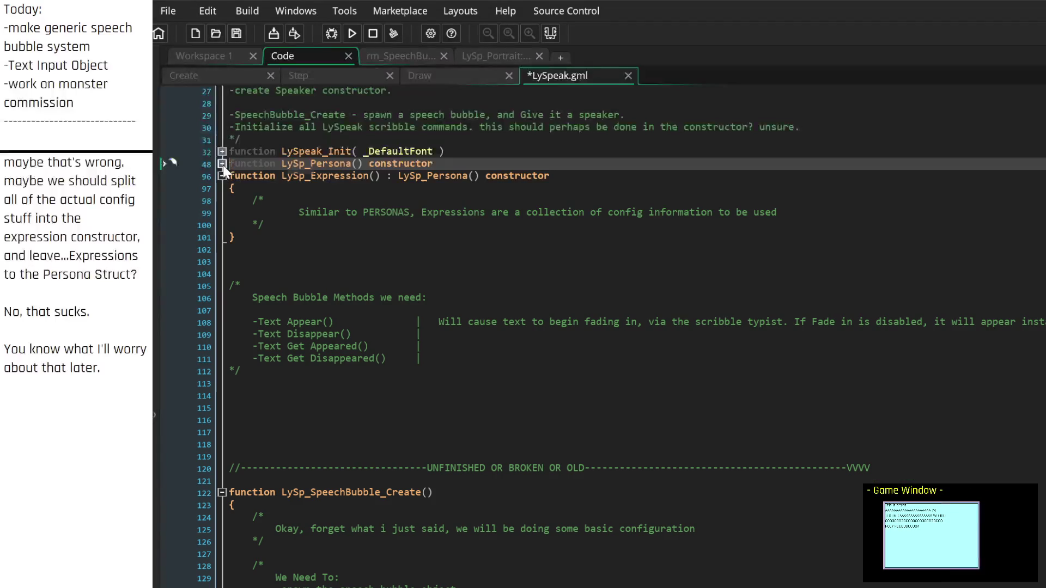
{"action": "left_click", "coordinate": [806, 216]}
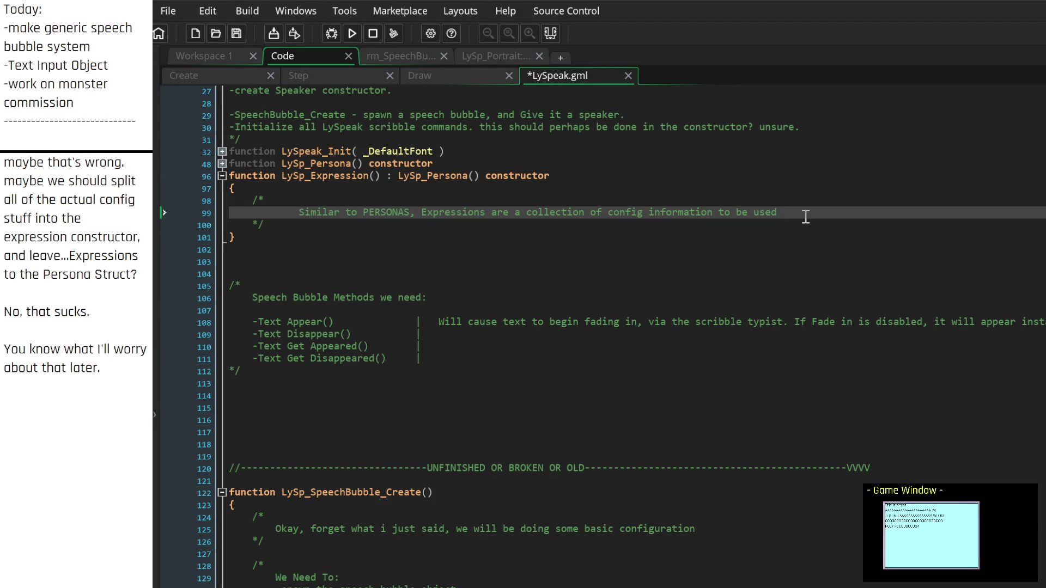
{"action": "type", "text": "with"}
{"action": "left_click", "coordinate": [223, 164]}
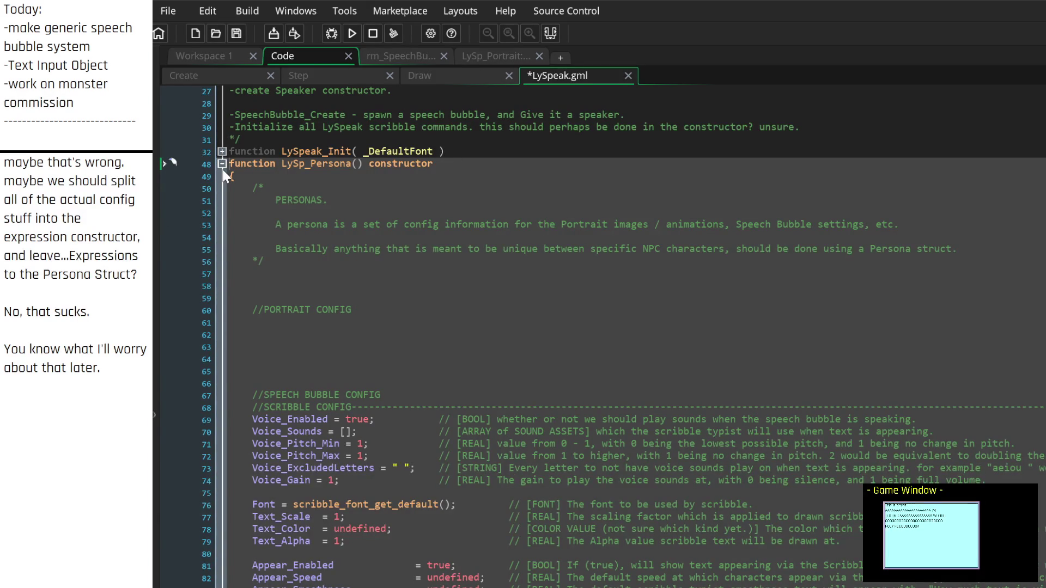
Step: Continue the comment with 'the Portrait, Speech Bubble, and any other LySpeak objects.' and begin 'The difference is that…'
{"action": "left_click", "coordinate": [222, 164]}
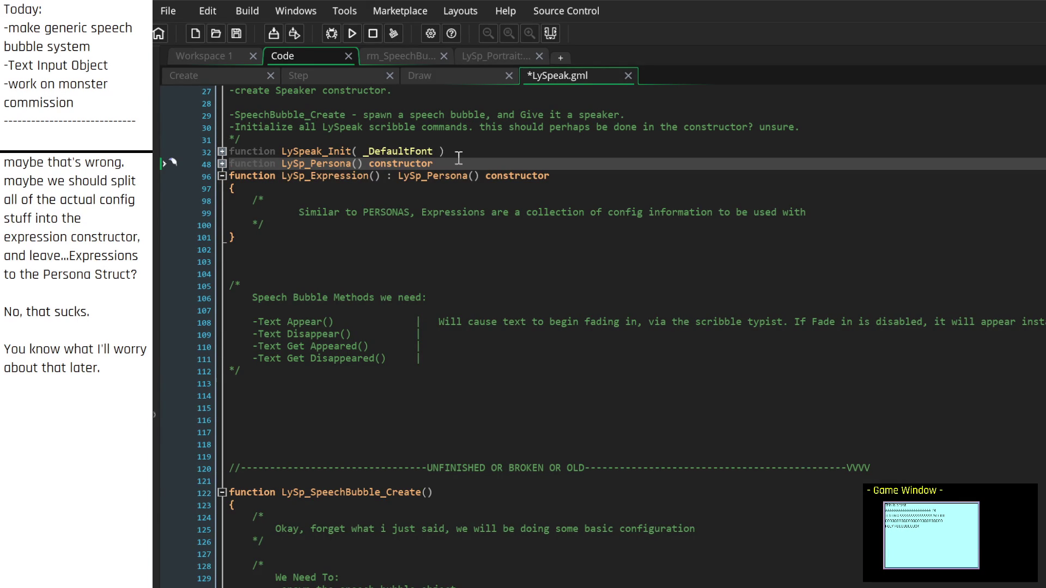
{"action": "mouse_move", "coordinate": [441, 176]}
{"action": "left_click", "coordinate": [839, 212]}
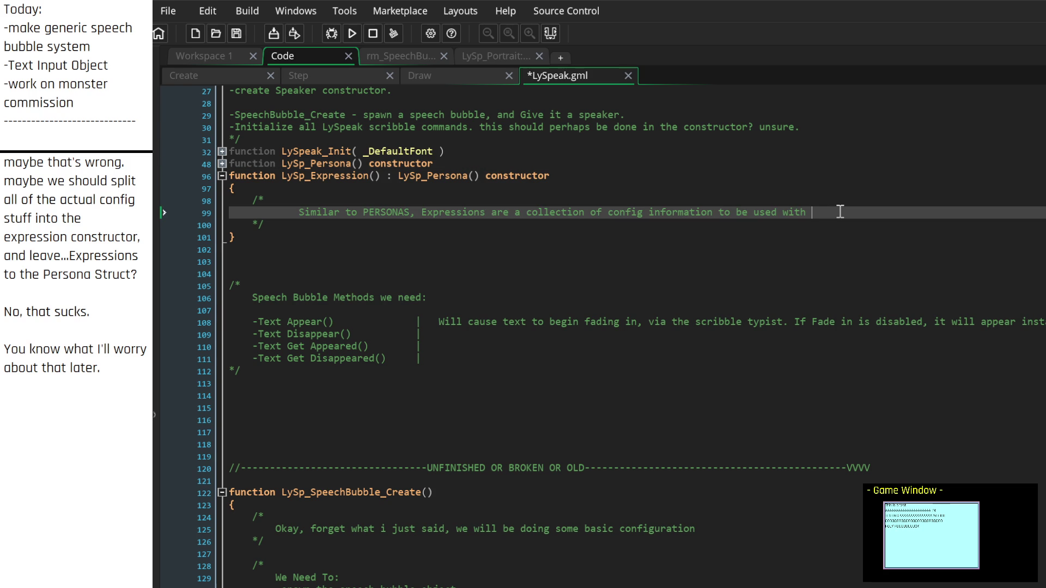
{"action": "key", "text": "BackSpace"}
{"action": "key", "text": "BackSpace"}
{"action": "key", "text": "BackSpace"}
{"action": "type", "text": "with the Portr"}
{"action": "type", "text": "ait, "}
{"action": "type", "text": "Speech Bubb"}
{"action": "type", "text": "le, and any oth"}
{"action": "key", "text": "Return"}
{"action": "type", "text": "LySpeak objects."}
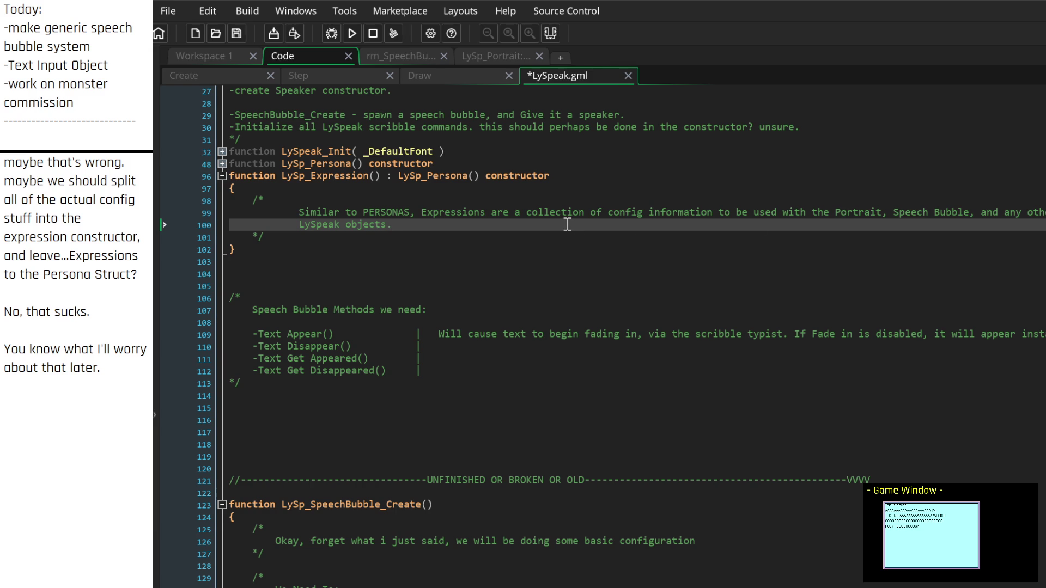
{"action": "key", "text": "Return"}
{"action": "key", "text": "Return"}
{"action": "type", "text": "The difference is that these are meant to be used"}
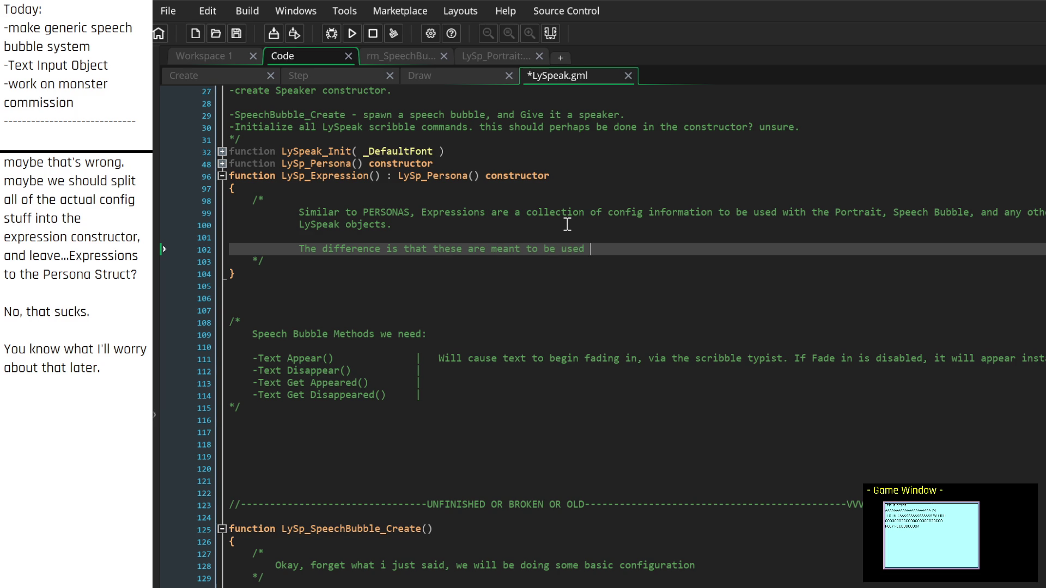
Step: Continue the comment with 'in a narrower scope, for example, if a character was angry, instead of having'
{"action": "type", "text": "specifically"}
{"action": "key", "text": "BackSpace"}
{"action": "key", "text": "BackSpace"}
{"action": "key", "text": "BackSpace"}
{"action": "type", "text": "in a n"}
{"action": "type", "text": "arrower sco"}
{"action": "type", "text": "pe,"}
{"action": "type", "text": " for examp"}
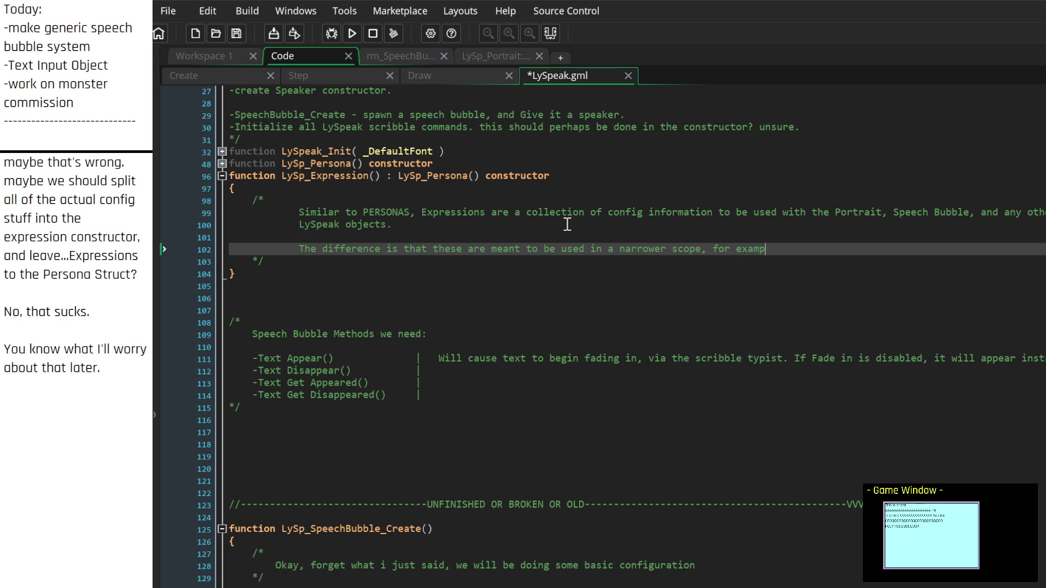
{"action": "type", "text": "le, if a character "}
{"action": "type", "text": "was angry"}
{"action": "type", "text": ", instead of ha"}
{"action": "type", "text": "ving"}
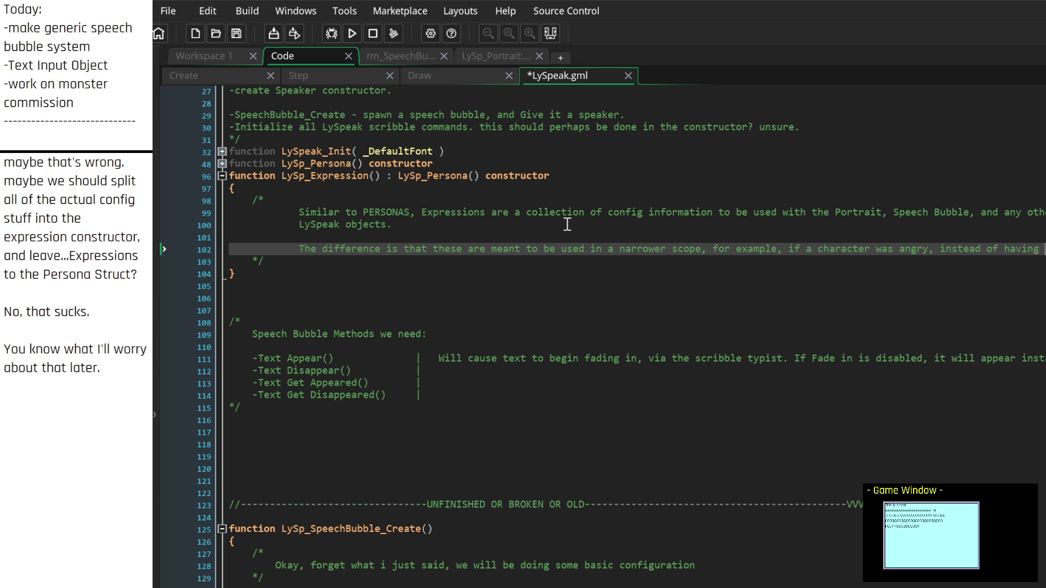
{"action": "key", "text": "Return"}
Step: Add 'manually type [set size 2] [ChangeVoice , snd_ANGRY], etc., ... we can just do [set_expression, angry]'
{"action": "type", "text": "manually type "}
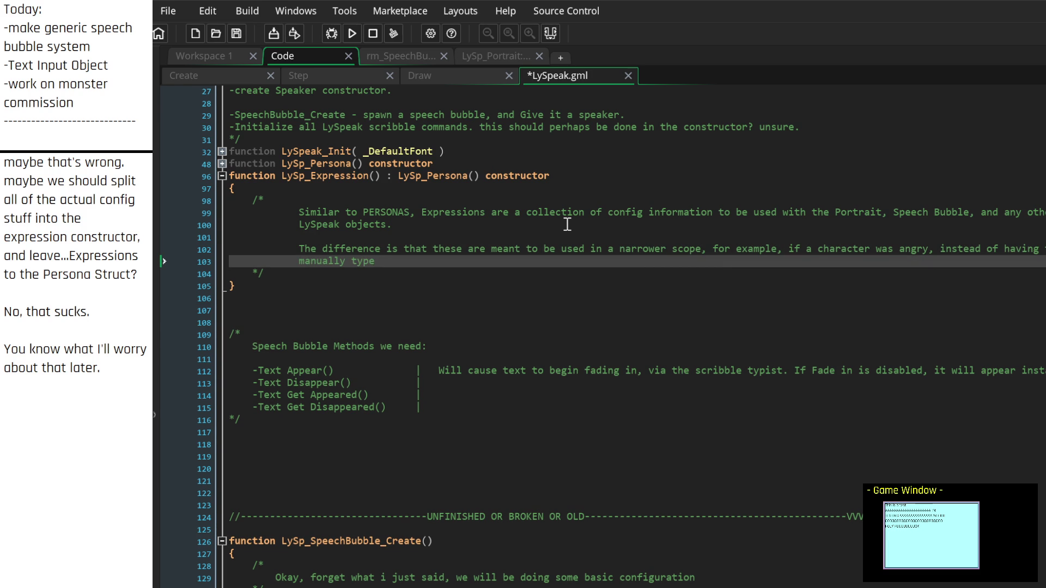
{"action": "type", "text": "[set"}
{"action": "type", "text": " size "}
{"action": "type", "text": "2"}
{"action": "type", "text": "] ["}
{"action": "type", "text": "change"}
{"action": "key", "text": "BackSpace"}
{"action": "key", "text": "BackSpace"}
{"action": "key", "text": "BackSpace"}
{"action": "type", "text": "ChangeVoice , snd_"}
{"action": "type", "text": "ANGRY]"}
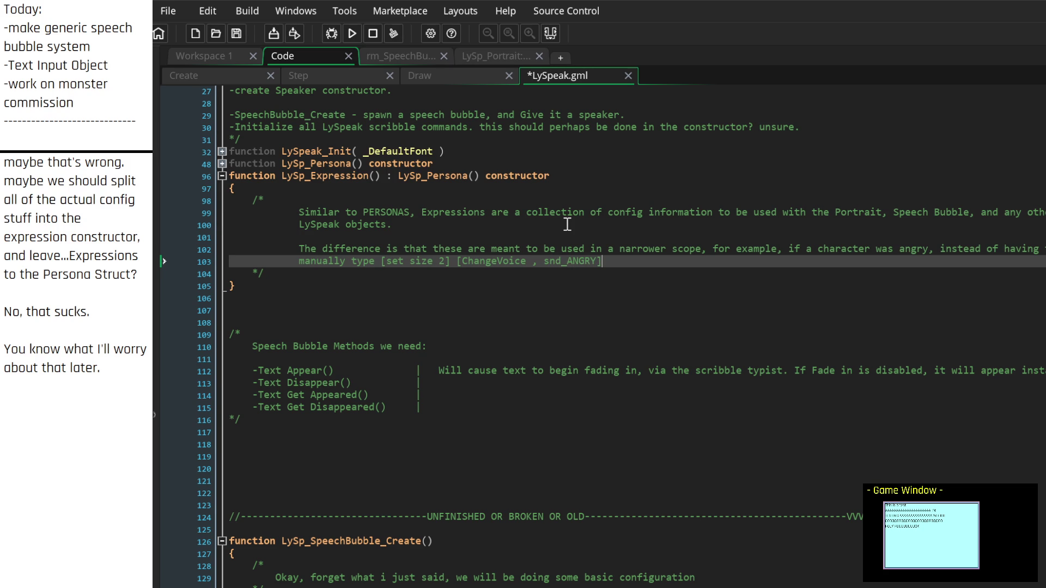
{"action": "type", "text": "["}
{"action": "key", "text": "BackSpace"}
{"action": "key", "text": "BackSpace"}
{"action": "type", "text": "], etc. "}
{"action": "type", "text": "we "}
{"action": "type", "text": "can just set"}
{"action": "key", "text": "BackSpace"}
{"action": "key", "text": "BackSpace"}
{"action": "key", "text": "BackSpace"}
{"action": "key", "text": "BackSpace"}
{"action": "key", "text": "BackSpace"}
{"action": "key", "text": "BackSpace"}
{"action": "type", "text": ","}
{"action": "type", "text": " to "}
{"action": "type", "text": "get specific "}
{"action": "type", "text": "text ef"}
{"action": "type", "text": "fects, we c"}
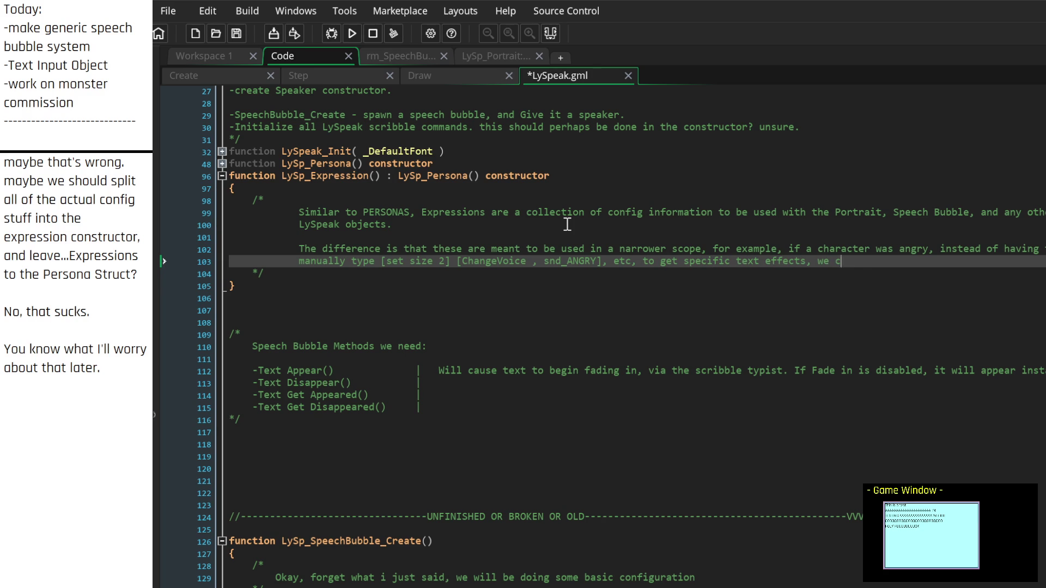
{"action": "type", "text": "an just "}
{"action": "type", "text": "do "}
{"action": "type", "text": "[]"}
{"action": "type", "text": "set_"}
{"action": "type", "text": "expression"}
{"action": "key", "text": "BackSpace"}
{"action": "type", "text": ", angry],"}
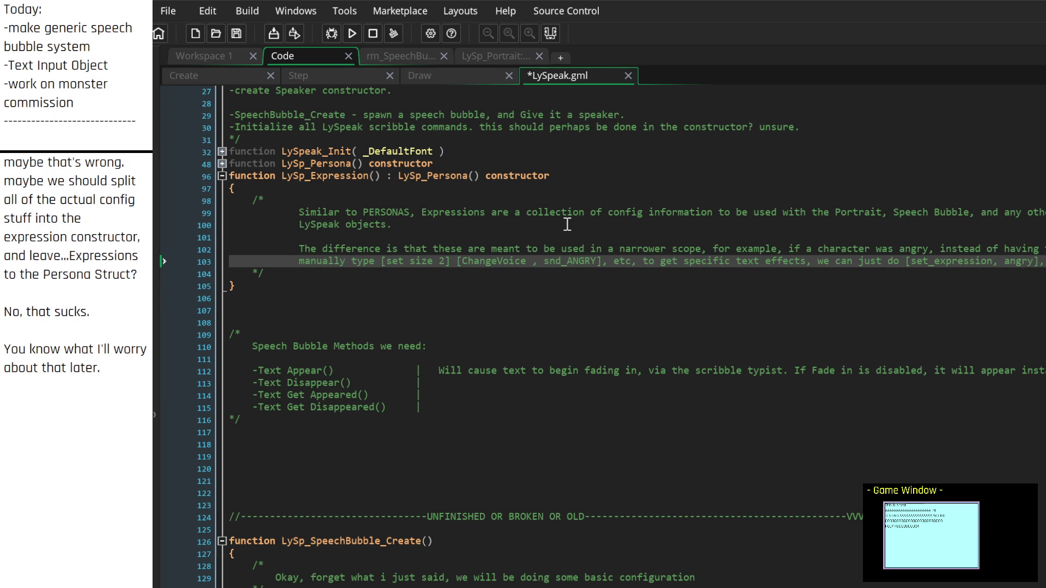
Step: Add 'it will load all of the settings specific to the angry expression.', insert [ChangePortraitSprite] after snd_ANGRY], and add blank lines
{"action": "key", "text": "Return"}
{"action": "type", "text": "it will load all of the "}
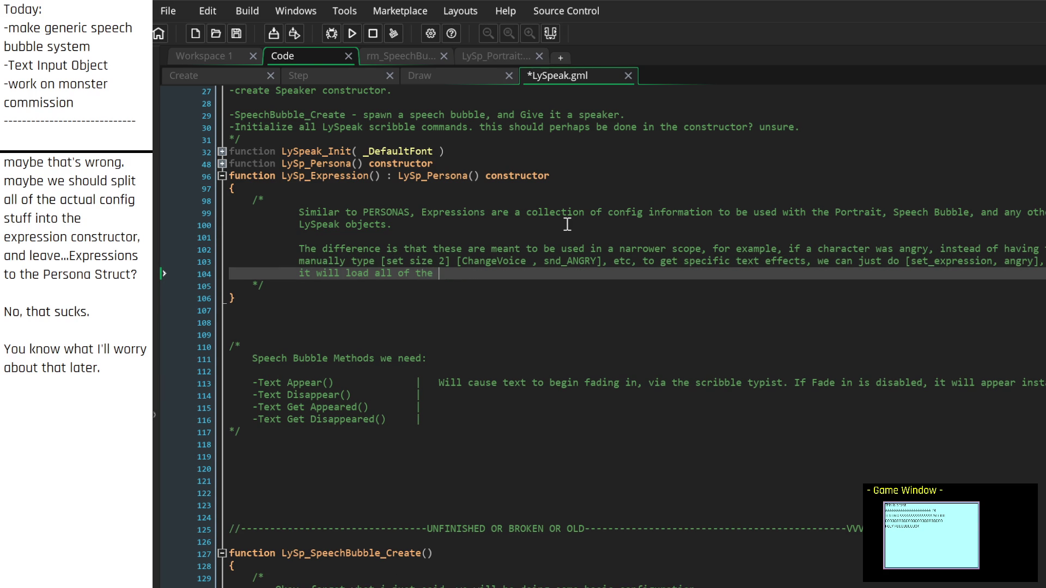
{"action": "type", "text": "settings spec"}
{"action": "type", "text": "ific to the agnry"}
{"action": "key", "text": "BackSpace"}
{"action": "key", "text": "BackSpace"}
{"action": "key", "text": "BackSpace"}
{"action": "type", "text": "ngry "}
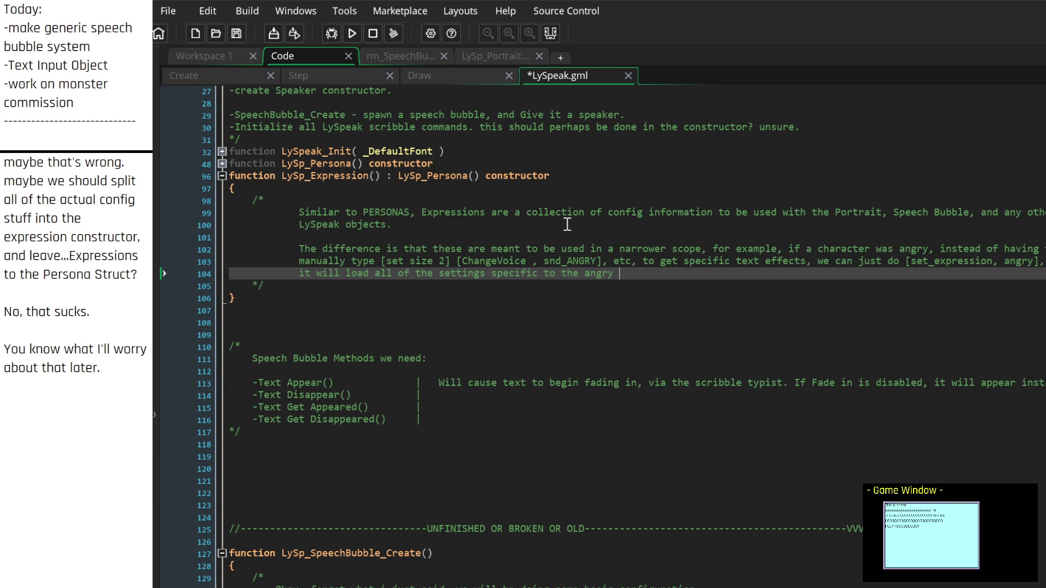
{"action": "type", "text": "expression."}
{"action": "key", "text": "Up"}
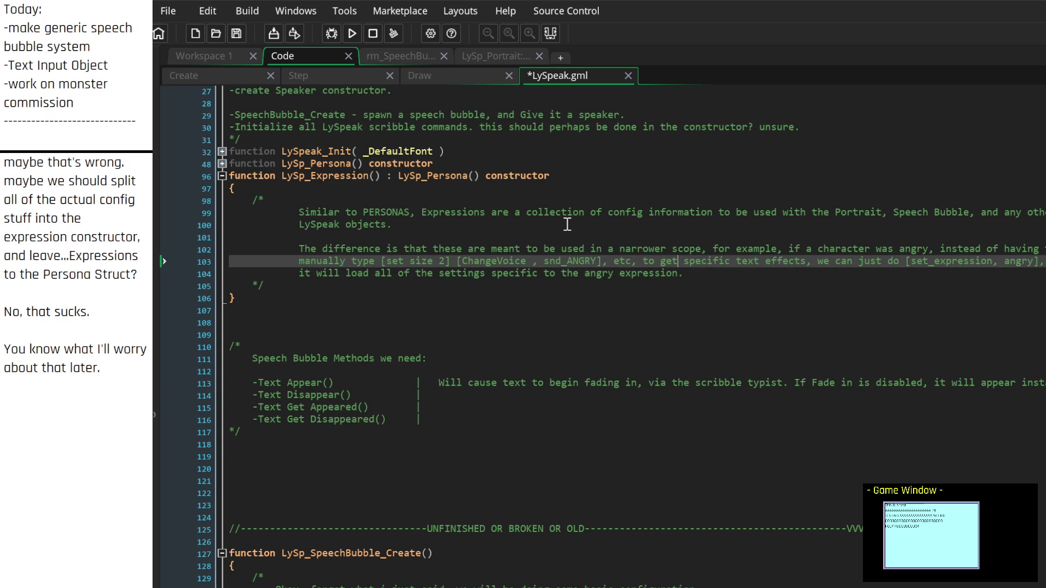
{"action": "key", "text": "Left"}
{"action": "key", "text": "Left"}
{"action": "key", "text": "Left"}
{"action": "type", "text": "[]Change"}
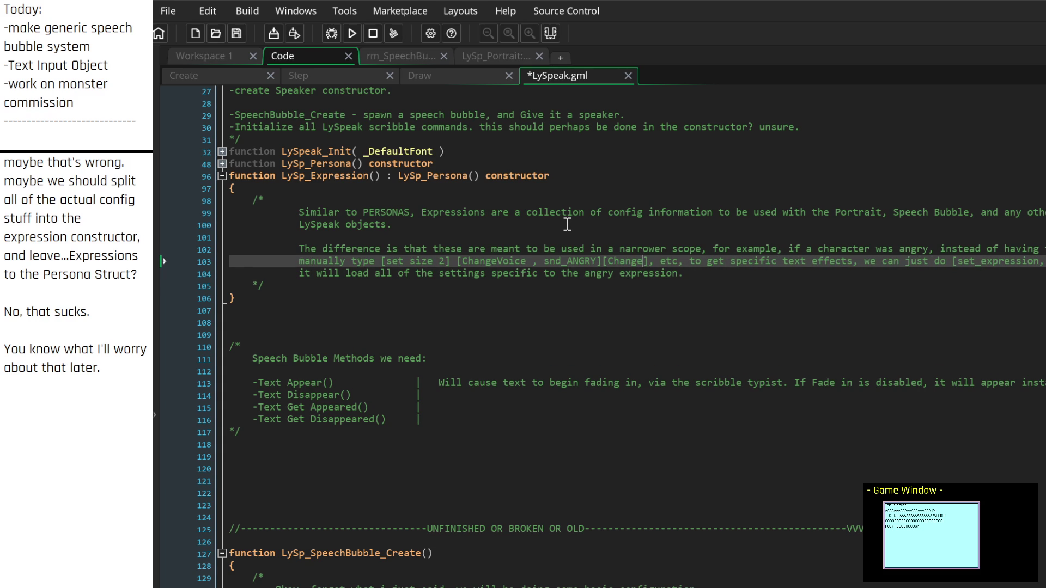
{"action": "type", "text": "Sprite"}
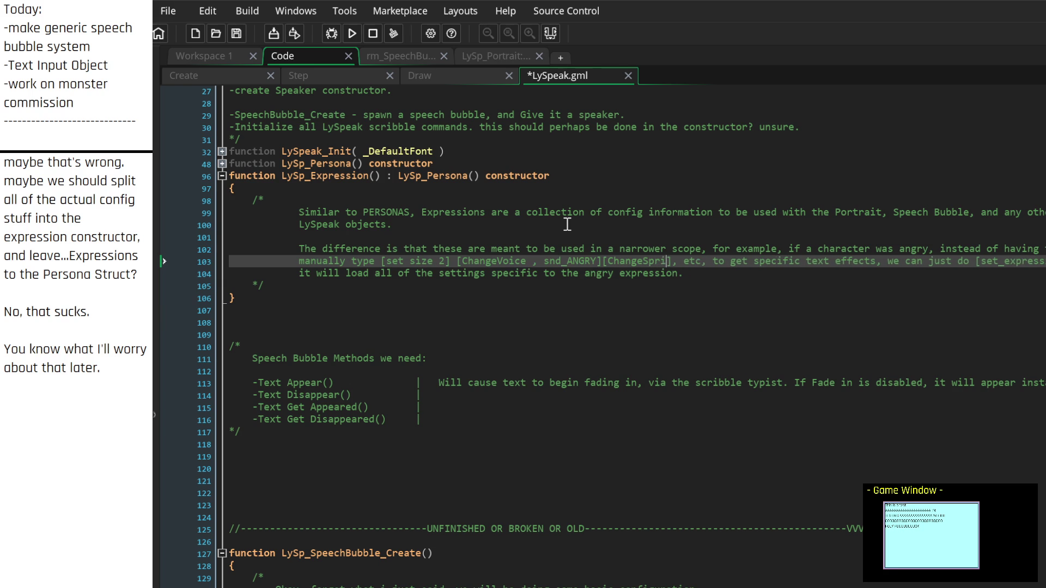
{"action": "key", "text": "Left"}
{"action": "key", "text": "Left"}
{"action": "key", "text": "Left"}
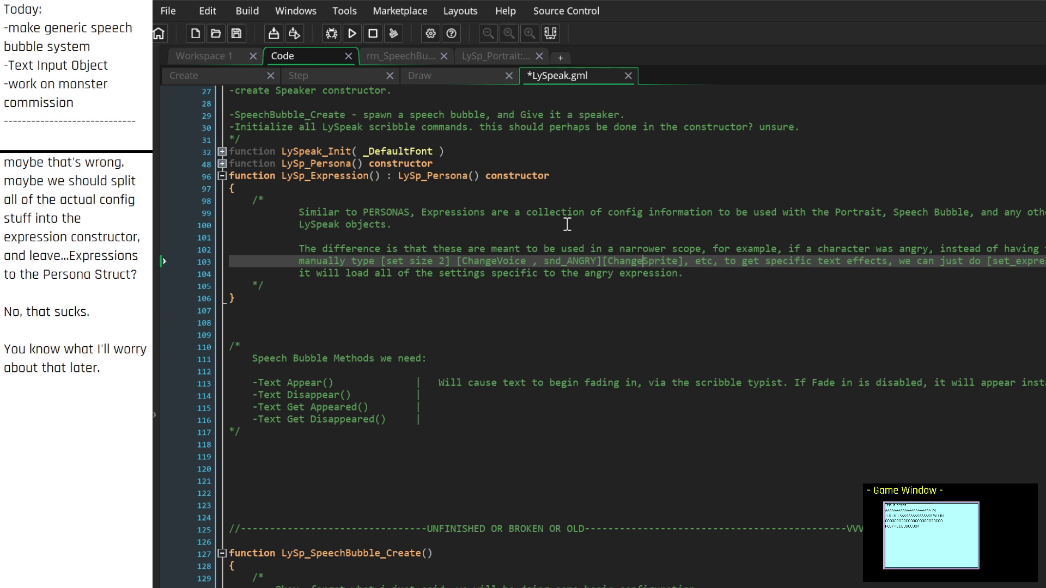
{"action": "type", "text": "Portrait"}
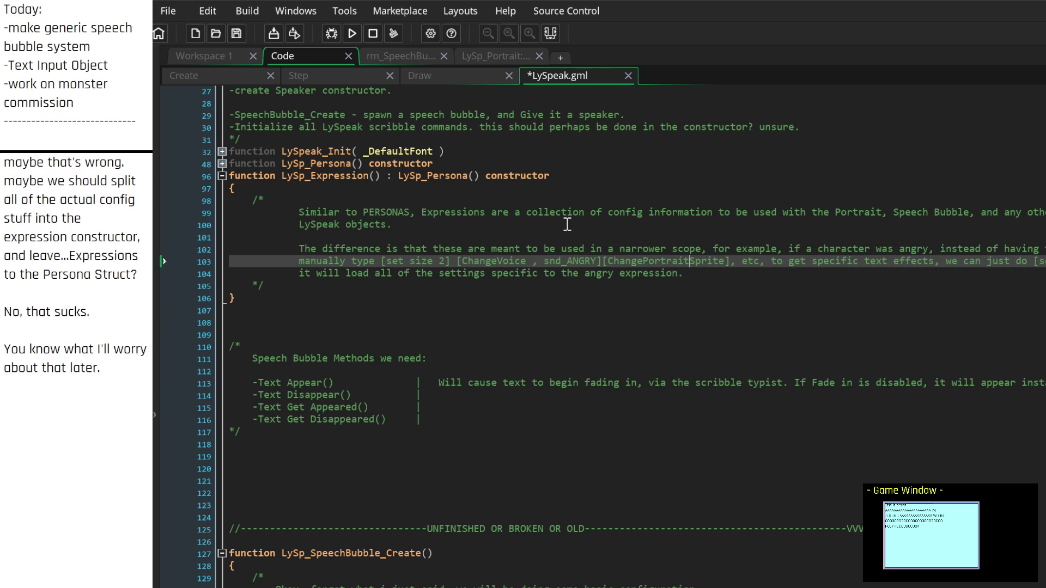
{"action": "key", "text": "Down"}
{"action": "key", "text": "Return"}
{"action": "key", "text": "Return"}
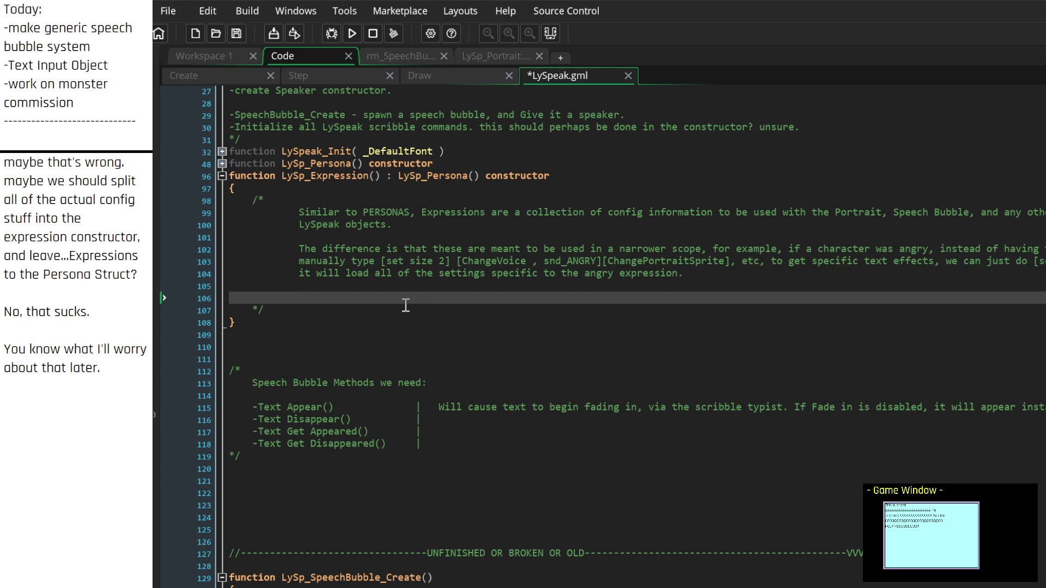
{"action": "scroll", "coordinate": [406, 305], "scroll_direction": "up", "scroll_amount": 1}
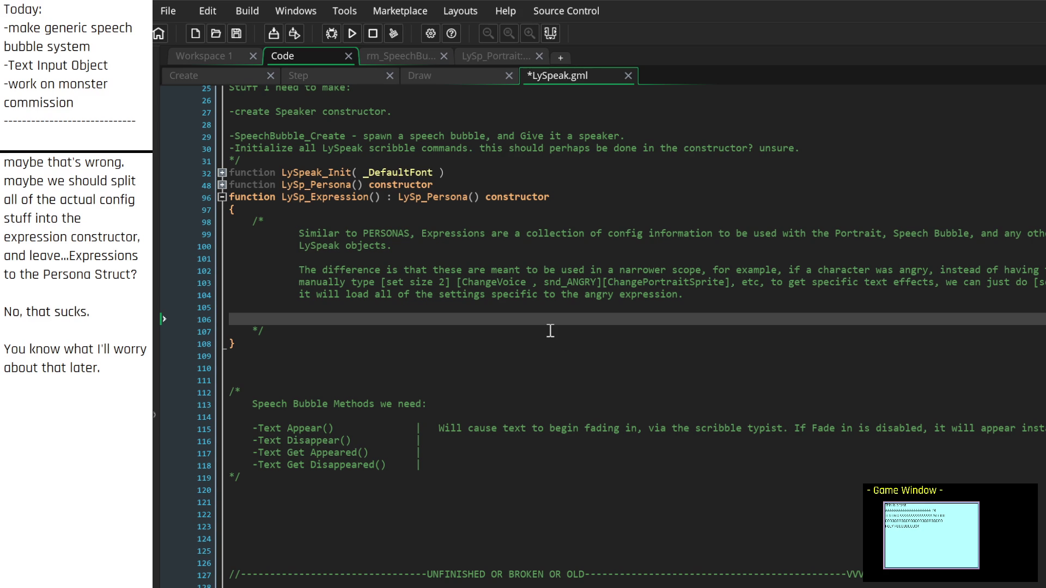
{"action": "key", "text": "Up"}
{"action": "key", "text": "Up"}
{"action": "key", "text": "Up"}
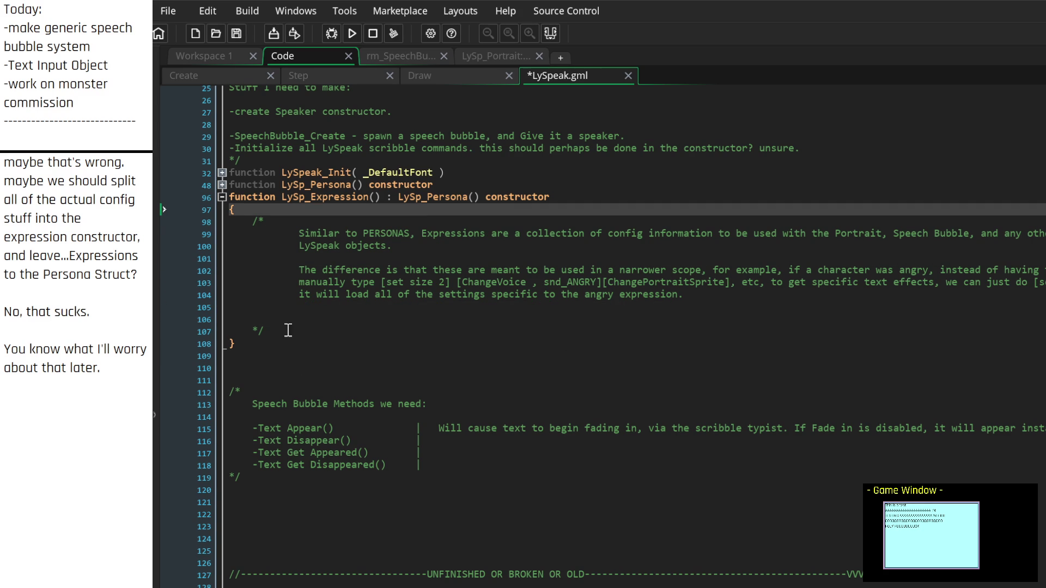
{"action": "left_click", "coordinate": [222, 185]}
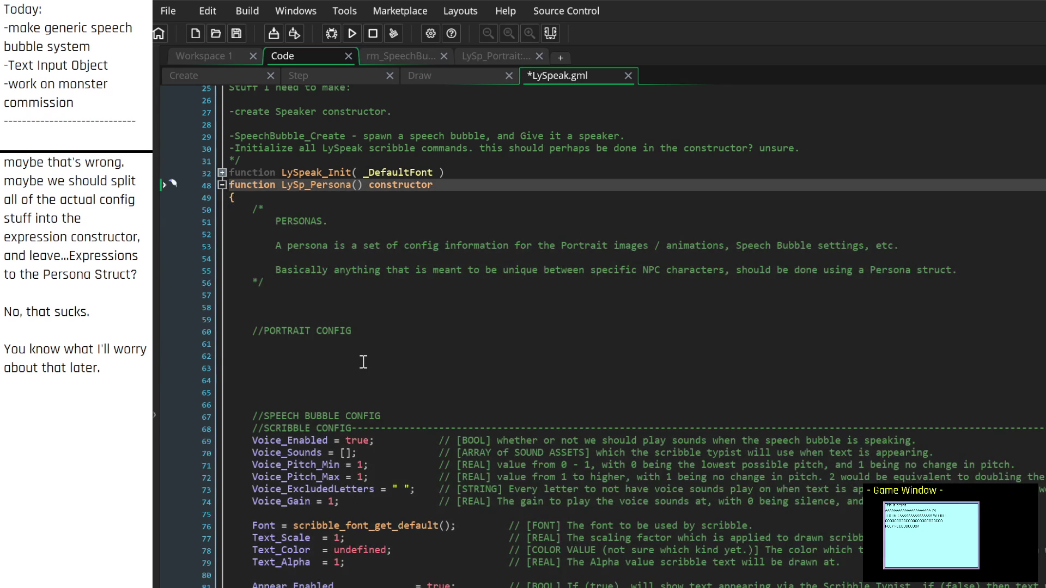
{"action": "scroll", "coordinate": [364, 362], "scroll_direction": "down", "scroll_amount": 4}
{"action": "scroll", "coordinate": [365, 337], "scroll_direction": "up", "scroll_amount": 8}
{"action": "scroll", "coordinate": [365, 332], "scroll_direction": "up", "scroll_amount": 1}
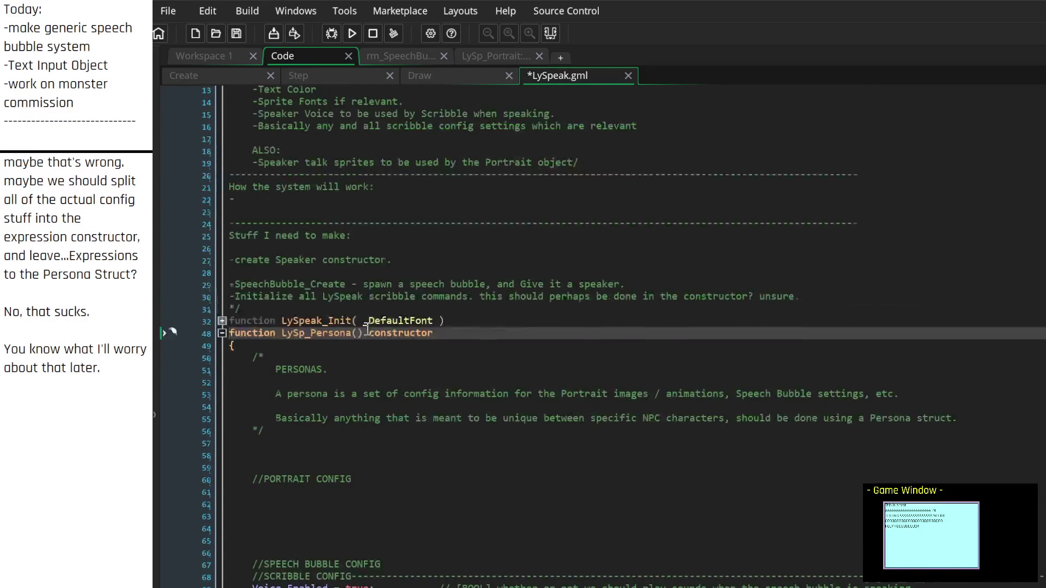
{"action": "left_click", "coordinate": [222, 335]}
{"action": "scroll", "coordinate": [338, 316], "scroll_direction": "up", "scroll_amount": 4}
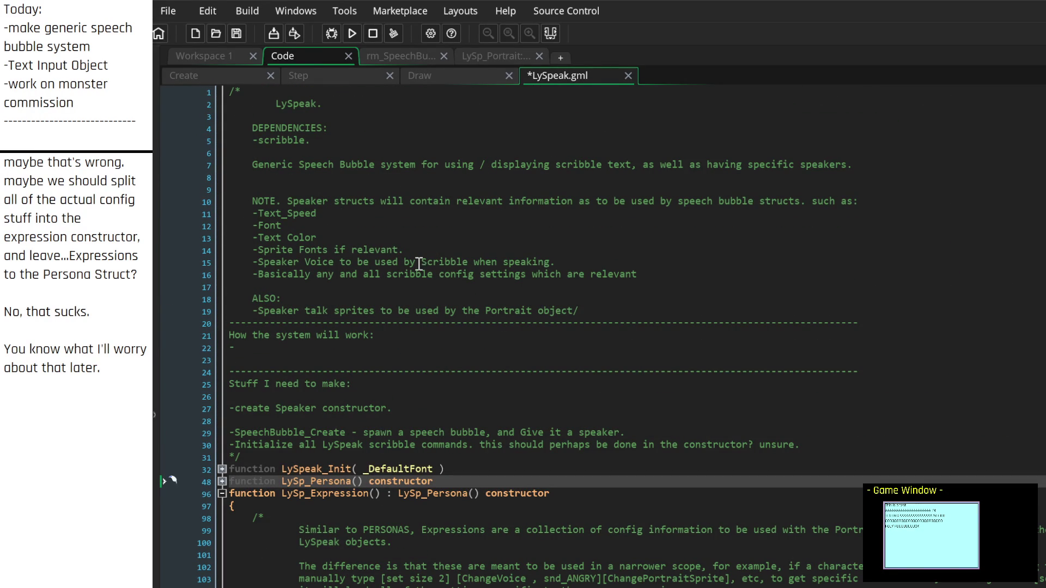
{"action": "left_click", "coordinate": [311, 348]}
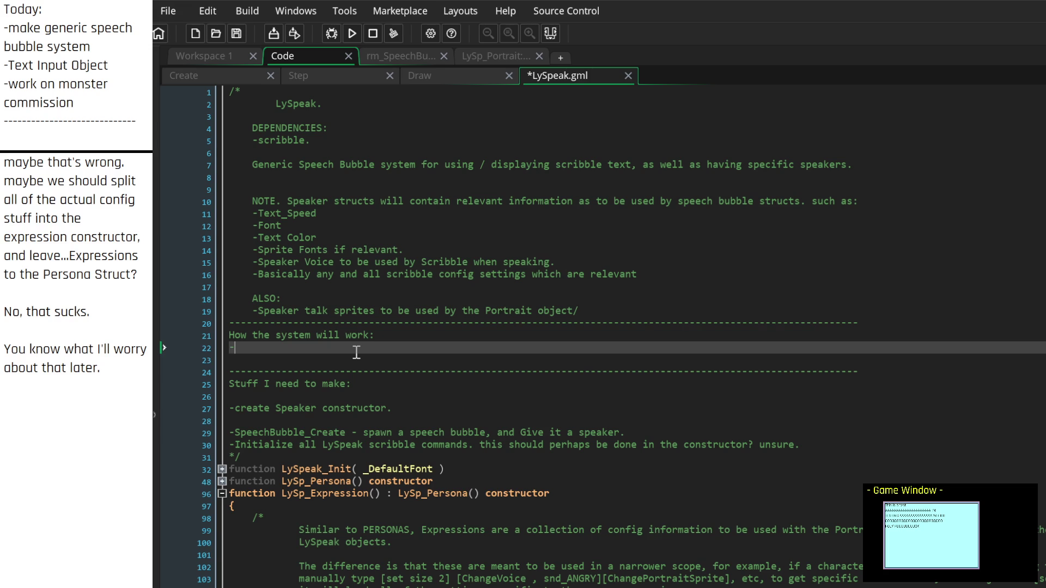
Step: Write the note lines 'Speaker is given a Persona' and '-Personas are given a "Default" expression by default'
{"action": "type", "text": "Speaker is given a Persona"}
{"action": "key", "text": "Return"}
{"action": "type", "text": "-Personas are"}
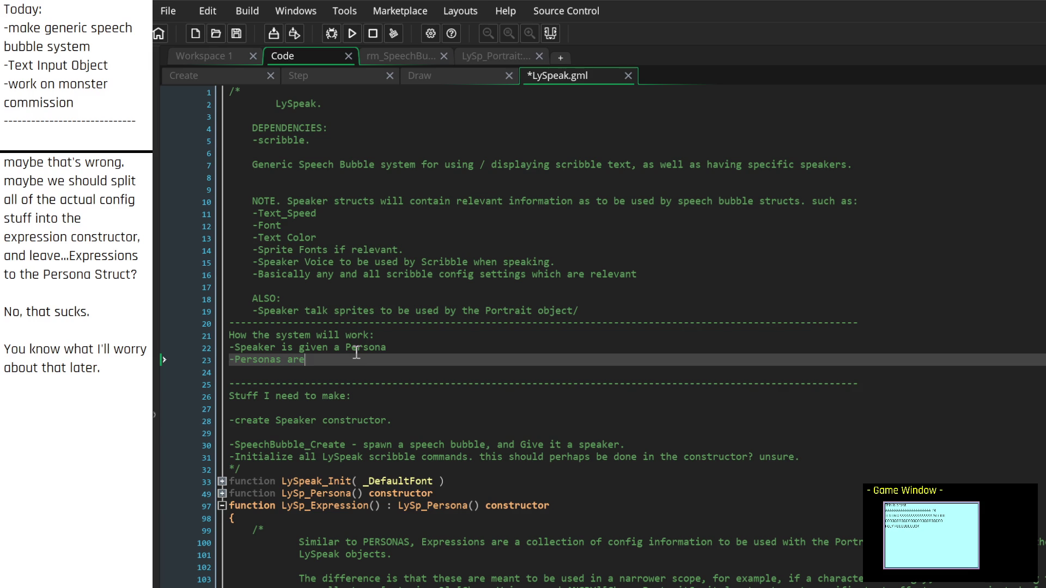
{"action": "type", "text": " given a \""}
{"action": "type", "text": "Default\""}
{"action": "type", "text": "expression by default, a"}
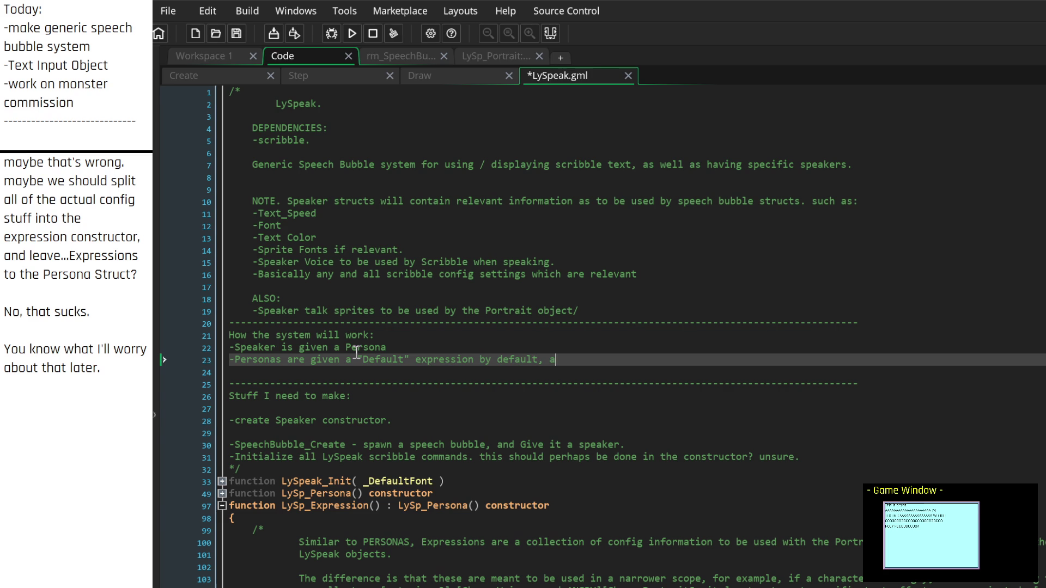
{"action": "key", "text": "BackSpace"}
{"action": "key", "text": "BackSpace"}
Step: Append '(this is defined in the persona struct.)' to the Default expression line
{"action": "type", "text": ". "}
{"action": "type", "text": "We also have"}
{"action": "key", "text": "BackSpace"}
{"action": "key", "text": "BackSpace"}
{"action": "key", "text": "BackSpace"}
{"action": "type", "text": "."}
{"action": "type", "text": " ()"}
{"action": "key", "text": "Left"}
{"action": "type", "text": "this is "}
{"action": "type", "text": "as"}
{"action": "key", "text": "BackSpace"}
{"action": "key", "text": "BackSpace"}
{"action": "type", "text": "defined in the r"}
{"action": "key", "text": "BackSpace"}
{"action": "type", "text": "persona"}
{"action": "type", "text": " struct."}
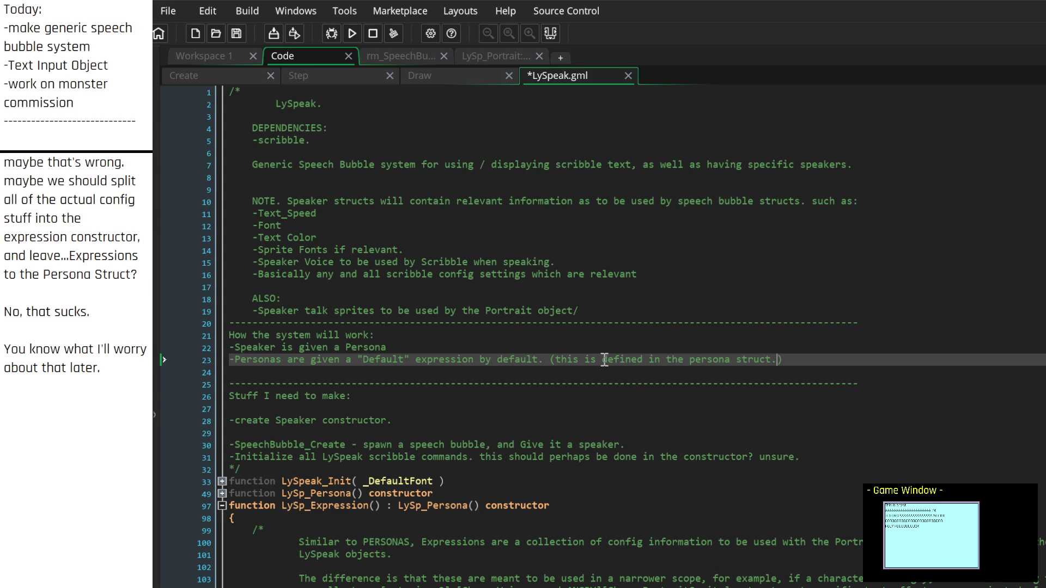
{"action": "key", "text": "Down"}
{"action": "key", "text": "Down"}
{"action": "key", "text": "Down"}
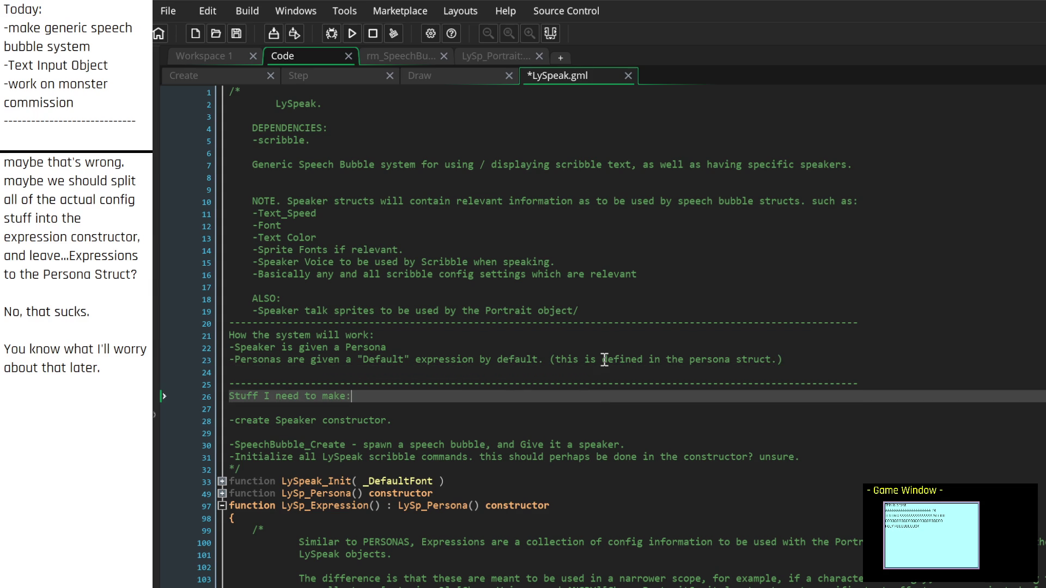
{"action": "key", "text": "Up"}
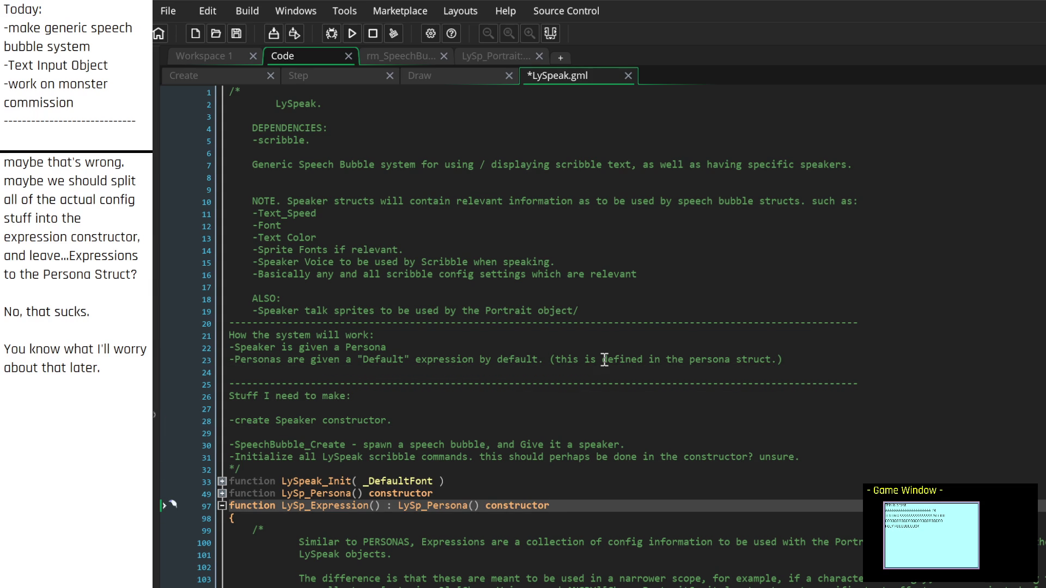
{"action": "key", "text": "BackSpace"}
{"action": "key", "text": "BackSpace"}
{"action": "key", "text": "BackSpace"}
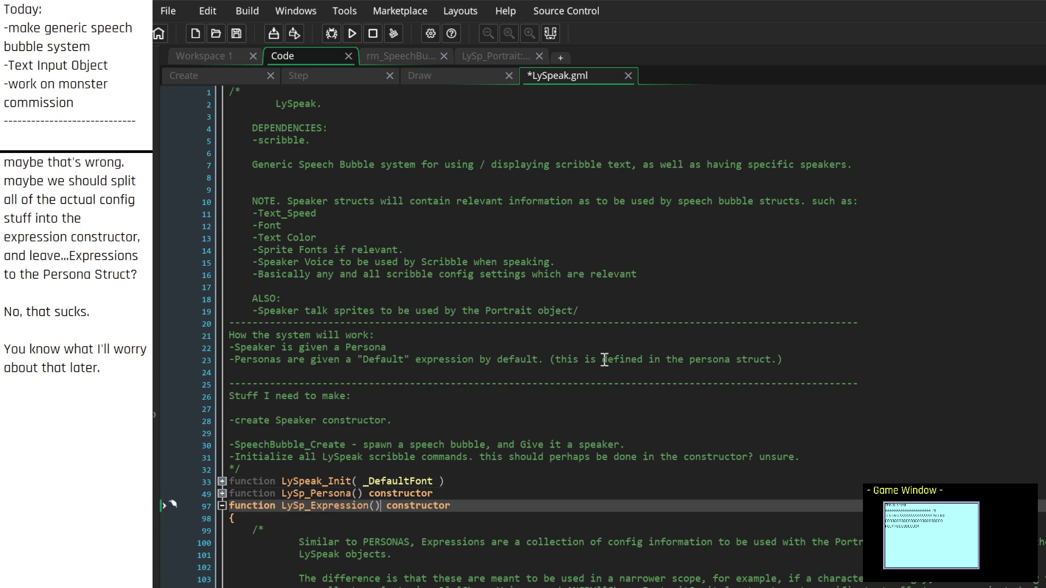
{"action": "key", "text": "Up"}
{"action": "key", "text": "Up"}
{"action": "key", "text": "Up"}
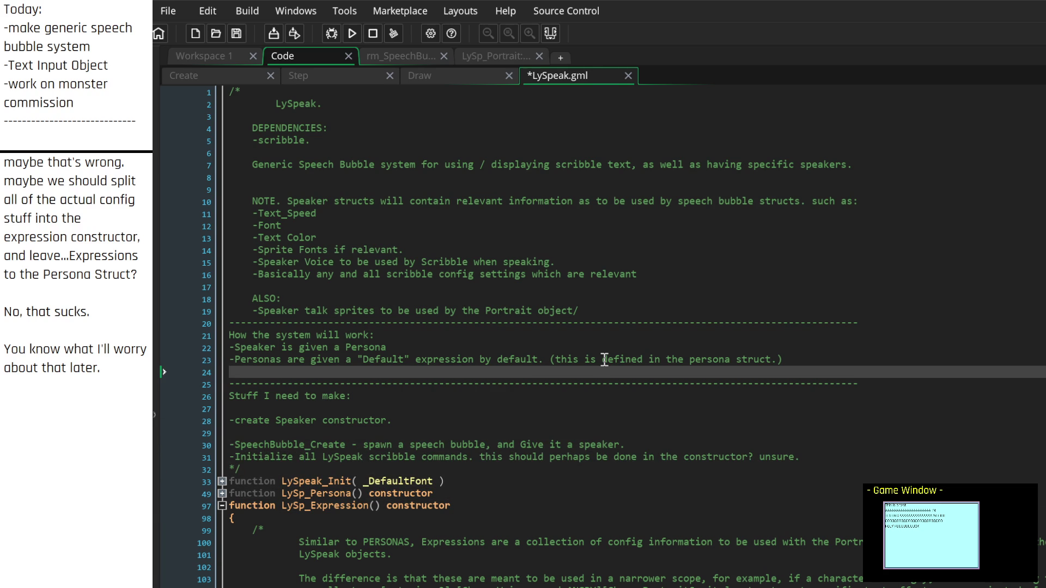
{"action": "key", "text": "Up"}
{"action": "key", "text": "End"}
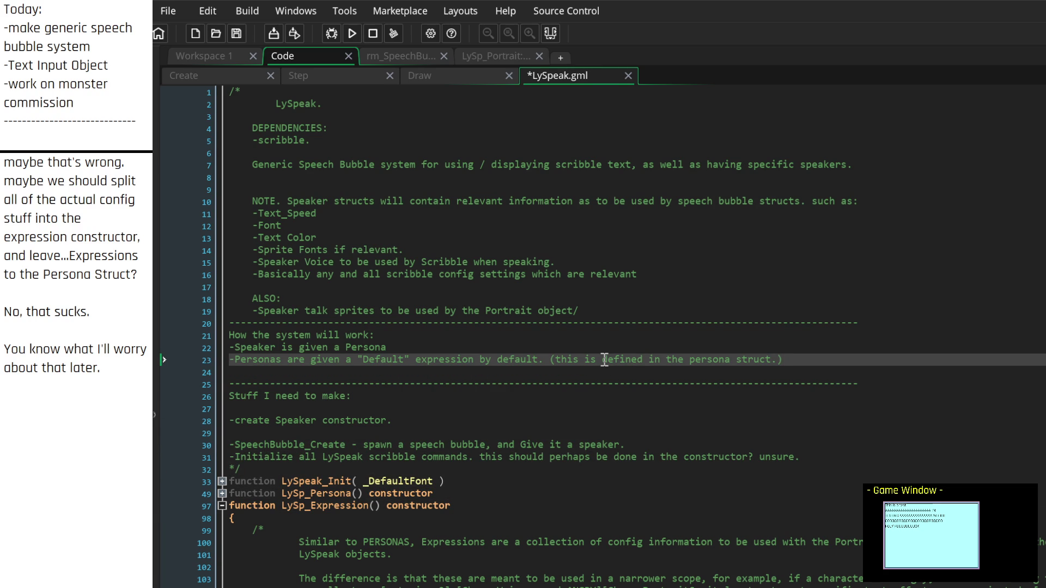
{"action": "key", "text": "Down"}
{"action": "key", "text": "Return"}
{"action": "key", "text": "BackSpace"}
{"action": "type", "text": "."}
{"action": "key", "text": "Return"}
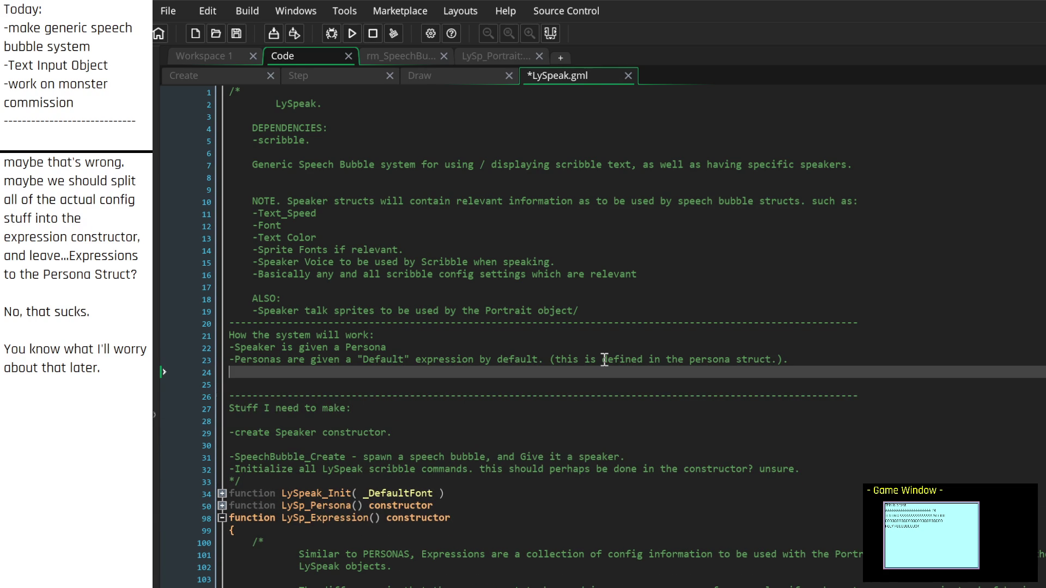
{"action": "type", "text": "-"}
{"action": "type", "text": "Expressions contain"}
{"action": "type", "text": " config"}
{"action": "type", "text": "information "}
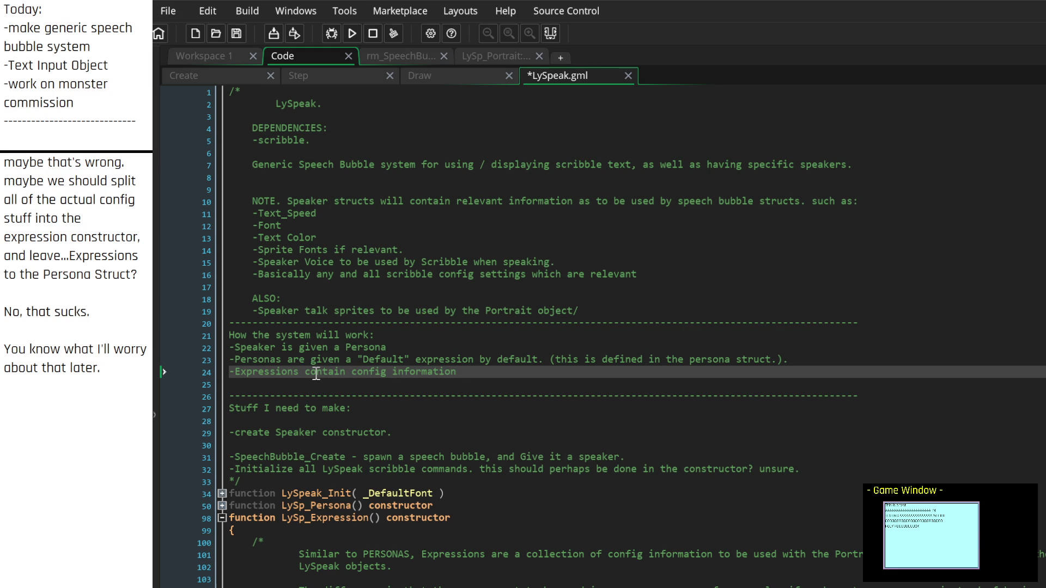
{"action": "type", "text": "for portr"}
{"action": "key", "text": "BackSpace"}
{"action": "key", "text": "BackSpace"}
{"action": "key", "text": "BackSpace"}
{"action": "type", "text": "setting the portraits,"}
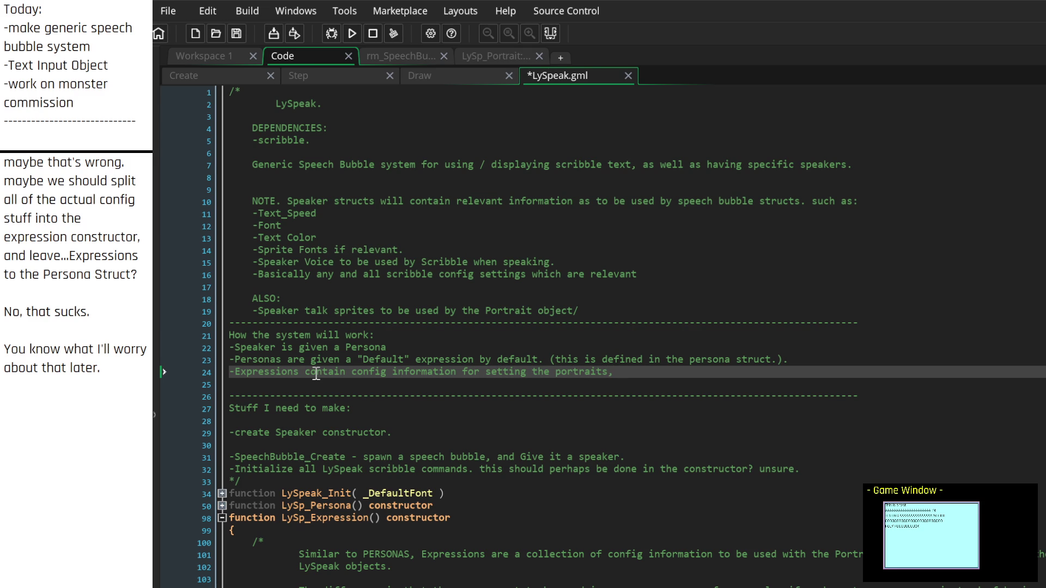
{"action": "type", "text": " speech bubble variables, etc."}
{"action": "scroll", "coordinate": [316, 374], "scroll_direction": "down", "scroll_amount": 4}
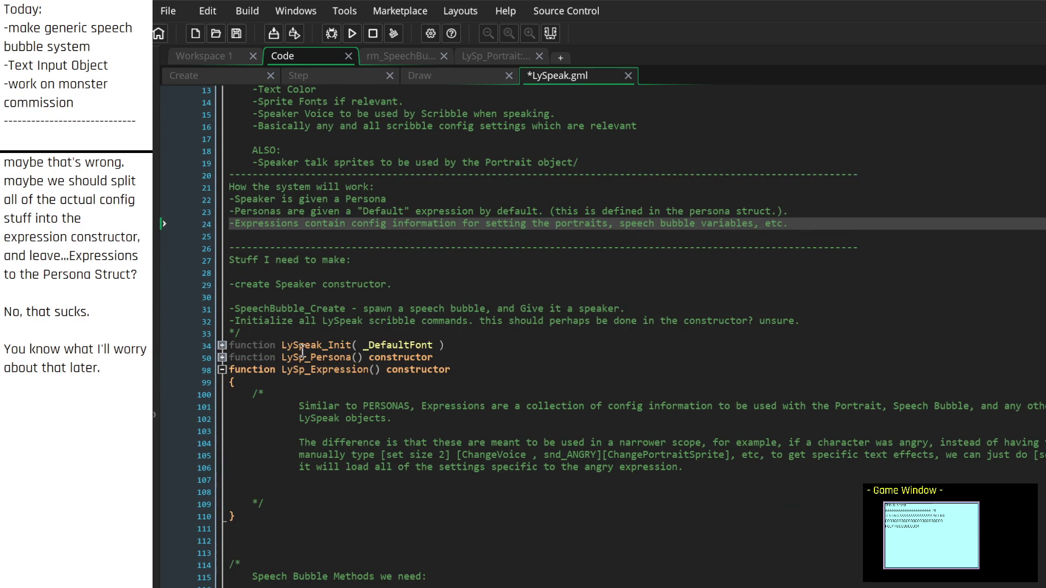
{"action": "left_click", "coordinate": [452, 344]}
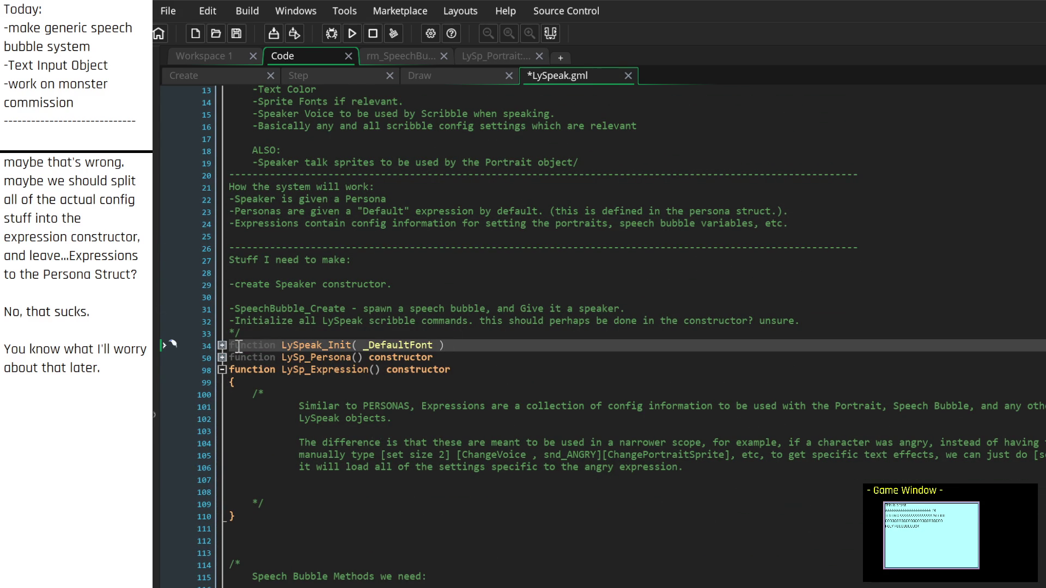
{"action": "left_click", "coordinate": [223, 345]}
{"action": "left_click", "coordinate": [223, 346]}
{"action": "scroll", "coordinate": [447, 315], "scroll_direction": "up", "scroll_amount": 2}
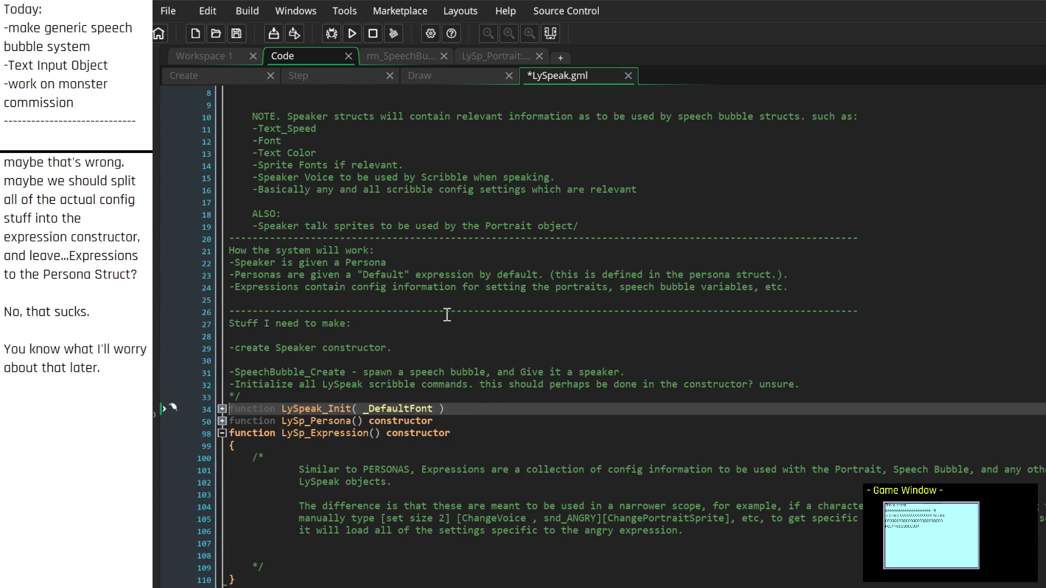
{"action": "key", "text": "Return"}
{"action": "scroll", "coordinate": [111, 412], "scroll_direction": "down", "scroll_amount": 3}
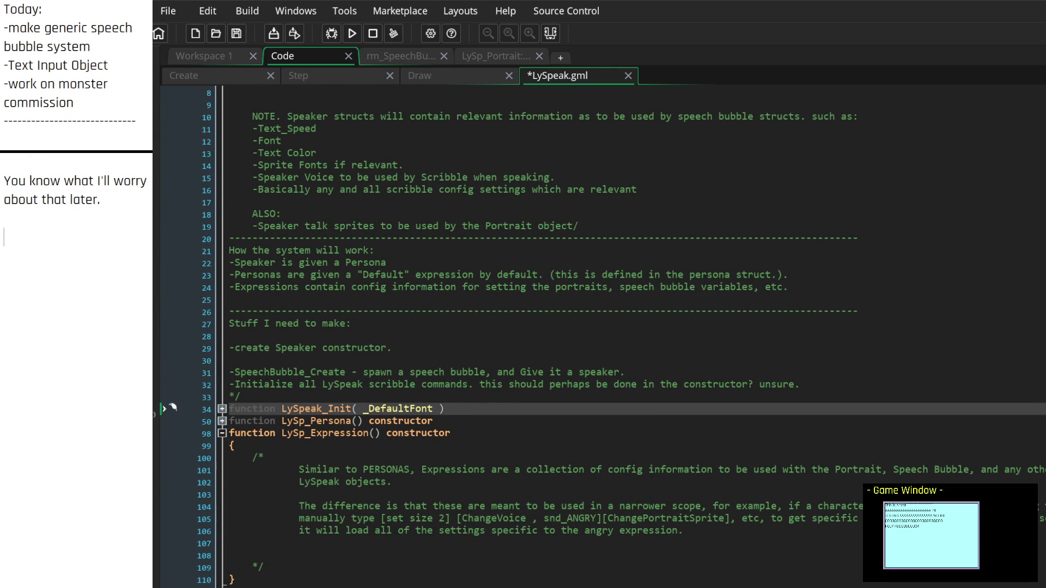
Step: Create the objects LySp_Speaker and LySp_SpeechBubble from the Asset Browser's Create > Object menu
{"action": "right_click", "coordinate": [1027, 456]}
{"action": "mouse_move", "coordinate": [1040, 464]}
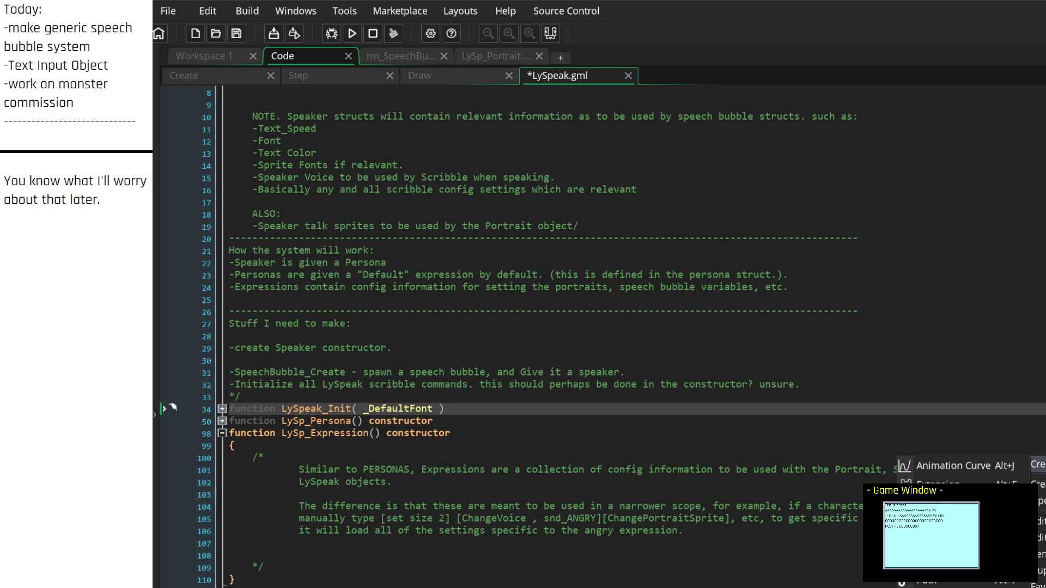
{"action": "left_click", "coordinate": [937, 542]}
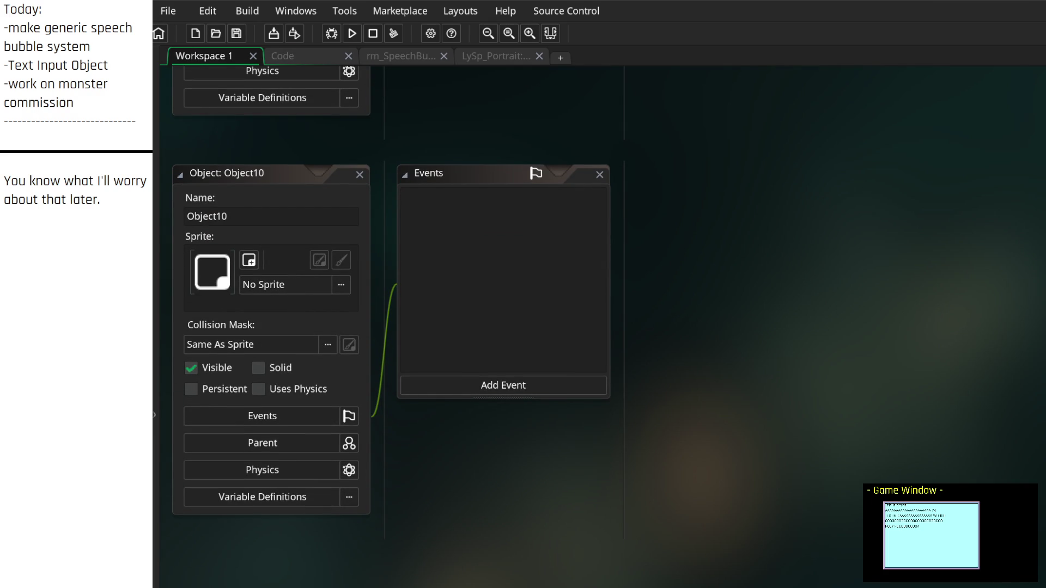
{"action": "type", "text": "LySp_Speaker"}
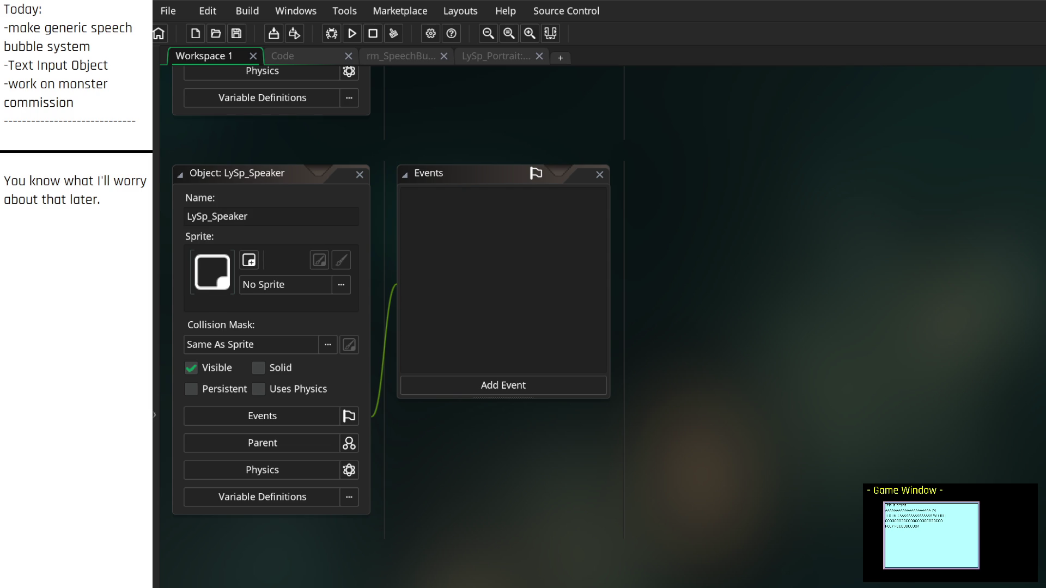
{"action": "right_click", "coordinate": [1035, 435]}
{"action": "mouse_move", "coordinate": [1040, 443]}
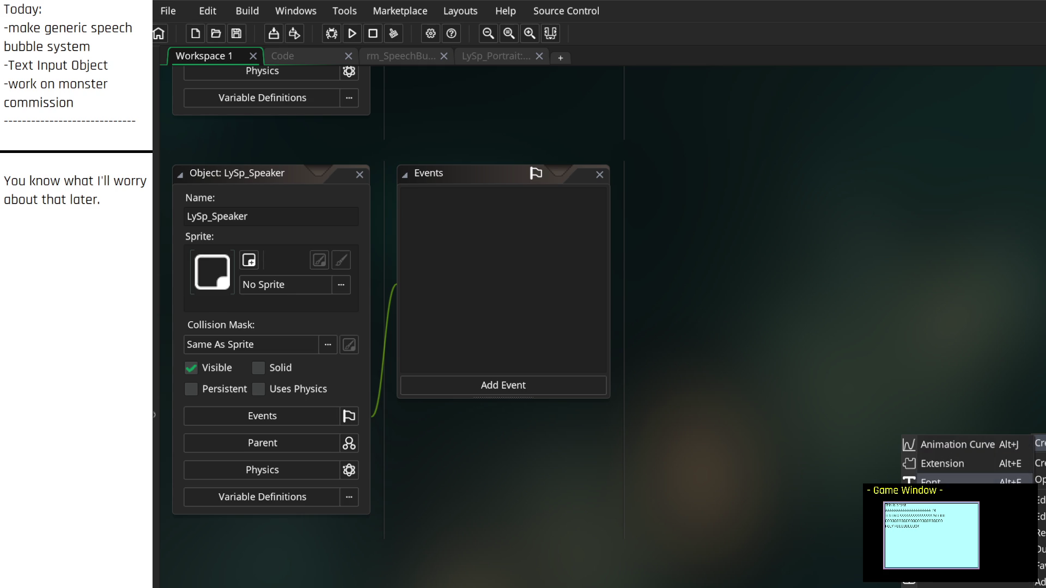
{"action": "left_click", "coordinate": [942, 521]}
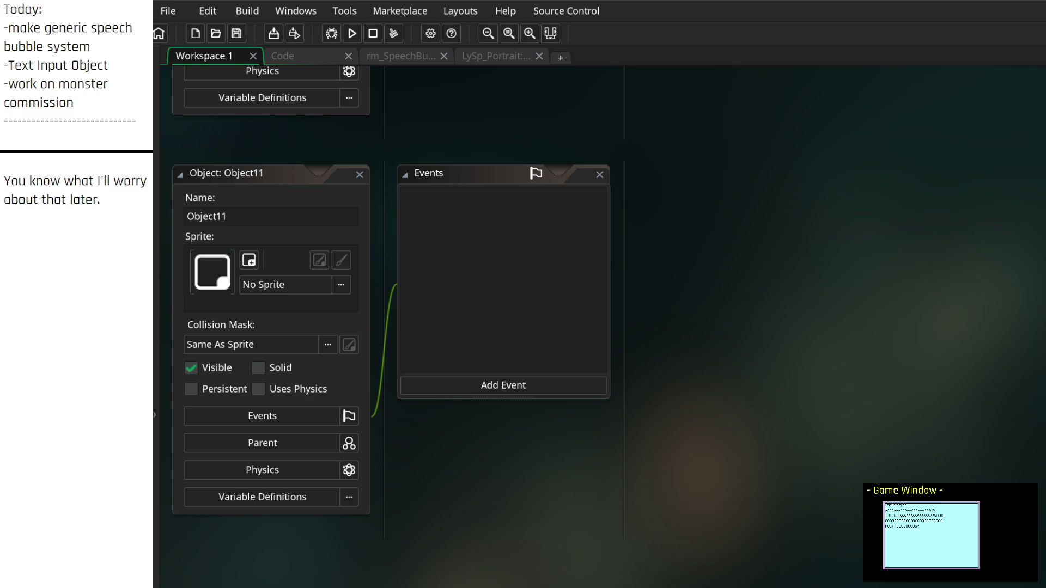
{"action": "type", "text": "LySp_SpeechBubble"}
{"action": "scroll", "coordinate": [770, 481], "scroll_direction": "up", "scroll_amount": 5}
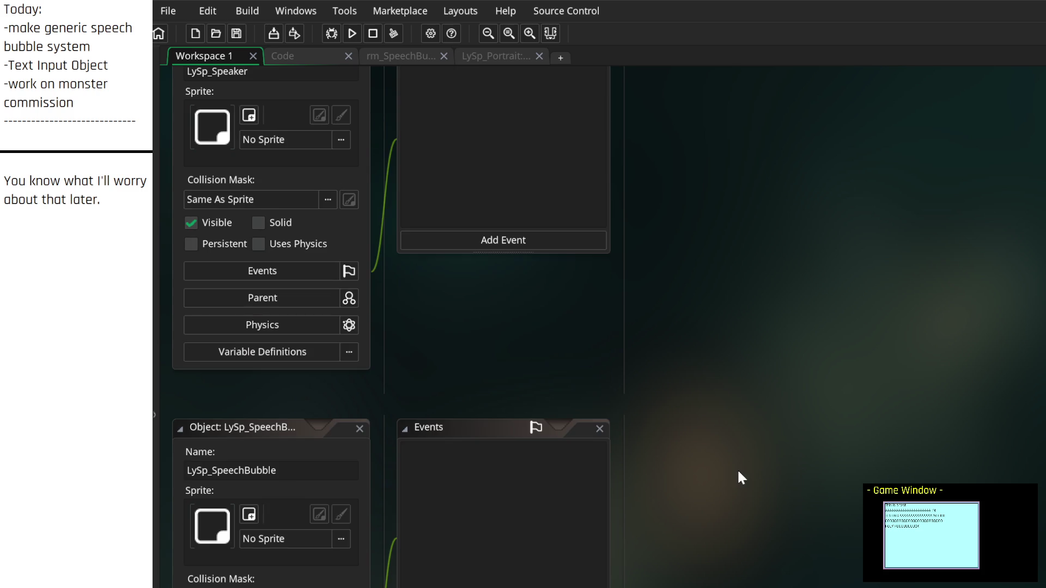
{"action": "scroll", "coordinate": [754, 449], "scroll_direction": "up", "scroll_amount": 20}
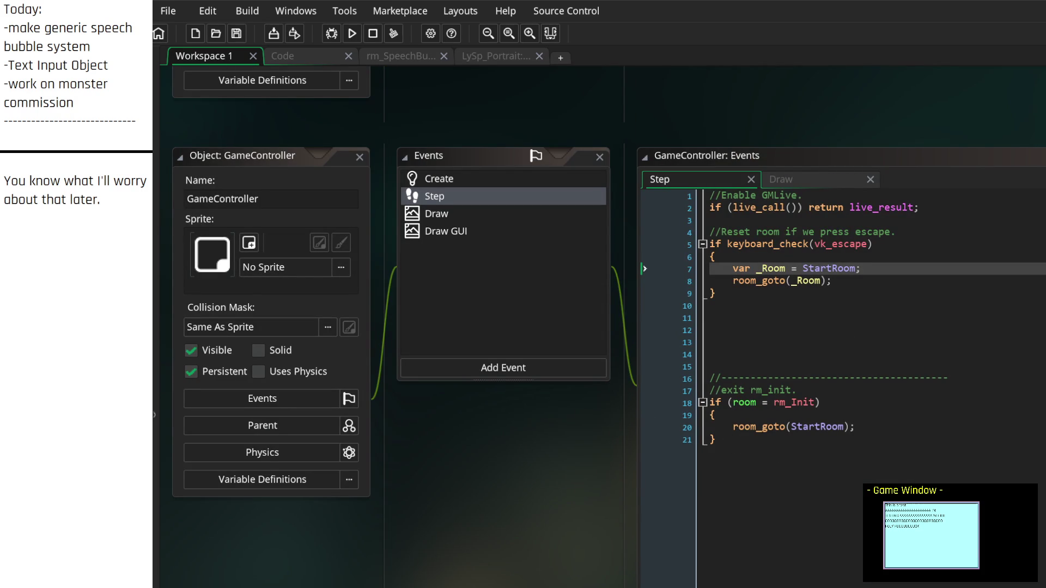
Step: Scroll through the object workspace, then switch to LySpeak.gml and scroll up to its header comment
{"action": "scroll", "coordinate": [120, 257], "scroll_direction": "up", "scroll_amount": 6}
{"action": "scroll", "coordinate": [120, 257], "scroll_direction": "up", "scroll_amount": 4}
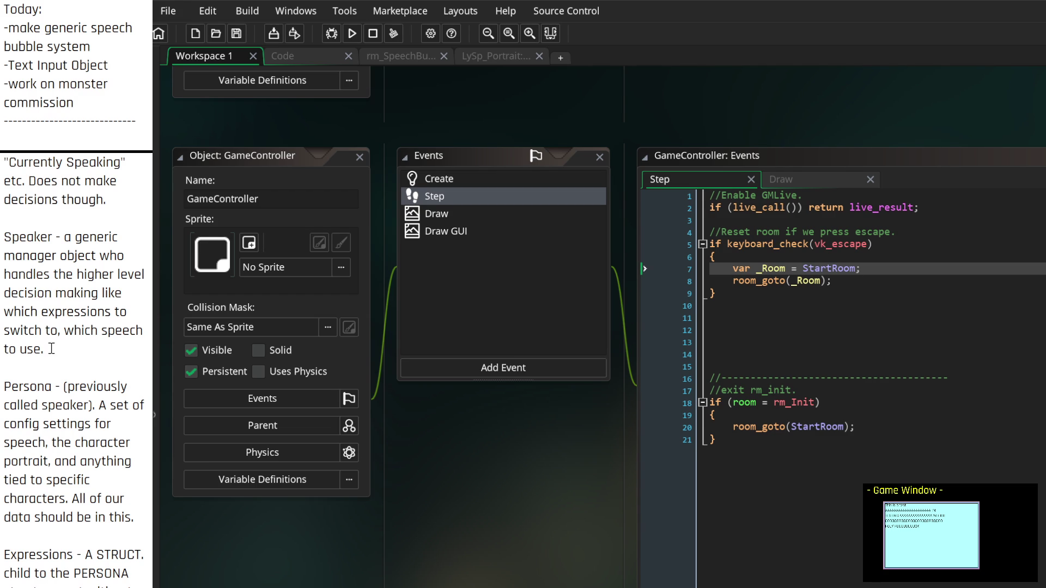
{"action": "scroll", "coordinate": [57, 348], "scroll_direction": "up", "scroll_amount": 6}
{"action": "scroll", "coordinate": [537, 515], "scroll_direction": "down", "scroll_amount": 3}
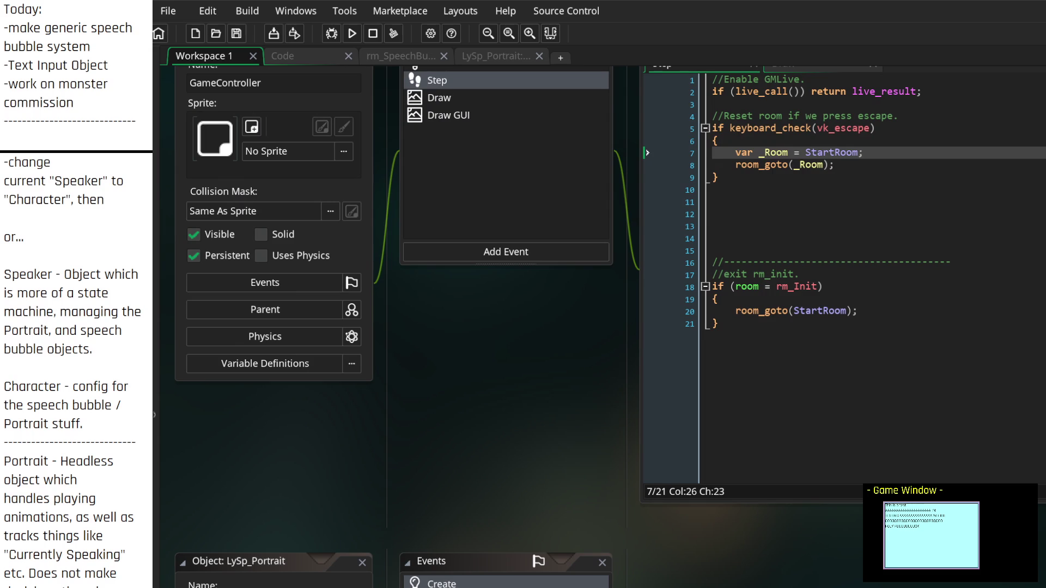
{"action": "scroll", "coordinate": [536, 327], "scroll_direction": "down", "scroll_amount": 20}
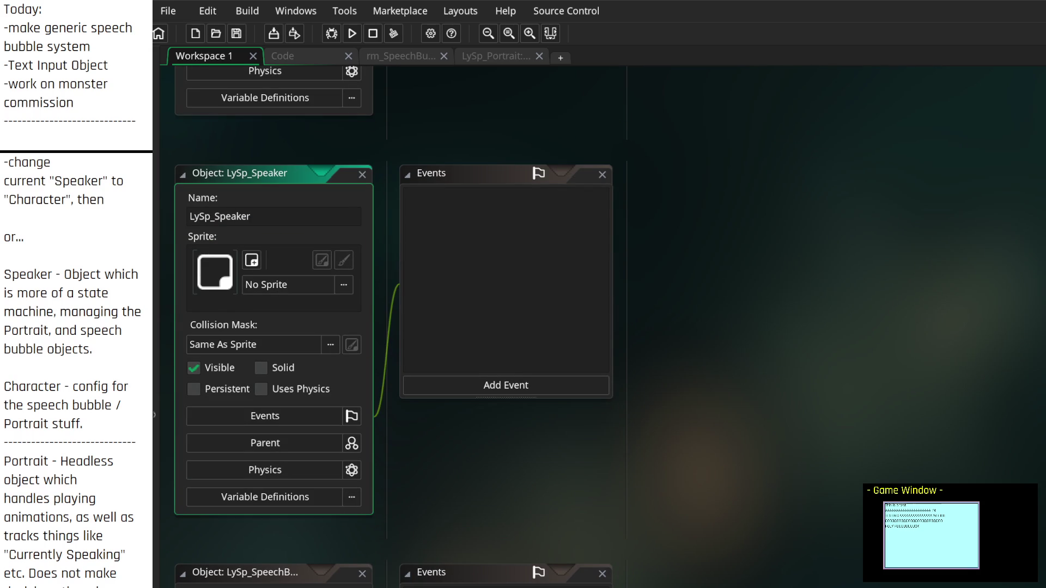
{"action": "key", "text": "ctrl+Tab"}
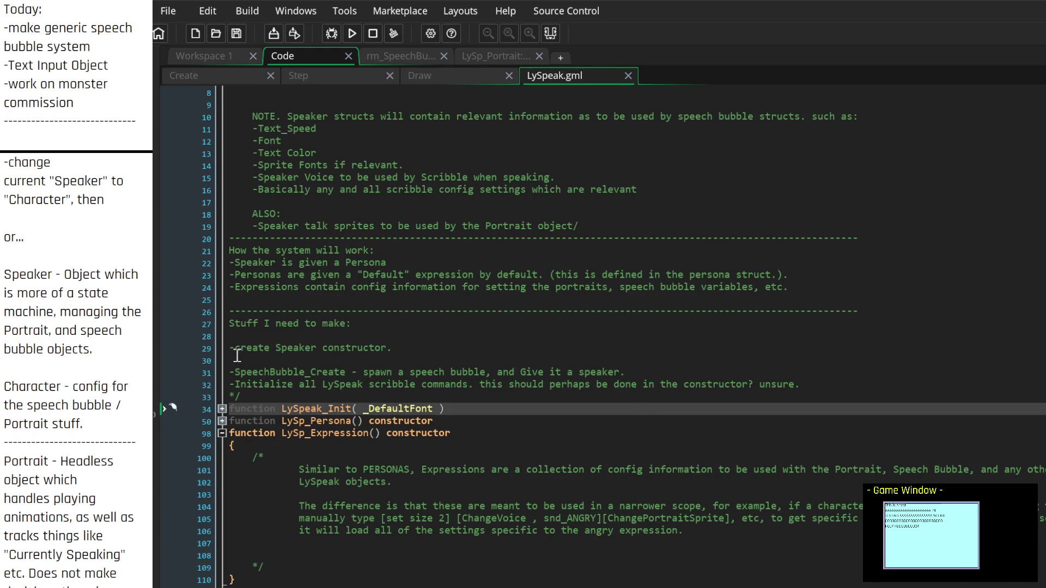
{"action": "scroll", "coordinate": [268, 340], "scroll_direction": "up", "scroll_amount": 3}
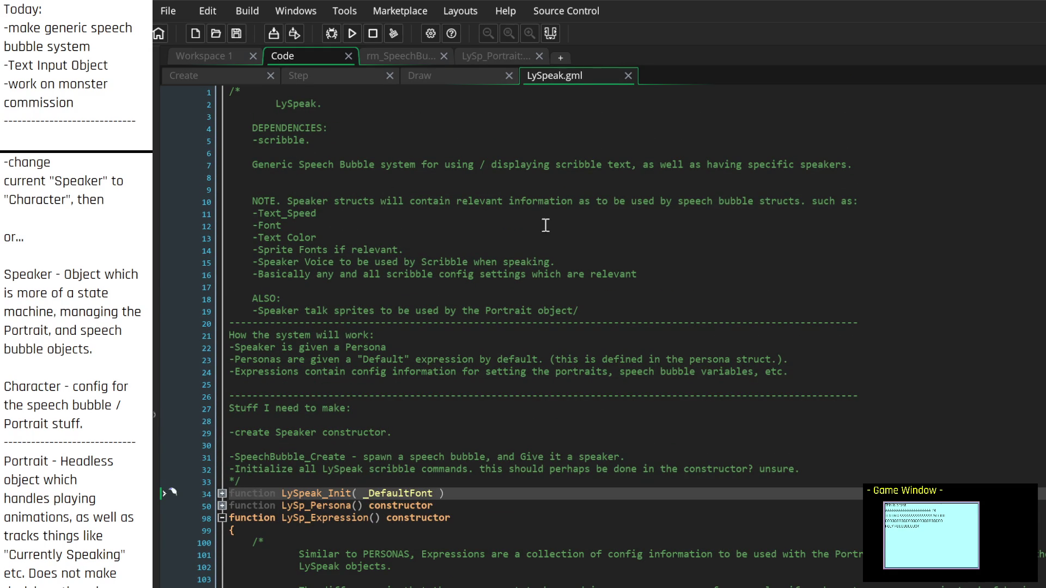
Step: Create a note named ToDo.txt, dismiss the invalid-name warning, then select LySpeak.gml's header design notes
{"action": "right_click", "coordinate": [1021, 395]}
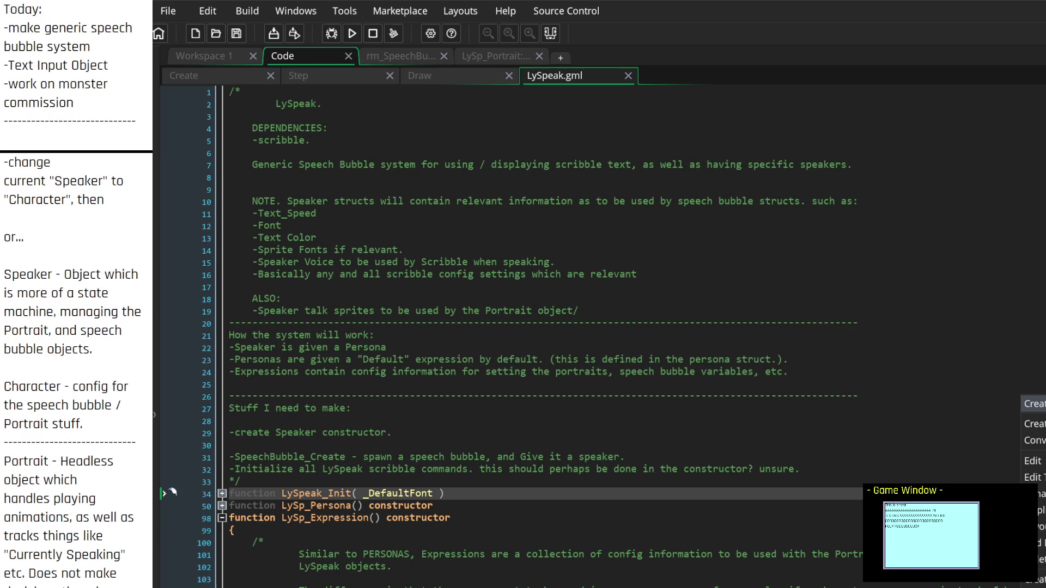
{"action": "left_click", "coordinate": [1032, 404]}
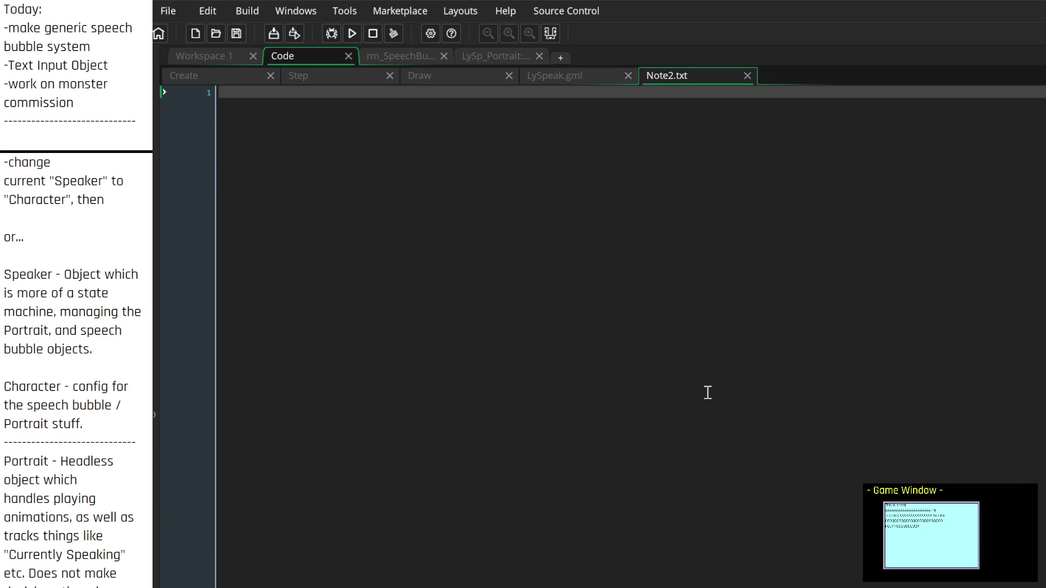
{"action": "key", "text": "Return"}
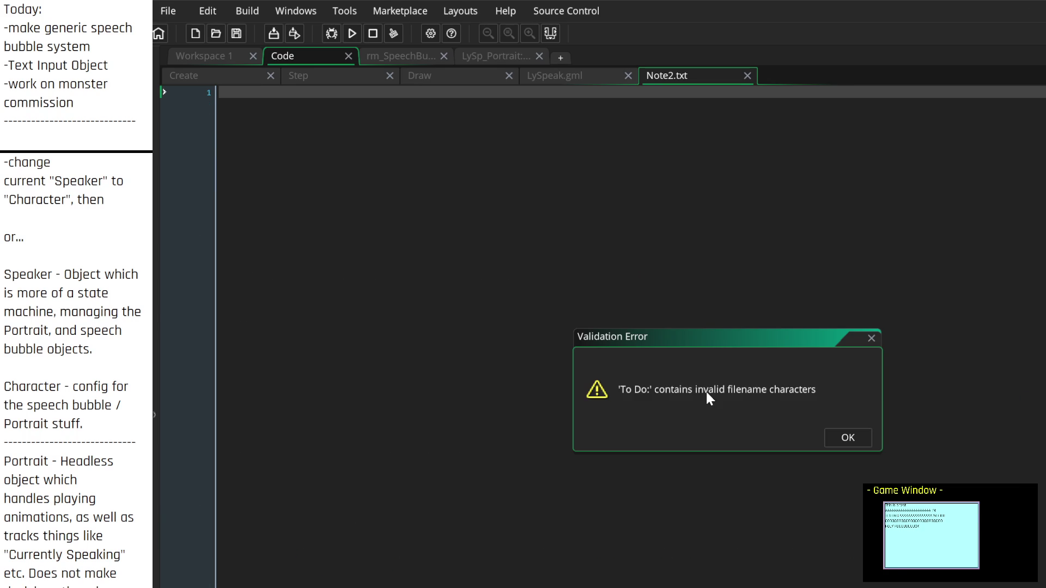
{"action": "left_click", "coordinate": [839, 439]}
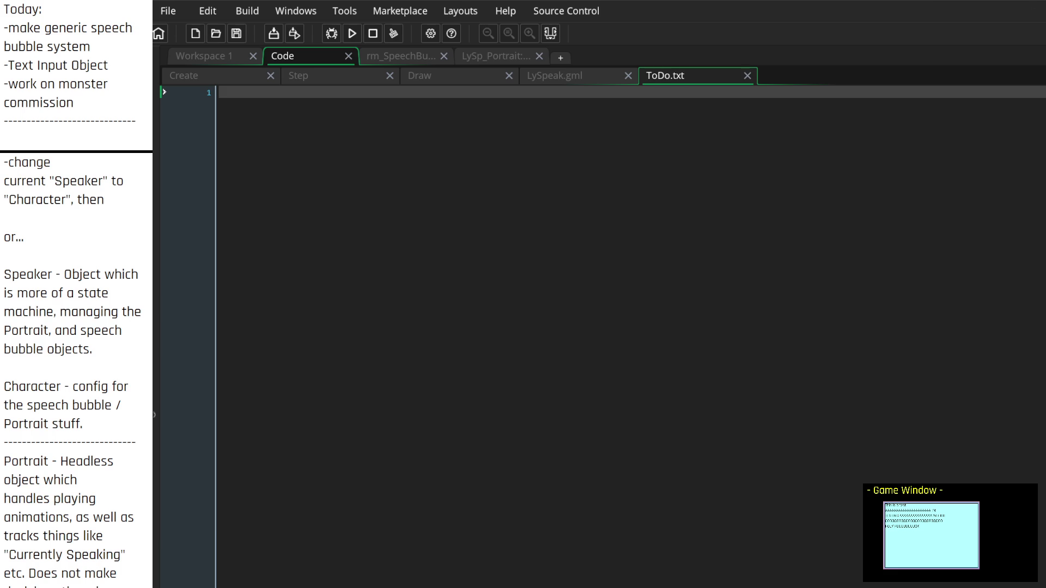
{"action": "left_click", "coordinate": [536, 76]}
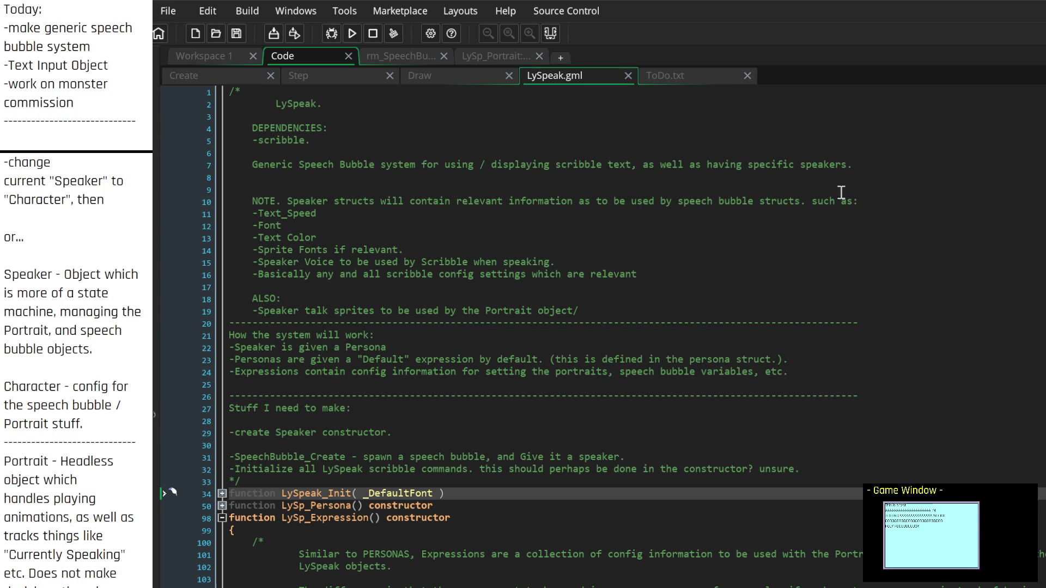
{"action": "mouse_move", "coordinate": [831, 470]}
{"action": "left_mouse_down"}
{"action": "mouse_move", "coordinate": [710, 420]}
{"action": "mouse_move", "coordinate": [210, 150]}
{"action": "mouse_move", "coordinate": [207, 131]}
{"action": "mouse_move", "coordinate": [207, 152]}
{"action": "left_mouse_up"}
{"action": "key", "text": "ctrl+c"}
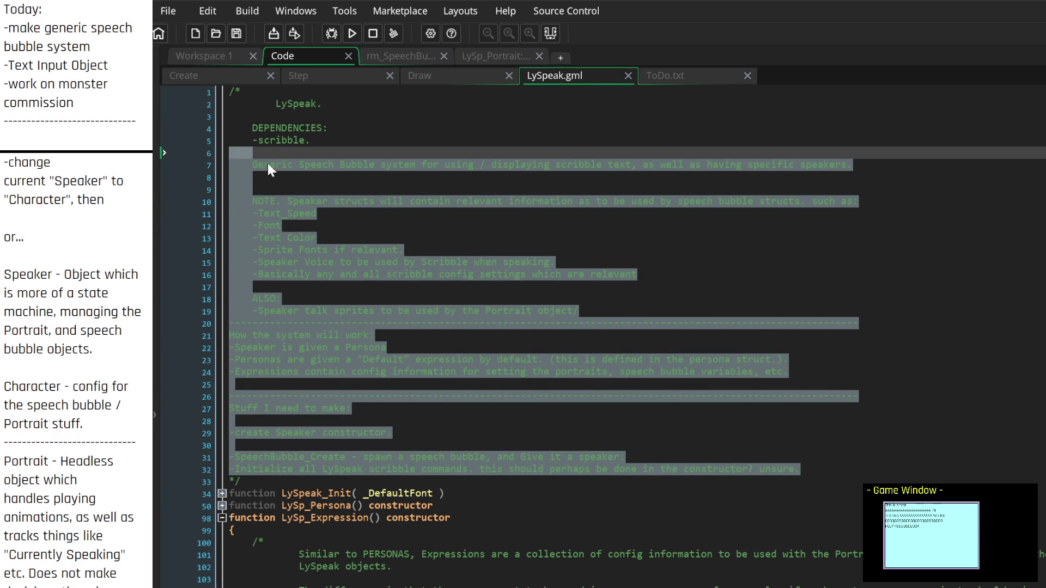
Step: Move the design notes from LySpeak.gml into ToDo.txt under the heading 'read this and edit:'
{"action": "key", "text": "Delete"}
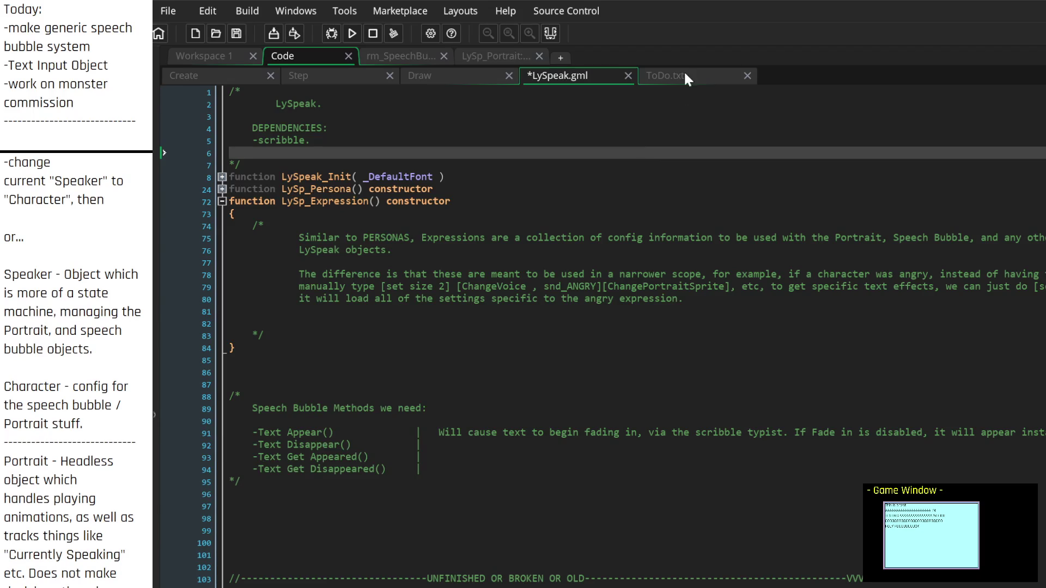
{"action": "left_click", "coordinate": [684, 74]}
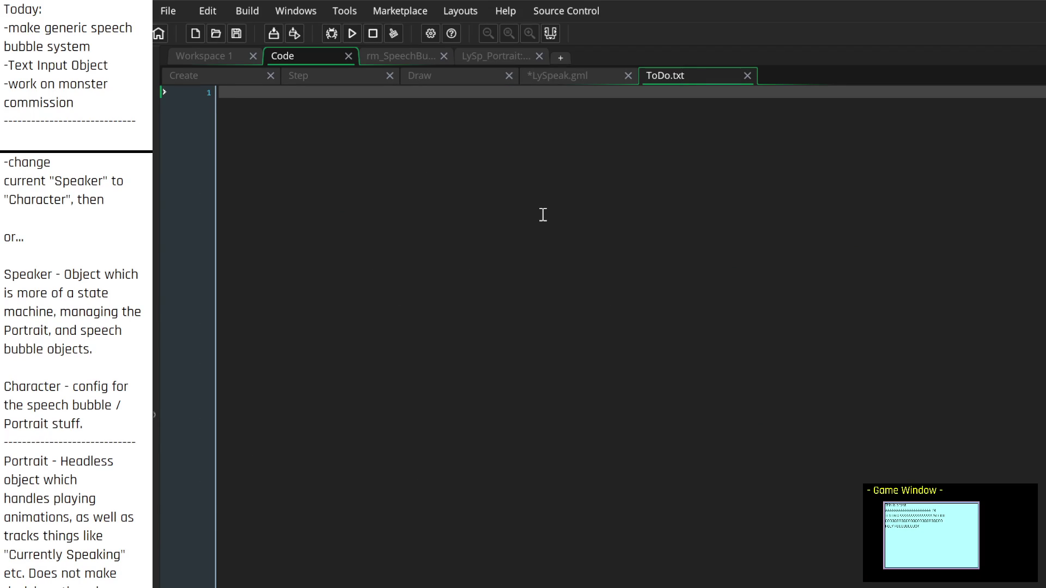
{"action": "type", "text": "read this and "}
{"action": "type", "text": "edit:"}
{"action": "key", "text": "Return"}
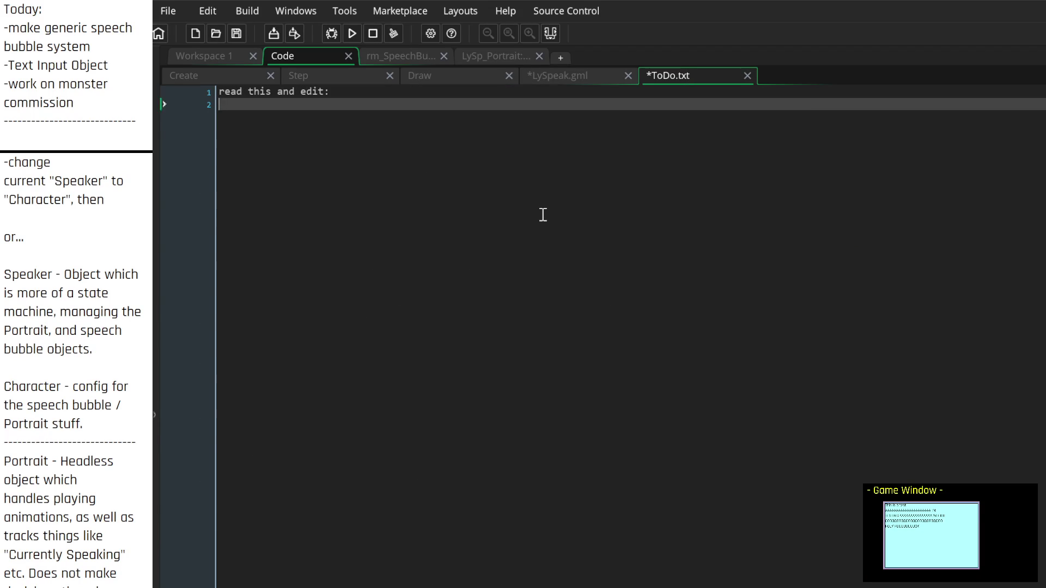
{"action": "key", "text": "Return"}
{"action": "key", "text": "ctrl+v"}
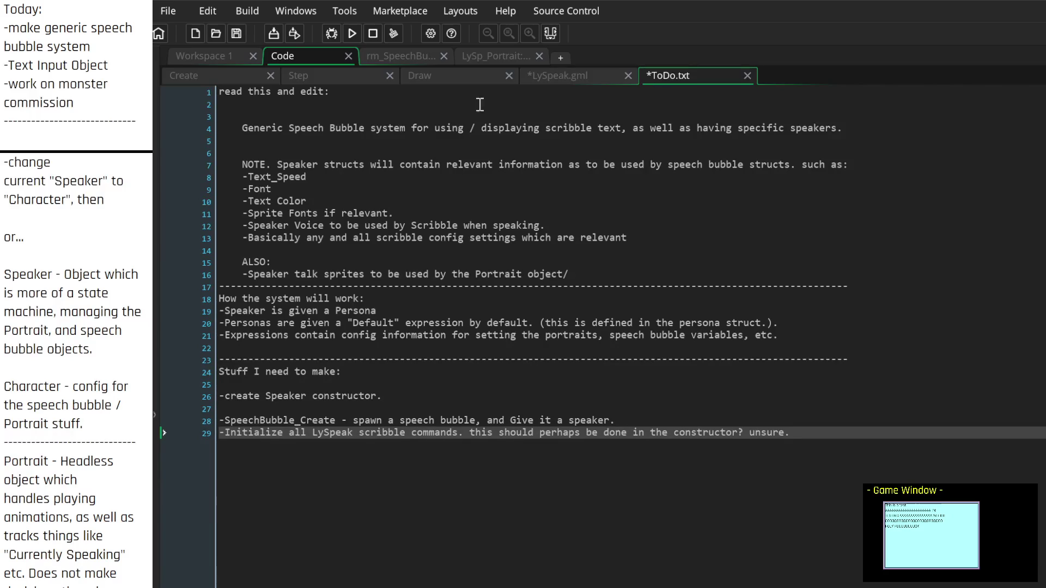
Step: Add a dashed separator line at the top of ToDo.txt, then return to LySpeak.gml
{"action": "left_click", "coordinate": [413, 95]}
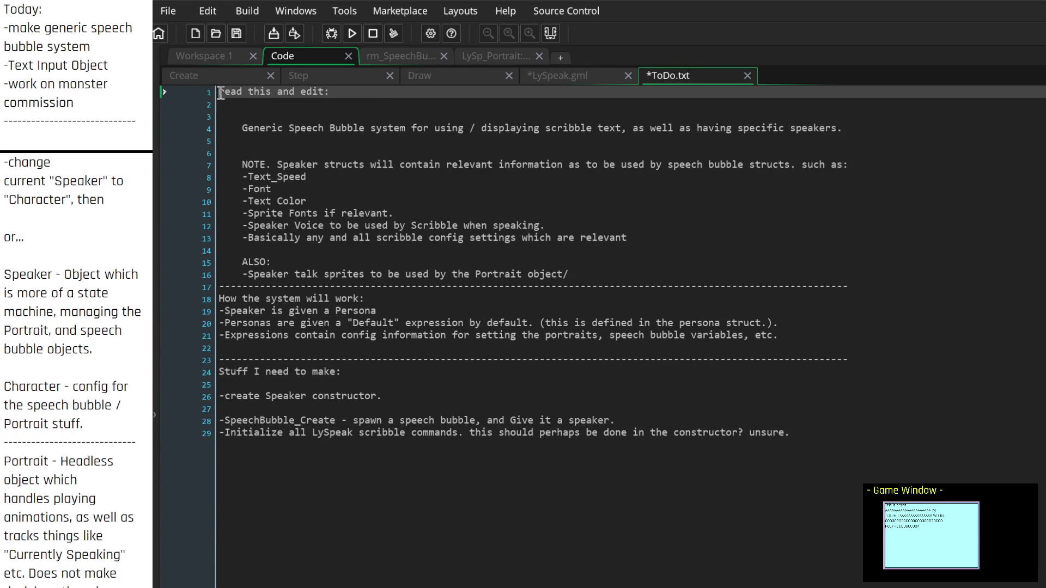
{"action": "key", "text": "Return"}
{"action": "key", "text": "Return"}
{"action": "key", "text": "Up"}
{"action": "type", "text": "----------------------------------------------------------------------------------------------"}
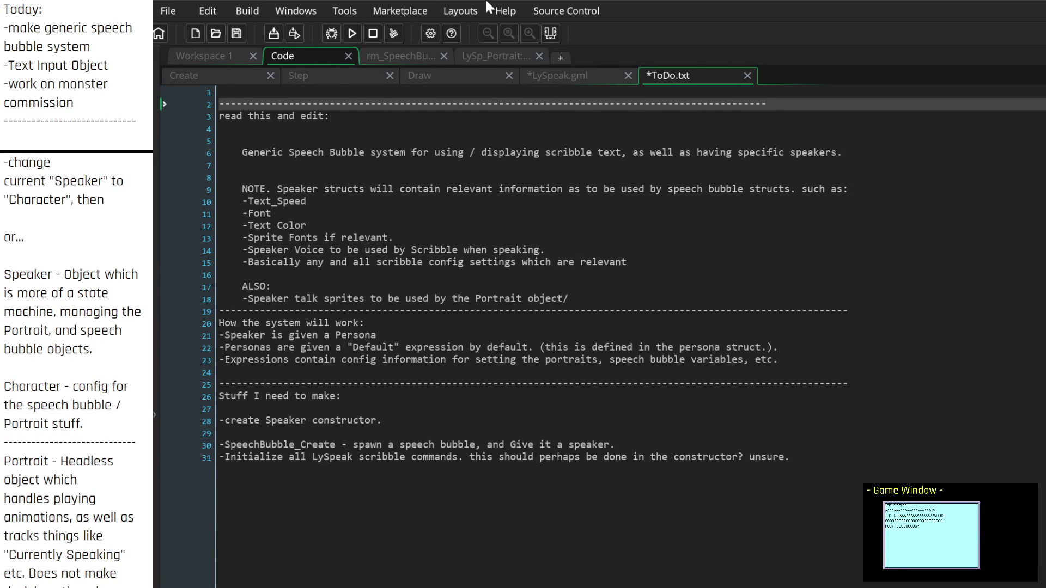
{"action": "left_click", "coordinate": [351, 67]}
{"action": "left_click", "coordinate": [430, 79]}
{"action": "left_click", "coordinate": [587, 73]}
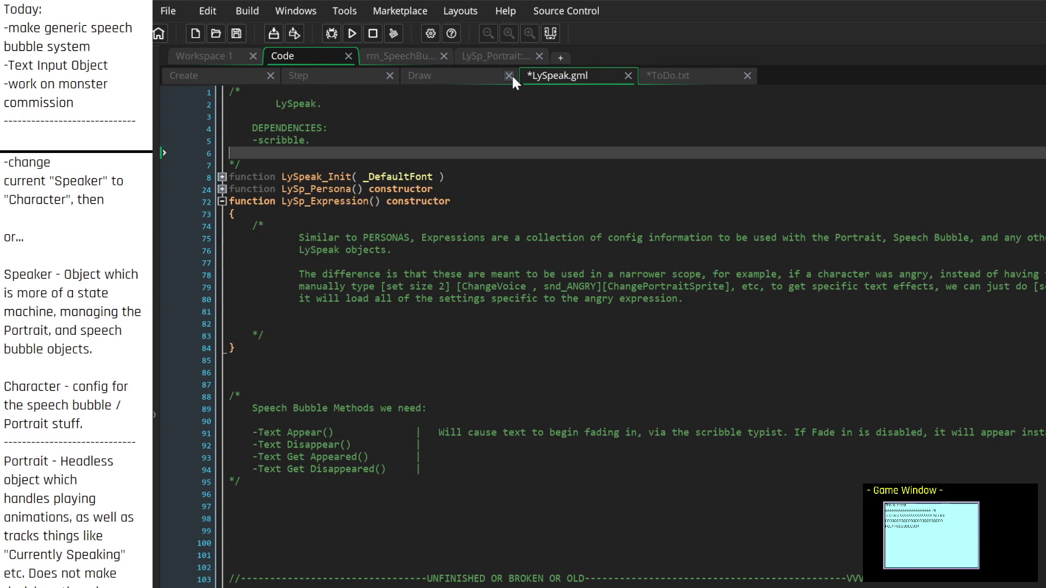
Step: Delete blank lines 81–82 inside the LySp_Expression constructor
{"action": "left_click", "coordinate": [240, 73]}
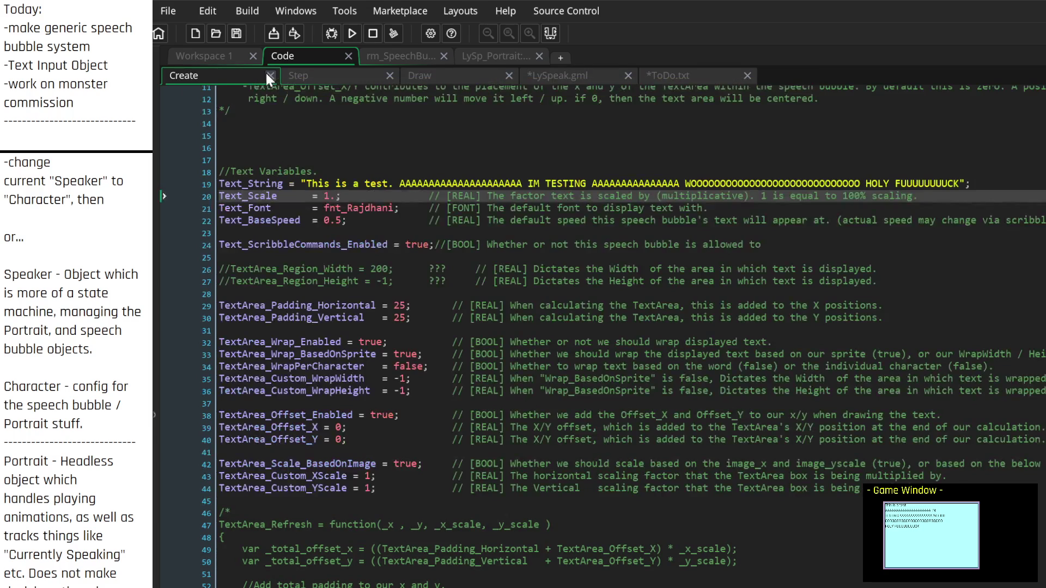
{"action": "left_click", "coordinate": [554, 76]}
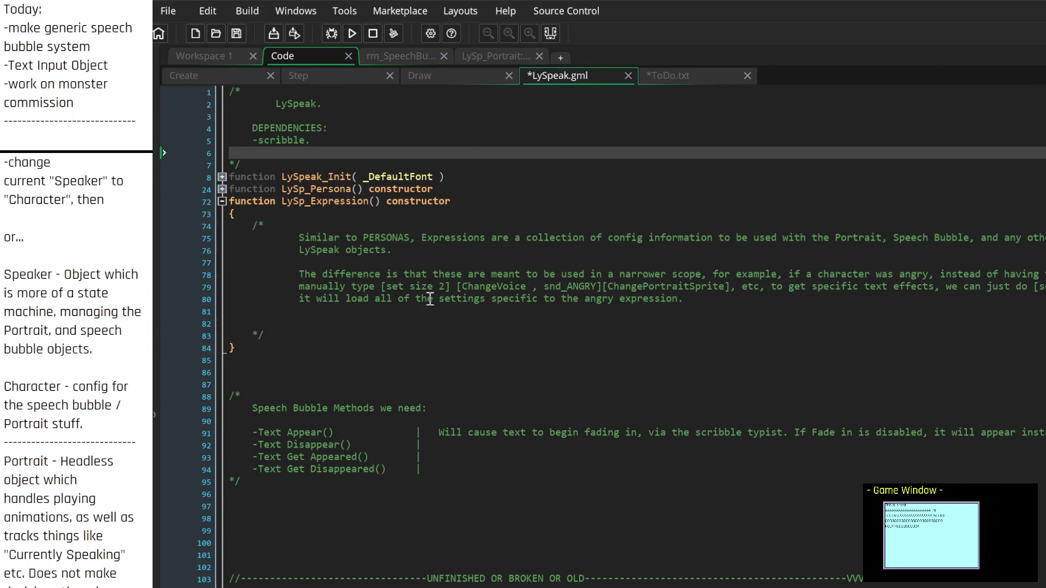
{"action": "left_click_drag", "start_coordinate": [334, 326], "coordinate": [206, 319]}
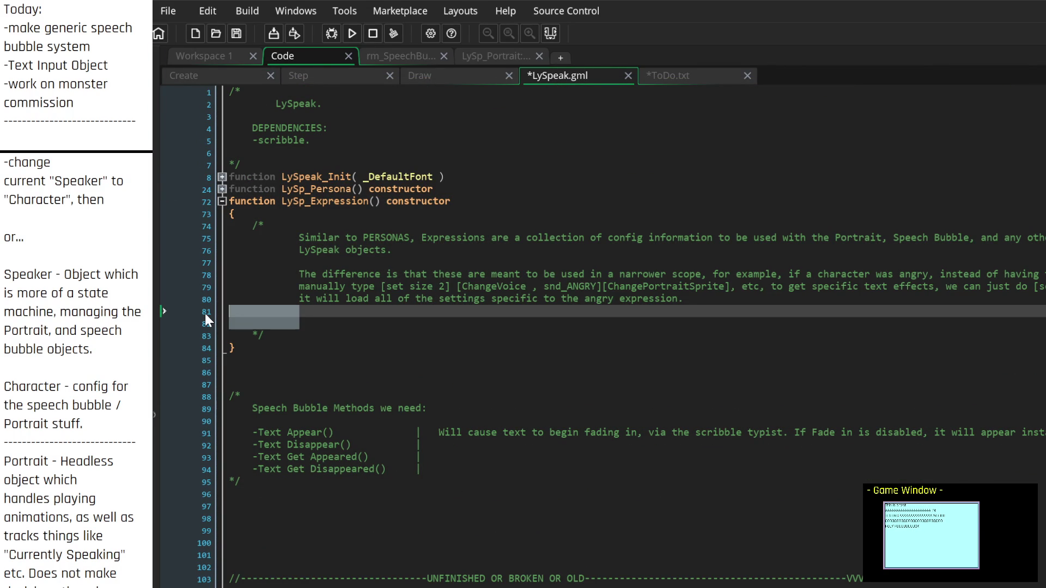
{"action": "key", "text": "BackSpace"}
{"action": "key", "text": "BackSpace"}
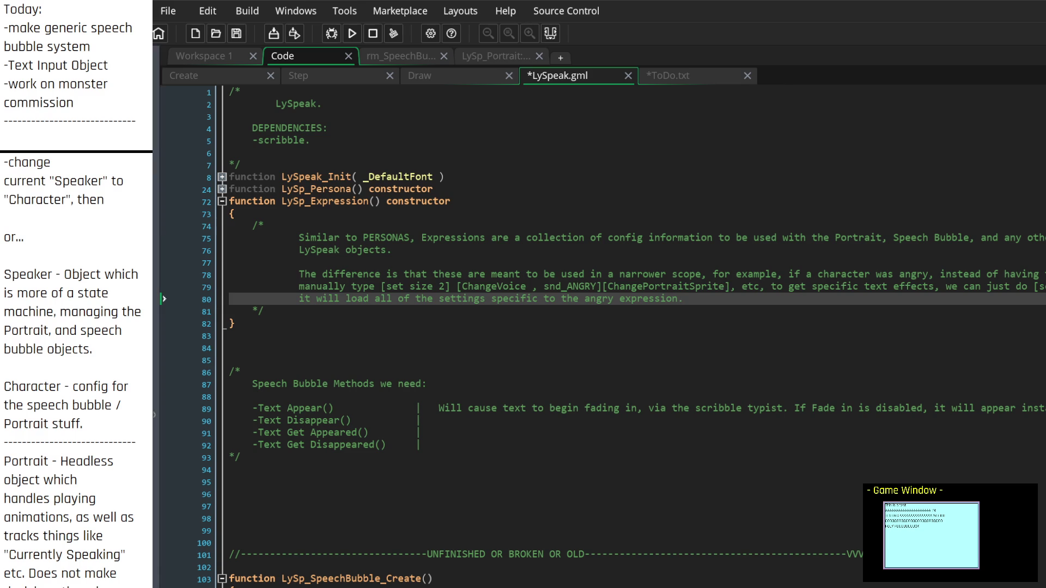
Step: Collapse LySp_Expression, expand LySp_Persona, and remove the empty lines between PORTRAIT CONFIG and SPEECH BUBBLE CONFIG
{"action": "left_click", "coordinate": [221, 201]}
{"action": "left_click", "coordinate": [222, 189]}
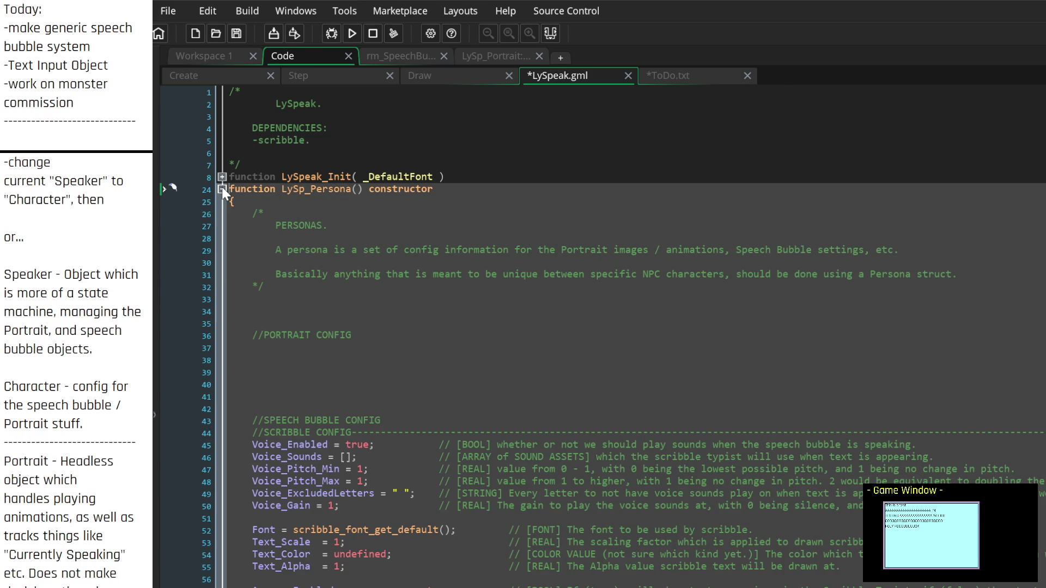
{"action": "scroll", "coordinate": [375, 469], "scroll_direction": "down", "scroll_amount": 7}
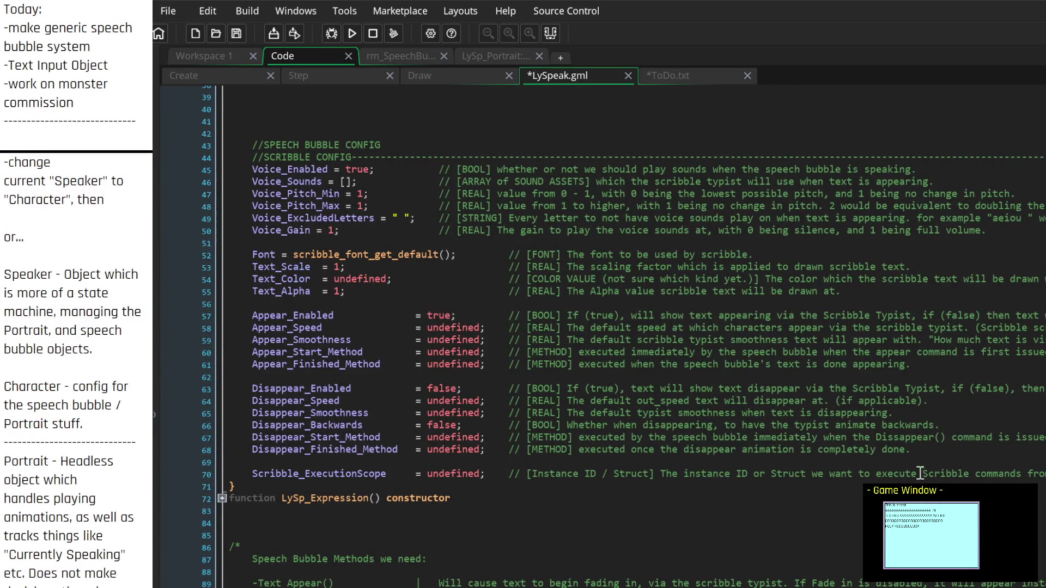
{"action": "scroll", "coordinate": [338, 390], "scroll_direction": "up", "scroll_amount": 4}
{"action": "left_click", "coordinate": [320, 282]}
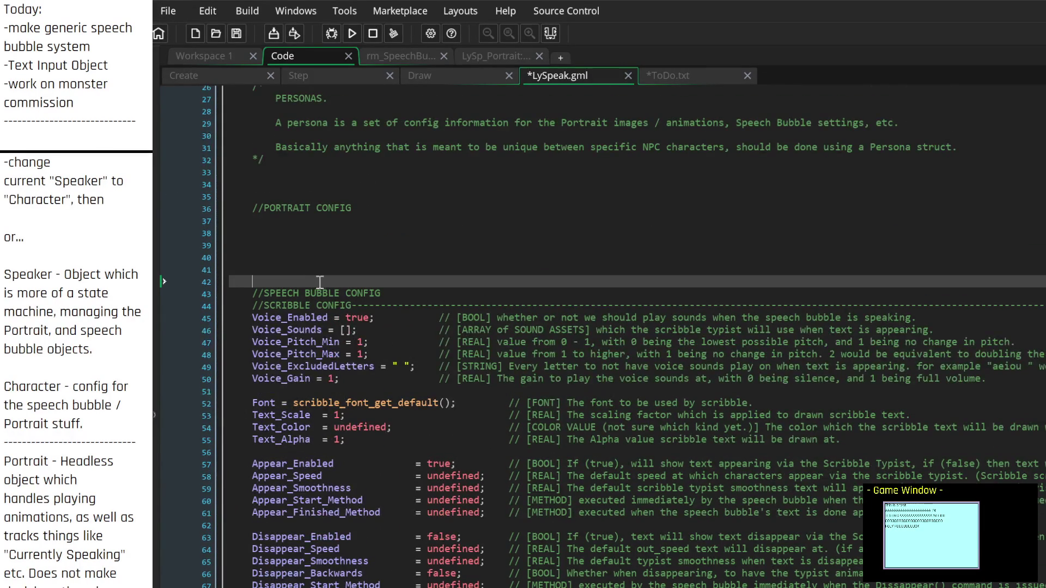
{"action": "key", "text": "BackSpace"}
{"action": "key", "text": "BackSpace"}
{"action": "key", "text": "BackSpace"}
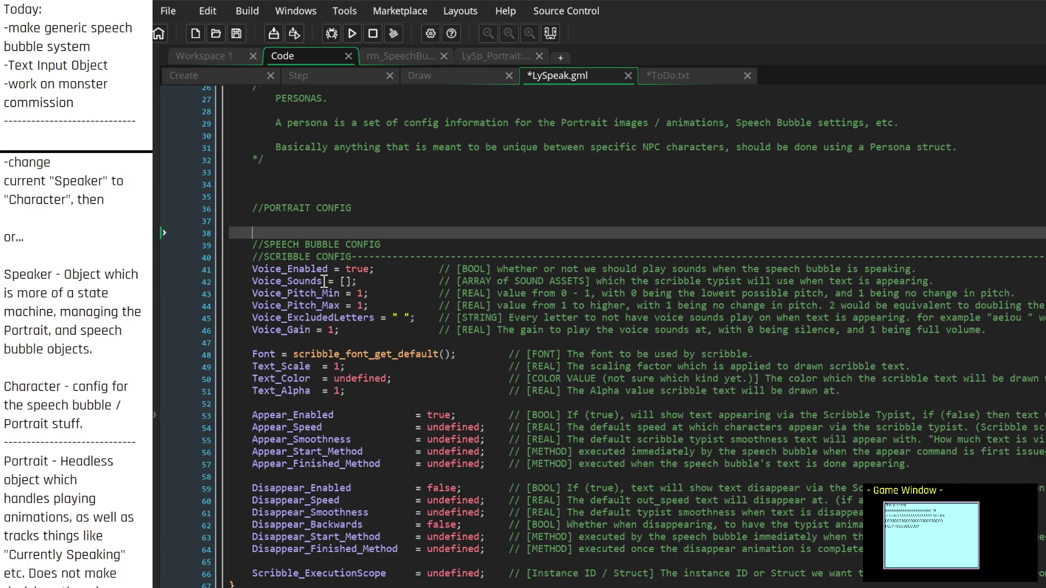
{"action": "key", "text": "BackSpace"}
Step: Select the Persona's config field lines 38–64
{"action": "scroll", "coordinate": [329, 281], "scroll_direction": "up", "scroll_amount": 4}
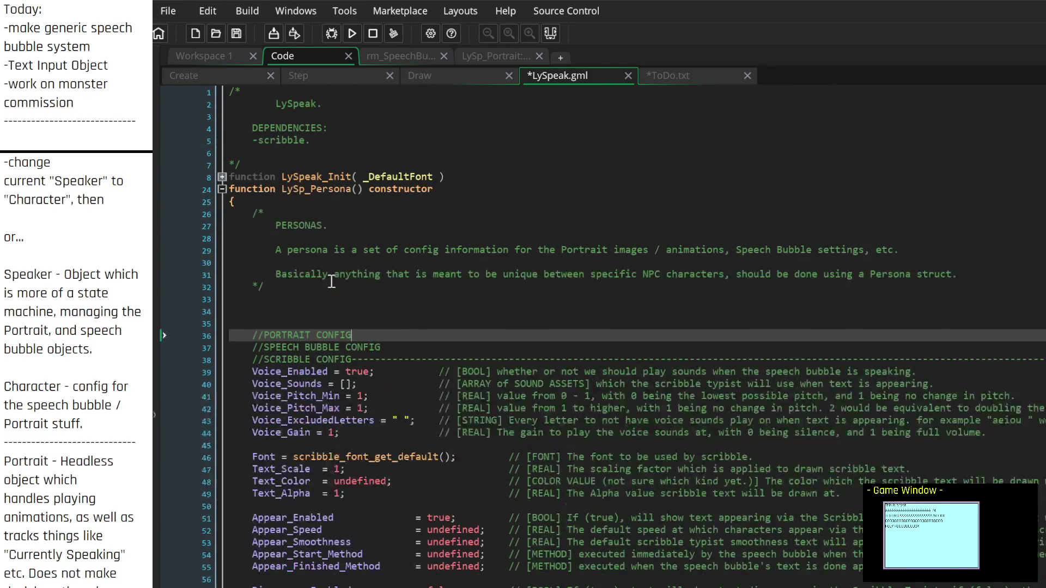
{"action": "scroll", "coordinate": [333, 292], "scroll_direction": "down", "scroll_amount": 3}
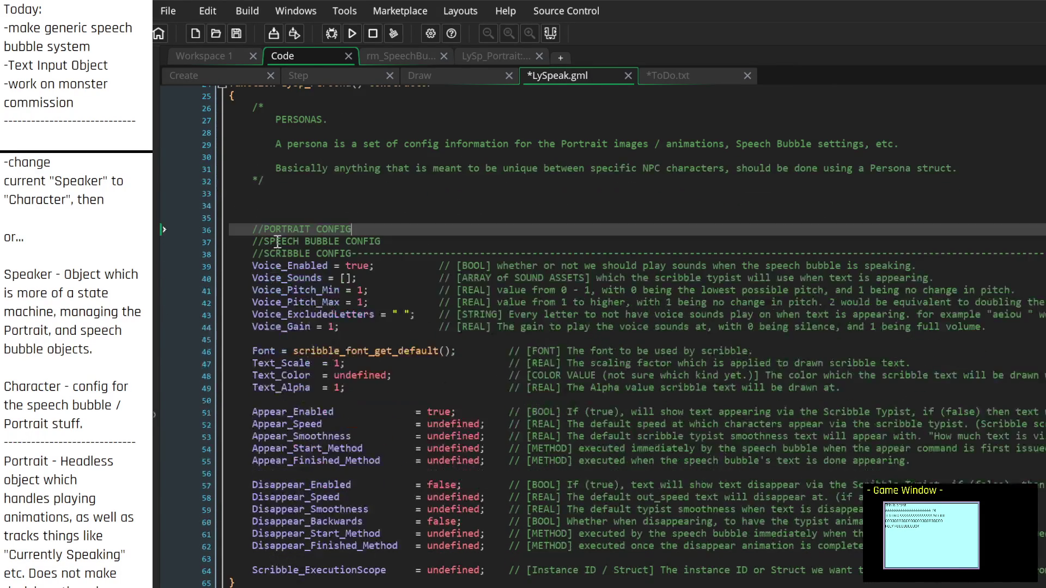
{"action": "scroll", "coordinate": [334, 354], "scroll_direction": "down", "scroll_amount": 2}
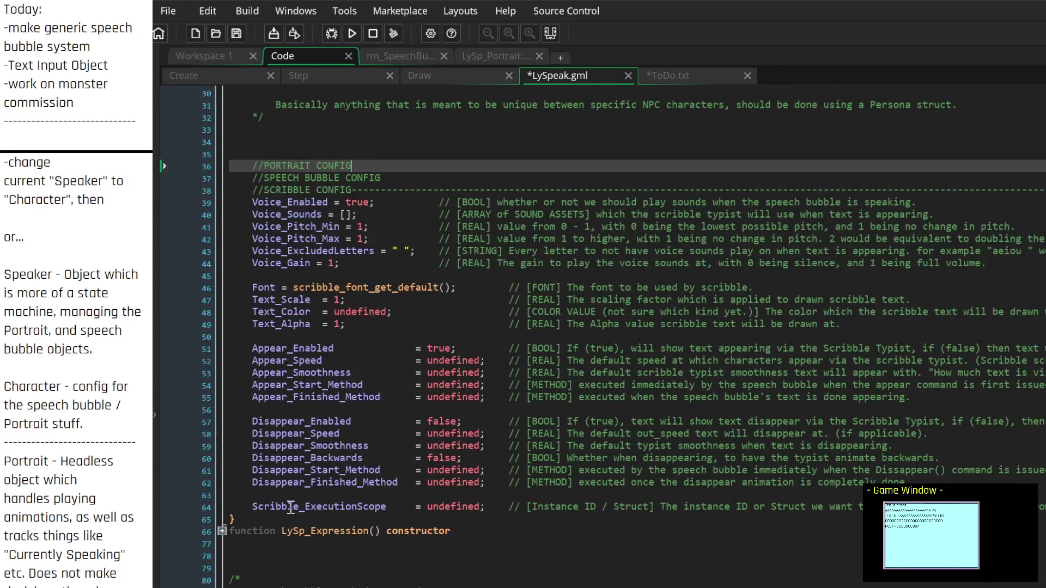
{"action": "scroll", "coordinate": [296, 506], "scroll_direction": "right", "scroll_amount": 2}
{"action": "scroll", "coordinate": [297, 506], "scroll_direction": "right", "scroll_amount": 4}
{"action": "mouse_move", "coordinate": [739, 504]}
{"action": "left_mouse_down"}
{"action": "mouse_move", "coordinate": [185, 383]}
{"action": "mouse_move", "coordinate": [184, 218]}
{"action": "mouse_move", "coordinate": [197, 159]}
{"action": "left_mouse_up"}
Step: Cut the config fields from LySp_Persona and delete LySp_Expression's description comment text
{"action": "key", "text": "Delete"}
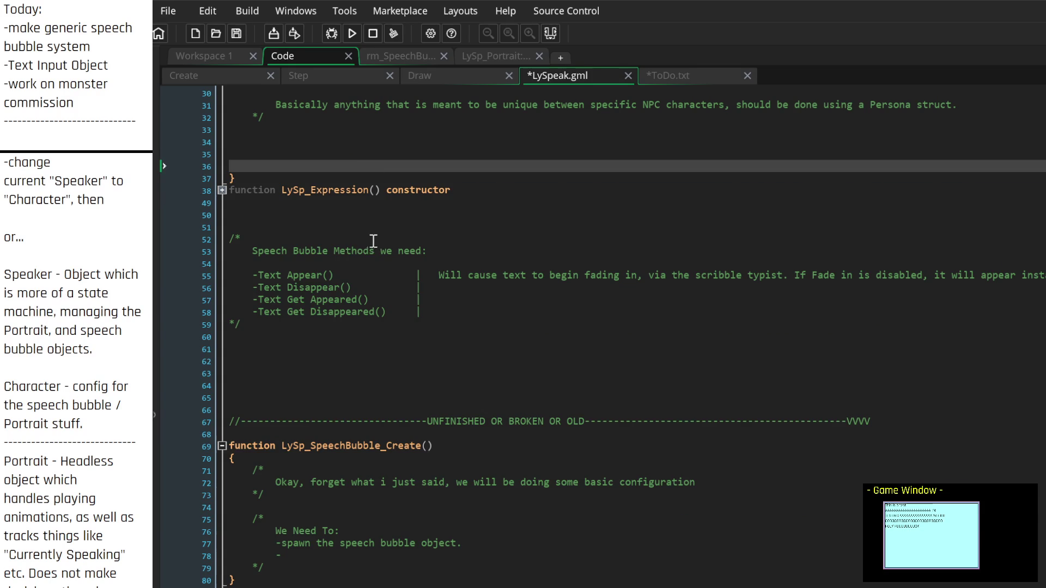
{"action": "left_click", "coordinate": [271, 334]}
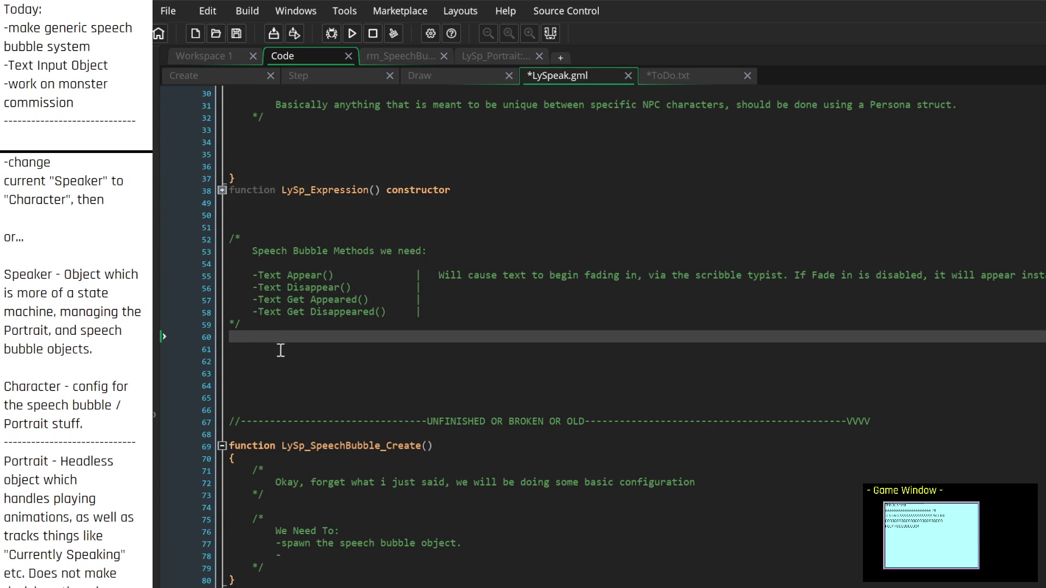
{"action": "left_click", "coordinate": [221, 190]}
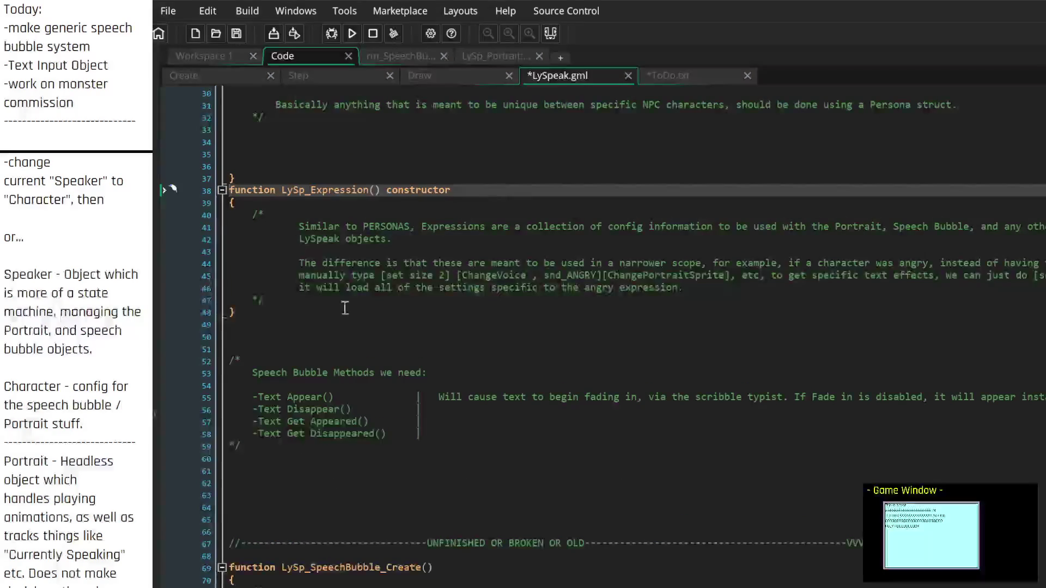
{"action": "left_click_drag", "start_coordinate": [711, 287], "coordinate": [648, 275]}
{"action": "mouse_move", "coordinate": [574, 267]}
{"action": "left_mouse_down"}
{"action": "mouse_move", "coordinate": [295, 234]}
{"action": "mouse_move", "coordinate": [433, 230]}
{"action": "mouse_move", "coordinate": [313, 220]}
{"action": "mouse_move", "coordinate": [298, 229]}
{"action": "left_mouse_up"}
{"action": "key", "text": "BackSpace"}
{"action": "key", "text": "BackSpace"}
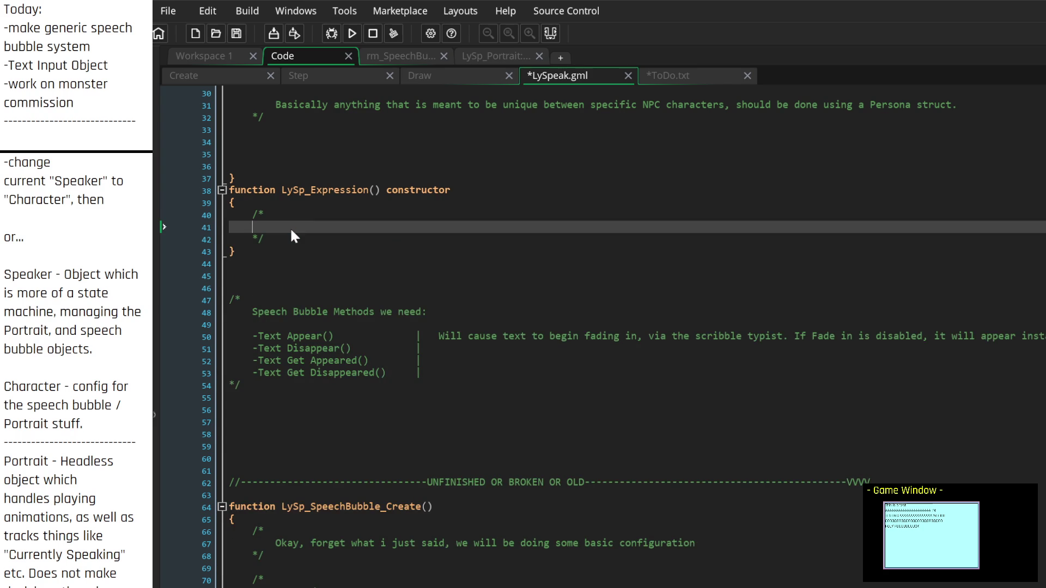
Step: Paste the config fields into the LySp_Expression constructor
{"action": "key", "text": "Down"}
{"action": "key", "text": "End"}
{"action": "key", "text": "Return"}
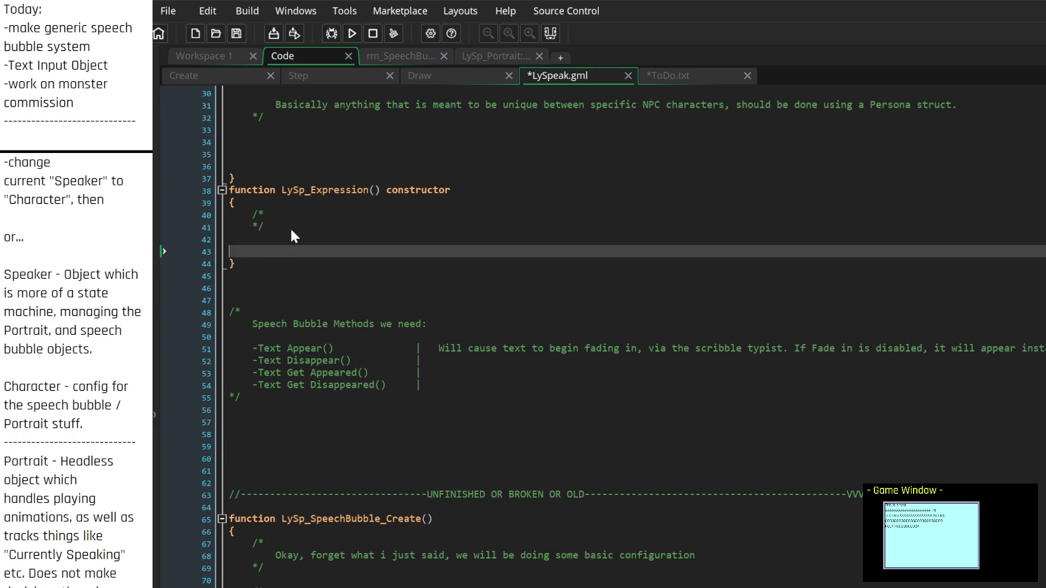
{"action": "key", "text": "ctrl+v"}
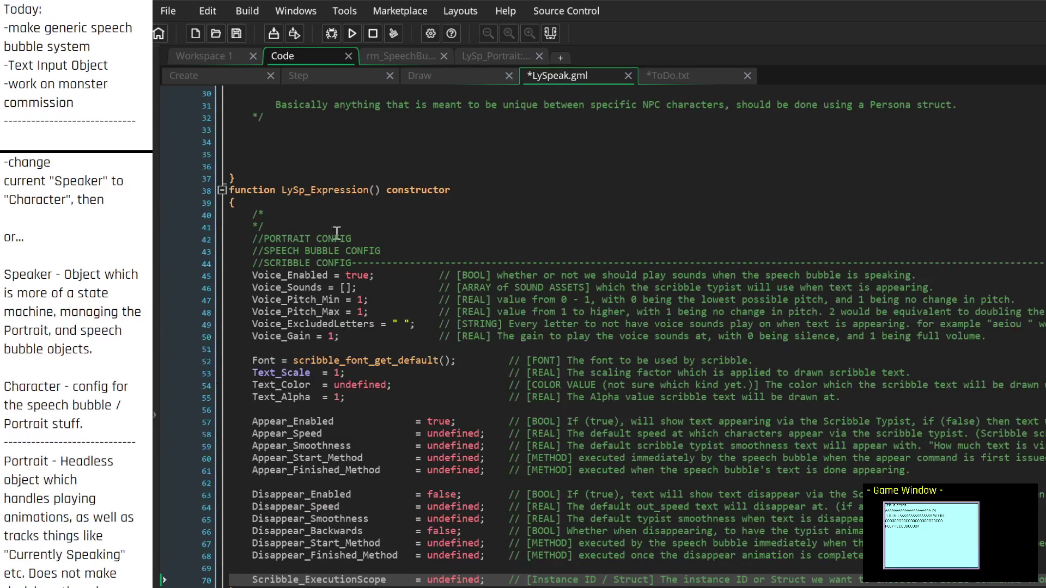
Step: Fix the pasted fields' and CONFIG headings' indentation so the block sits one level inside the constructor
{"action": "scroll", "coordinate": [751, 581], "scroll_direction": "right", "scroll_amount": 3}
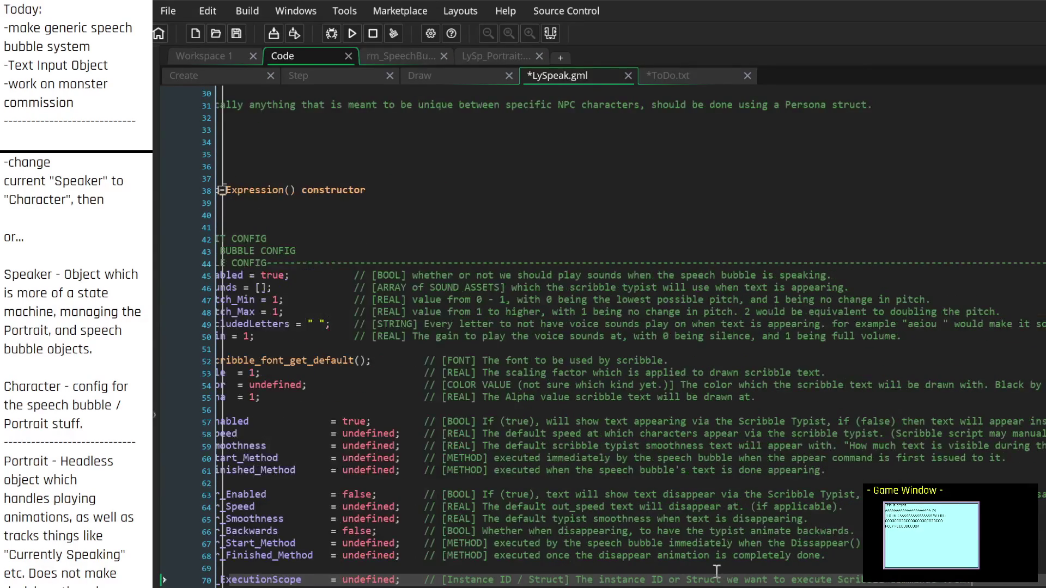
{"action": "mouse_move", "coordinate": [986, 585]}
{"action": "left_mouse_down"}
{"action": "mouse_move", "coordinate": [414, 460]}
{"action": "mouse_move", "coordinate": [157, 315]}
{"action": "mouse_move", "coordinate": [195, 260]}
{"action": "left_mouse_up"}
{"action": "key", "text": "shift+Tab"}
{"action": "left_click", "coordinate": [436, 251]}
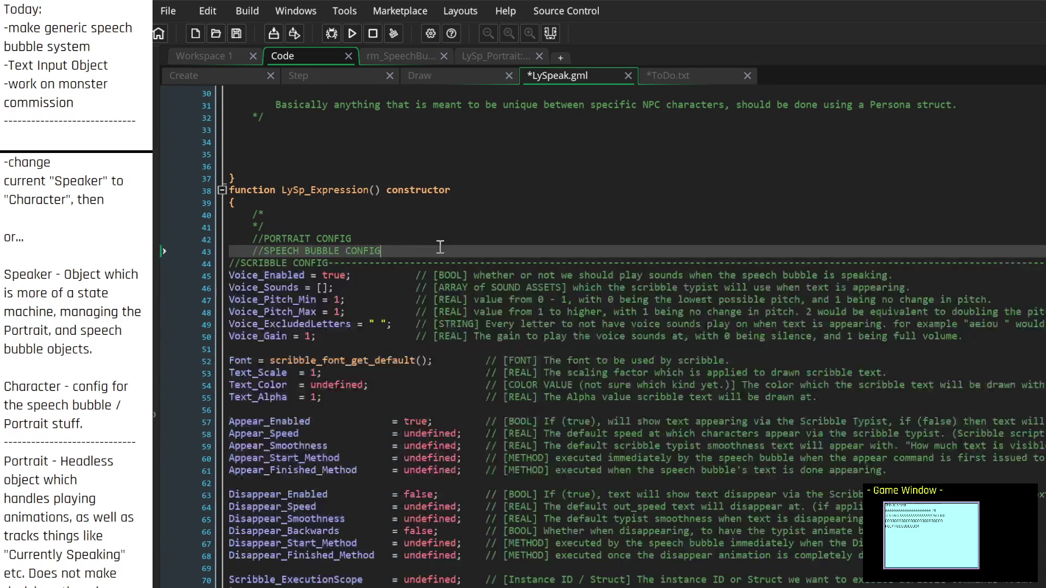
{"action": "mouse_move", "coordinate": [403, 250]}
{"action": "left_mouse_down"}
{"action": "mouse_move", "coordinate": [219, 244]}
{"action": "mouse_move", "coordinate": [204, 226]}
{"action": "mouse_move", "coordinate": [204, 236]}
{"action": "left_mouse_up"}
{"action": "key", "text": "shift+Tab"}
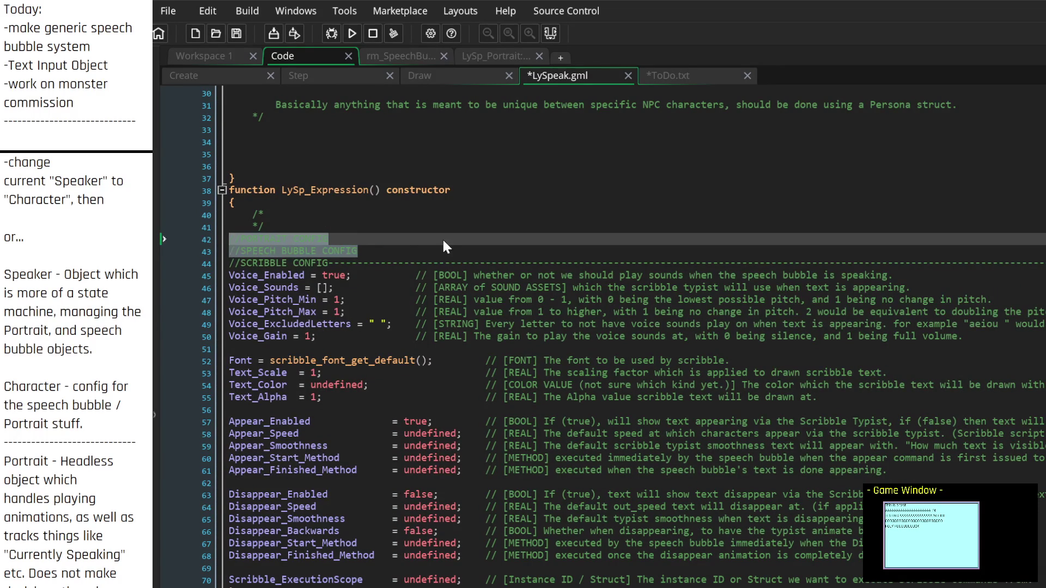
{"action": "left_click", "coordinate": [442, 237]}
{"action": "left_click_drag", "start_coordinate": [198, 582], "coordinate": [198, 214]}
{"action": "key", "text": "Tab"}
{"action": "left_click", "coordinate": [371, 225]}
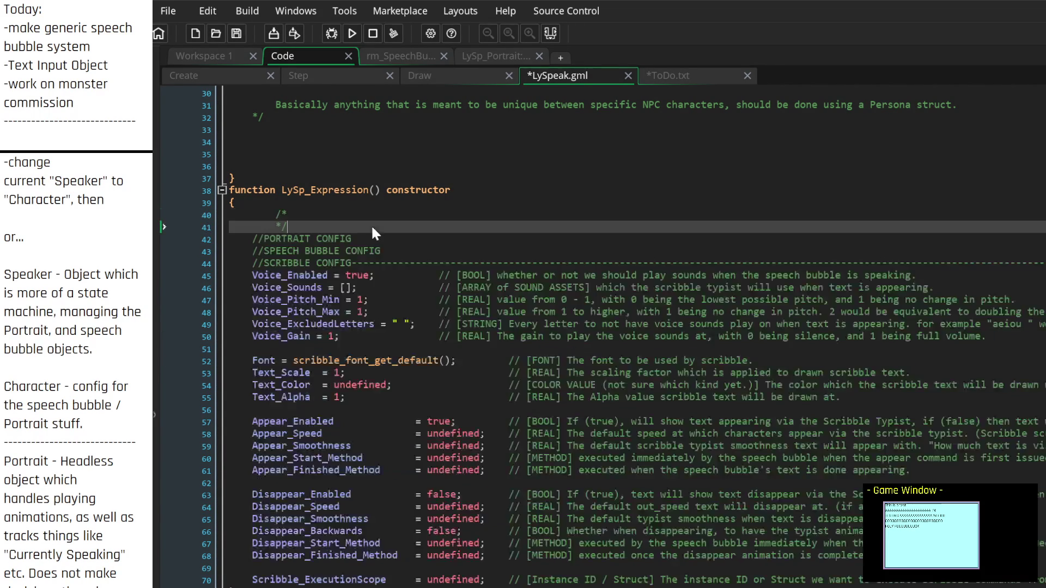
Step: Outdent the empty comment markers on lines 40–41 by one level
{"action": "scroll", "coordinate": [395, 391], "scroll_direction": "down", "scroll_amount": 2}
{"action": "scroll", "coordinate": [395, 390], "scroll_direction": "right", "scroll_amount": 7}
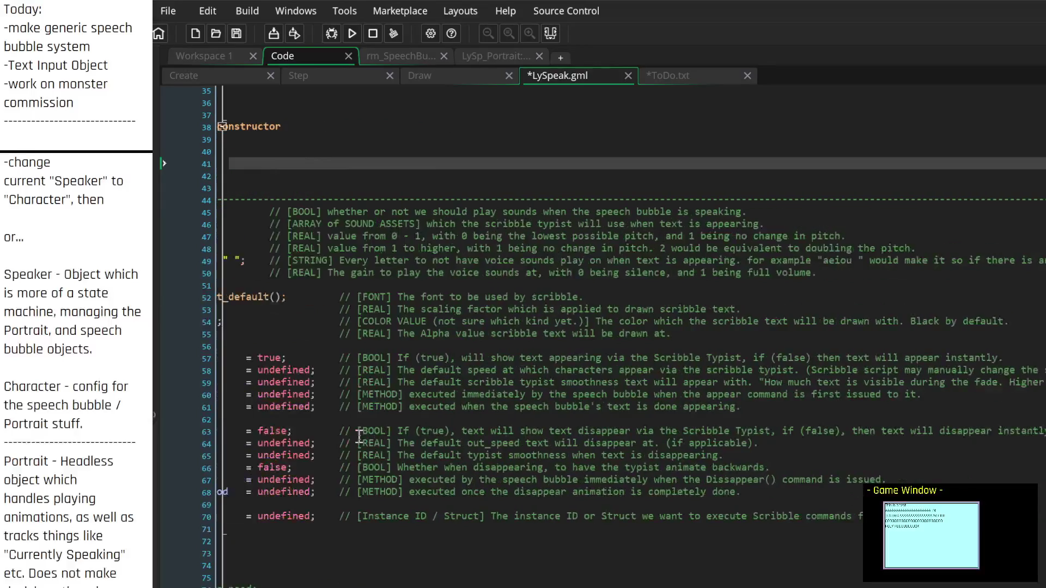
{"action": "scroll", "coordinate": [374, 438], "scroll_direction": "left", "scroll_amount": 4}
{"action": "scroll", "coordinate": [373, 437], "scroll_direction": "left", "scroll_amount": 3}
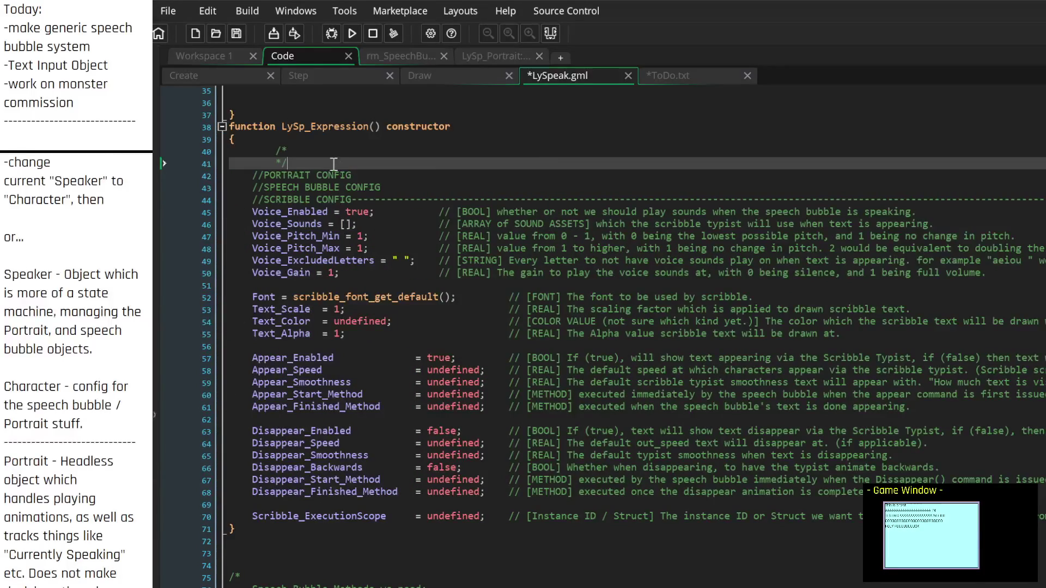
{"action": "left_click", "coordinate": [327, 146]}
{"action": "left_click_drag", "start_coordinate": [319, 159], "coordinate": [185, 154]}
{"action": "key", "text": "shift+Tab"}
{"action": "left_click", "coordinate": [308, 153]}
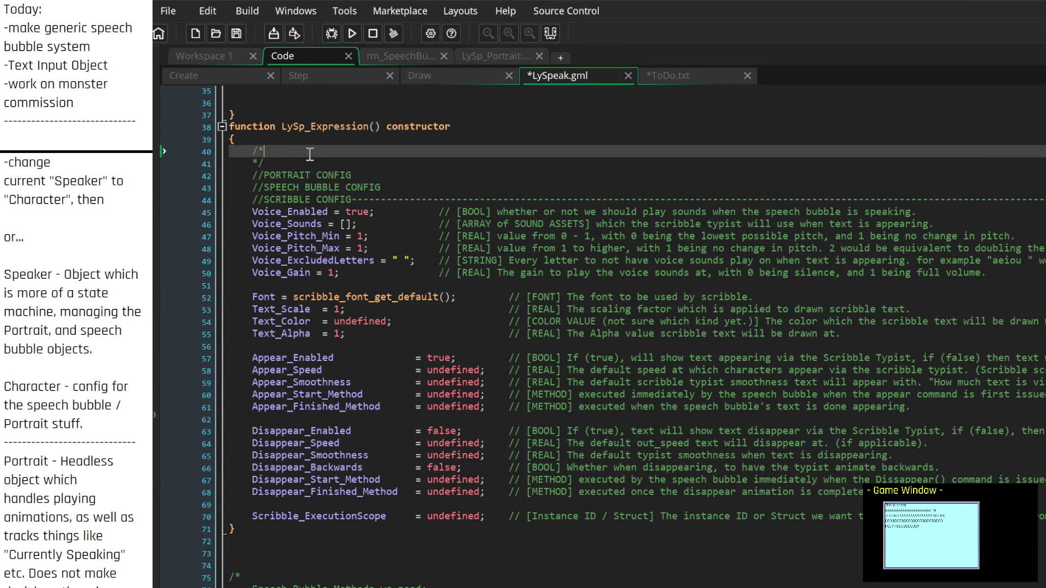